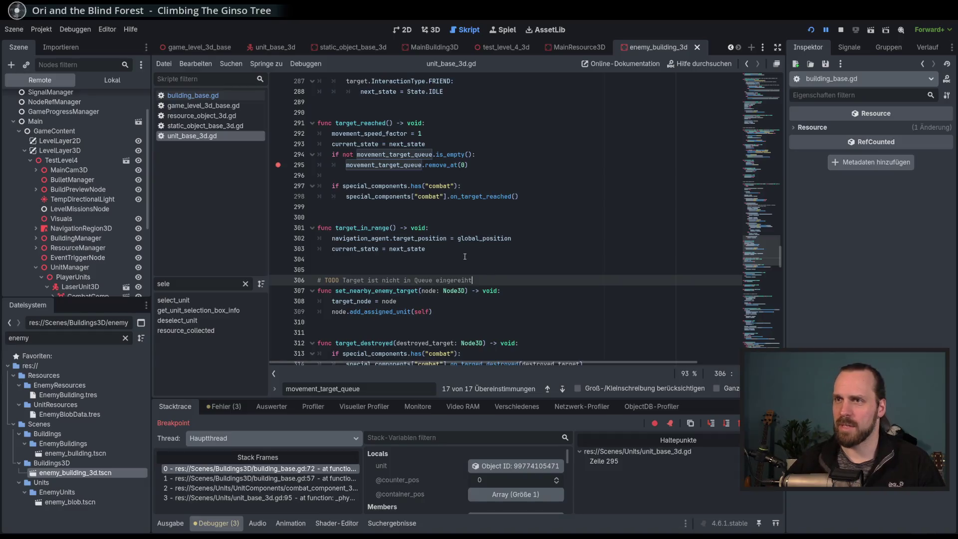
Remove the line-295 breakpoint and look over the queue check around lines 291-296.
{"action": "left_click", "coordinate": [277, 198]}
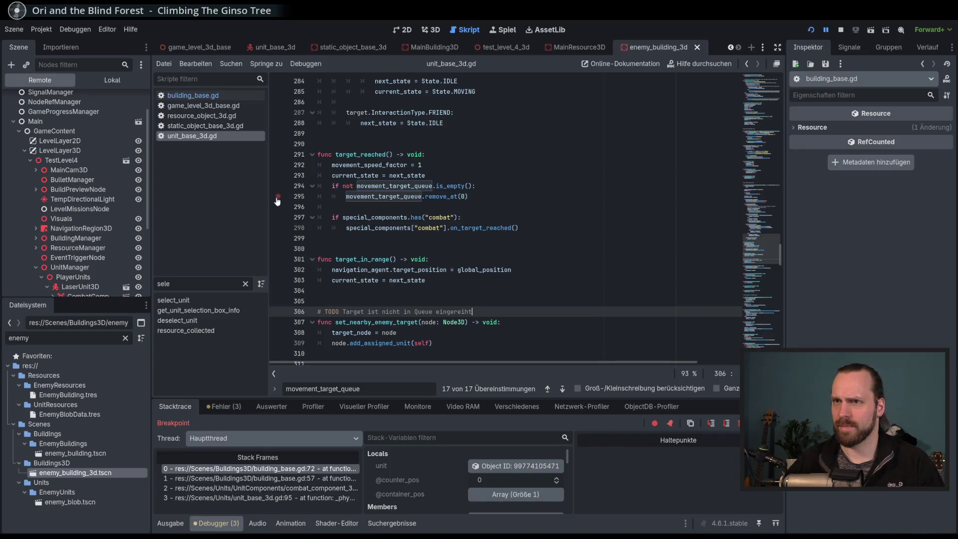
{"action": "left_click", "coordinate": [469, 186]}
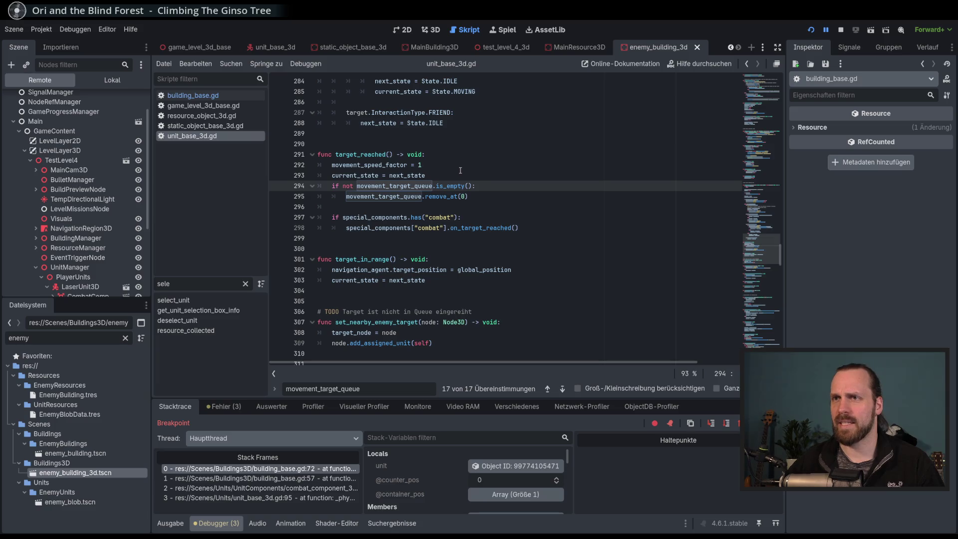
{"action": "left_click", "coordinate": [506, 186]}
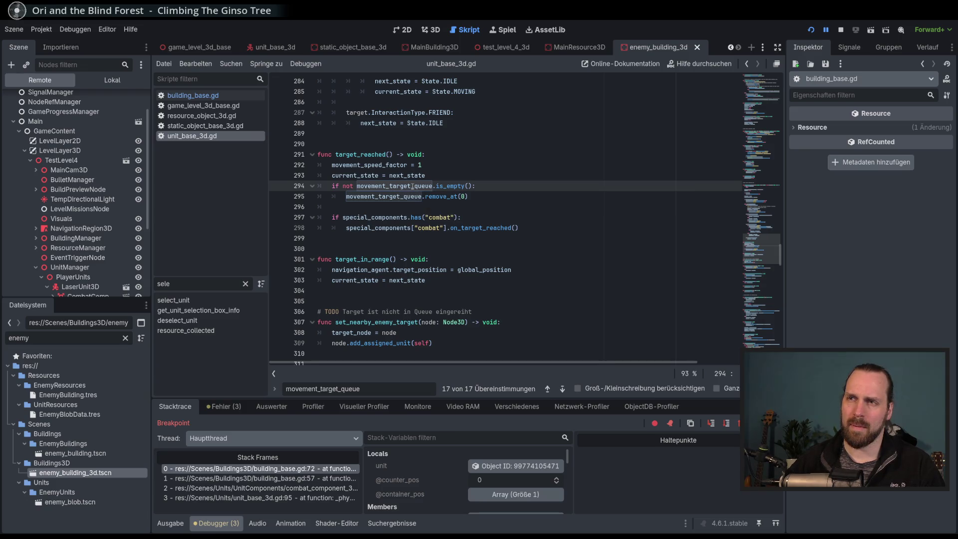
{"action": "left_click", "coordinate": [365, 154]}
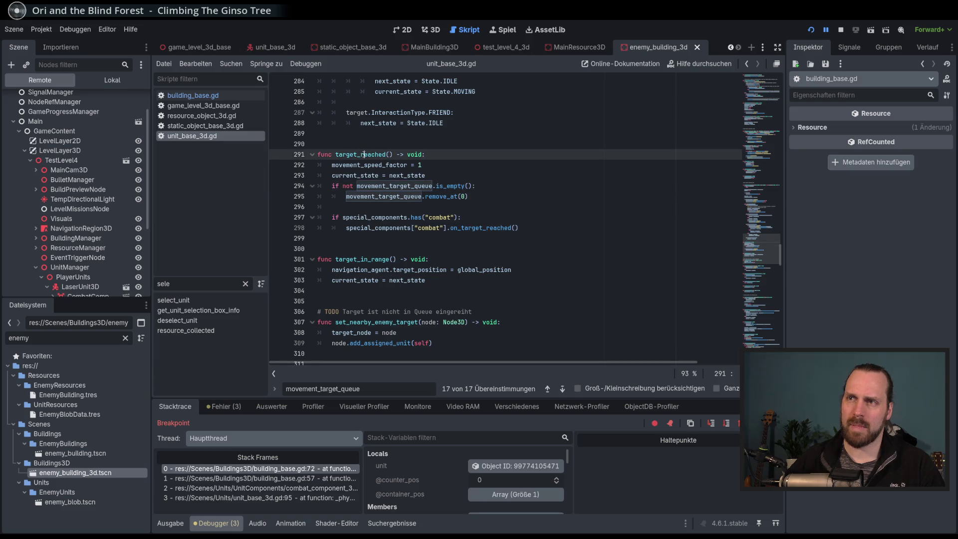
{"action": "left_click", "coordinate": [450, 208]}
{"action": "scroll", "coordinate": [451, 209], "scroll_direction": "up", "scroll_amount": 3}
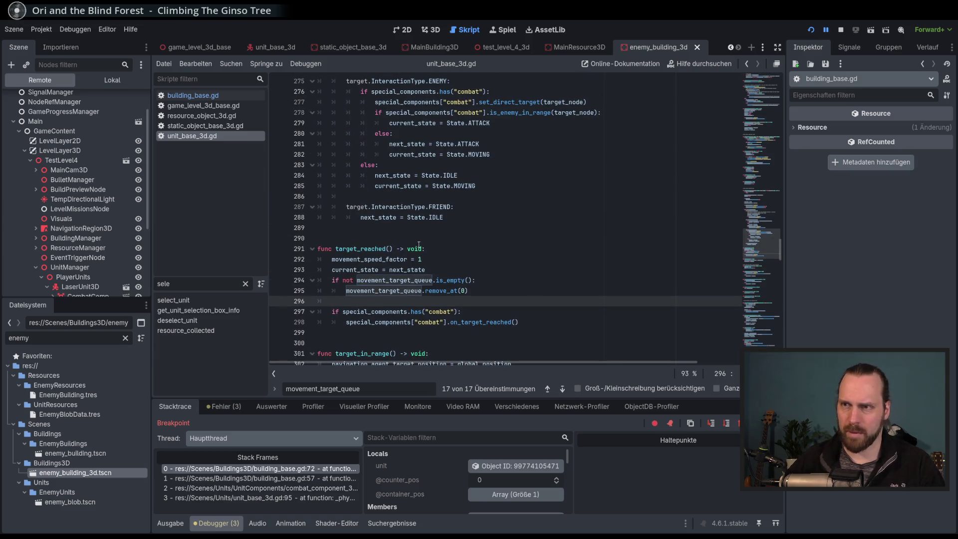
Search for movement_target_queue and step back to its use in the State.IDLE block near line 72.
{"action": "double_click", "coordinate": [398, 281]}
{"action": "key", "text": "ctrl+f"}
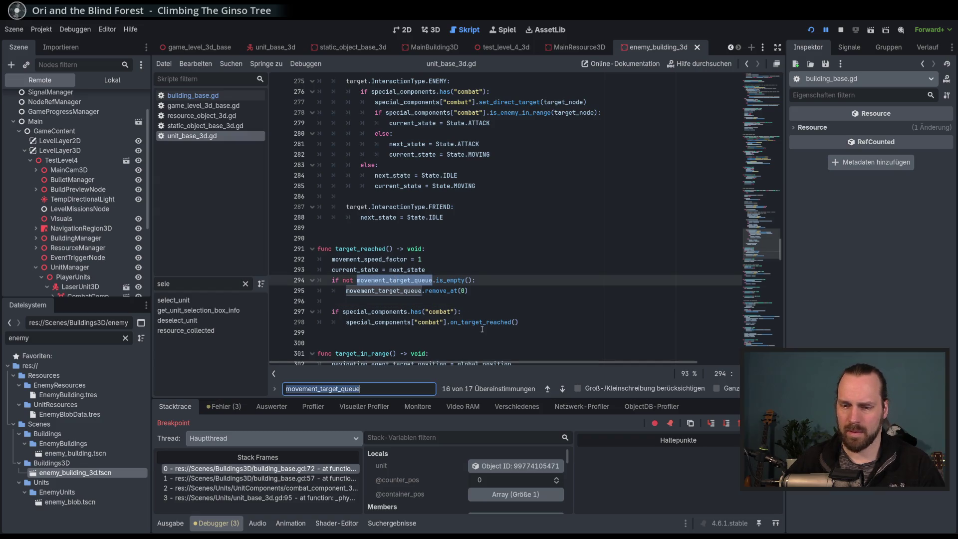
{"action": "left_click", "coordinate": [547, 389]}
{"action": "left_click", "coordinate": [548, 388]}
{"action": "double_click", "coordinate": [548, 389]}
{"action": "left_click", "coordinate": [547, 389]}
{"action": "double_click", "coordinate": [547, 389]}
{"action": "double_click", "coordinate": [547, 389]}
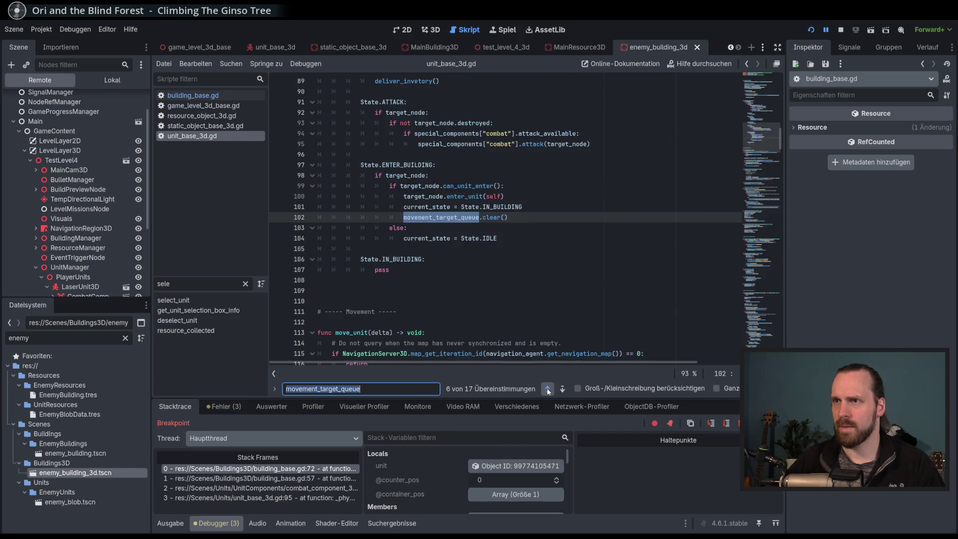
{"action": "double_click", "coordinate": [548, 388]}
{"action": "left_click", "coordinate": [518, 201]}
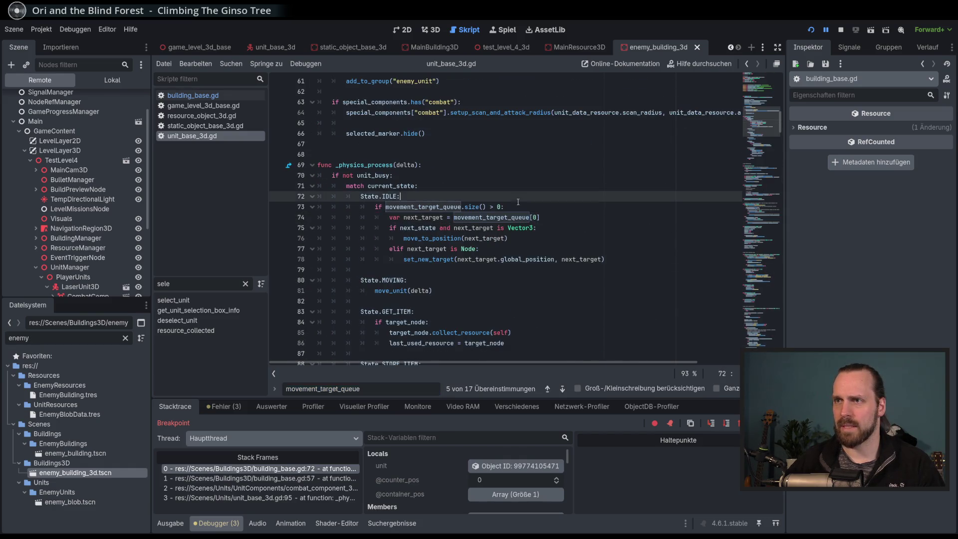
{"action": "left_click", "coordinate": [545, 217]}
{"action": "scroll", "coordinate": [549, 243], "scroll_direction": "up", "scroll_amount": 1}
{"action": "key", "text": "Up"}
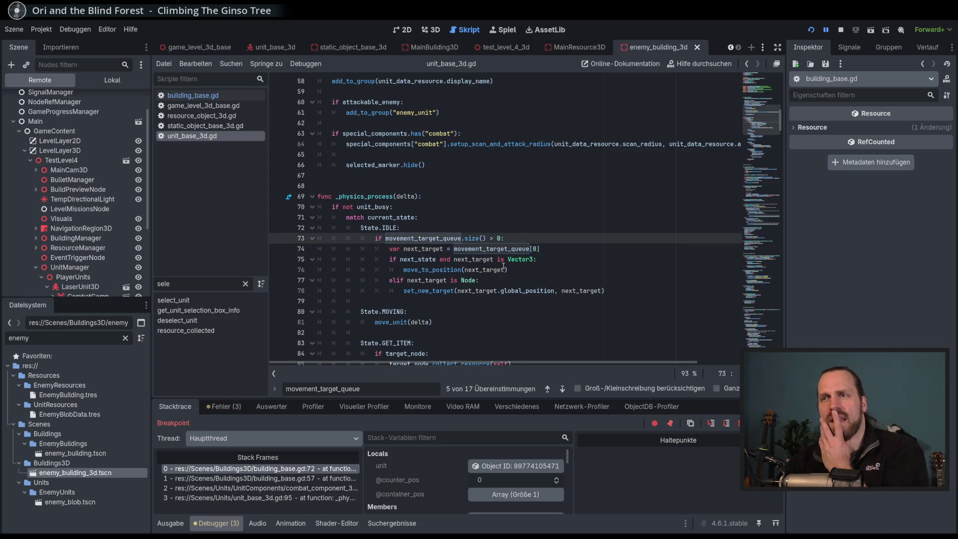
{"action": "scroll", "coordinate": [539, 242], "scroll_direction": "down", "scroll_amount": 1}
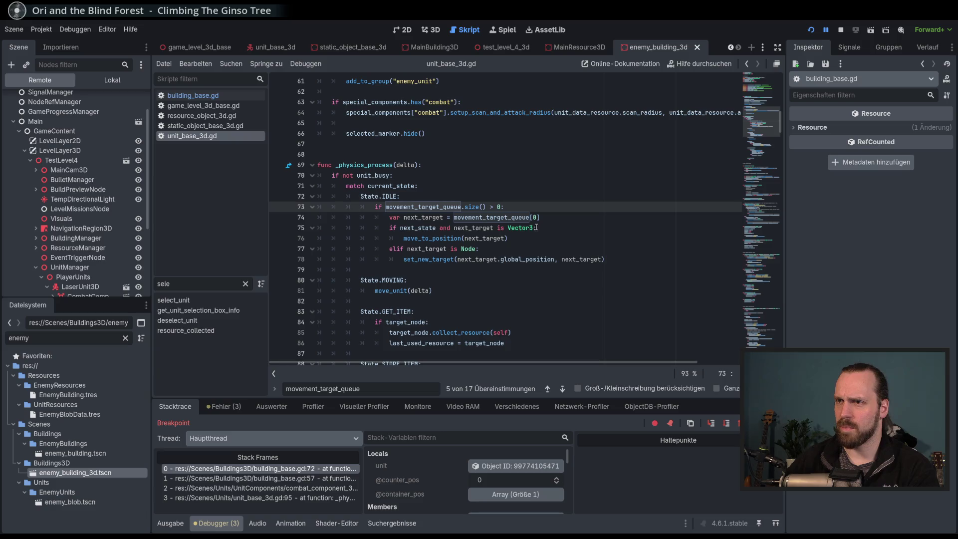
Insert a new line 74 and begin the comment '# Temporärer Fix! :O'.
{"action": "key", "text": "End"}
{"action": "key", "text": "Return"}
{"action": "key", "text": "Return"}
{"action": "key", "text": "Up"}
{"action": "type", "text": "# TODO"}
{"action": "key", "text": "BackSpace"}
{"action": "key", "text": "BackSpace"}
{"action": "key", "text": "BackSpace"}
{"action": "type", "text": "Temp"}
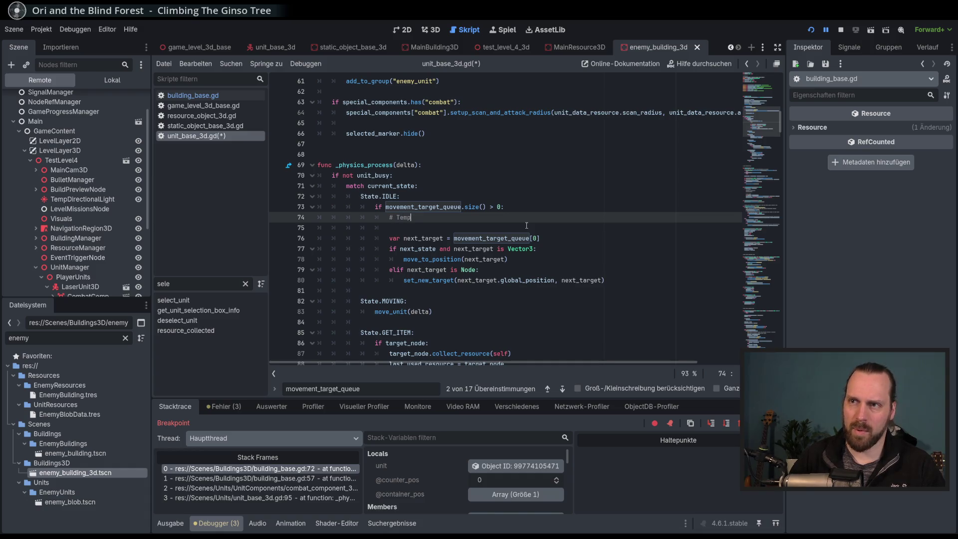
{"action": "type", "text": "orärer GFi"}
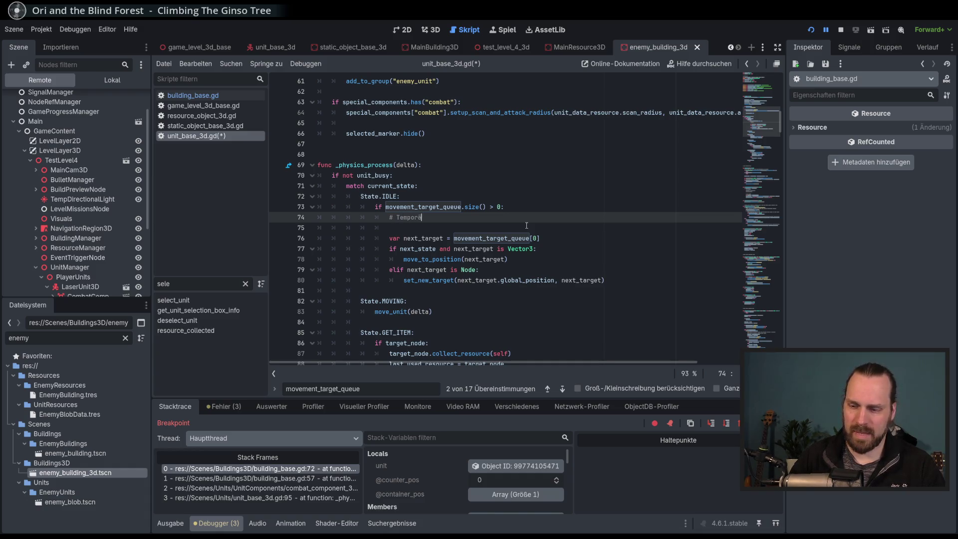
{"action": "key", "text": "BackSpace"}
{"action": "key", "text": "BackSpace"}
{"action": "key", "text": "BackSpace"}
{"action": "type", "text": "Fix! :O"}
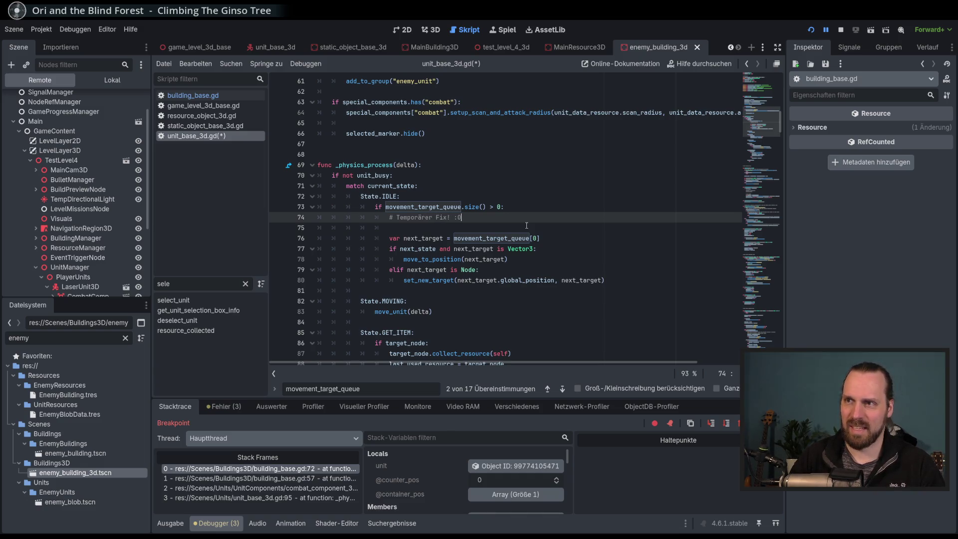
Add a blank line below and finish the comment with 'Queue muss überarbeitet werden'.
{"action": "left_click", "coordinate": [504, 227]}
{"action": "key", "text": "Return"}
{"action": "key", "text": "Up"}
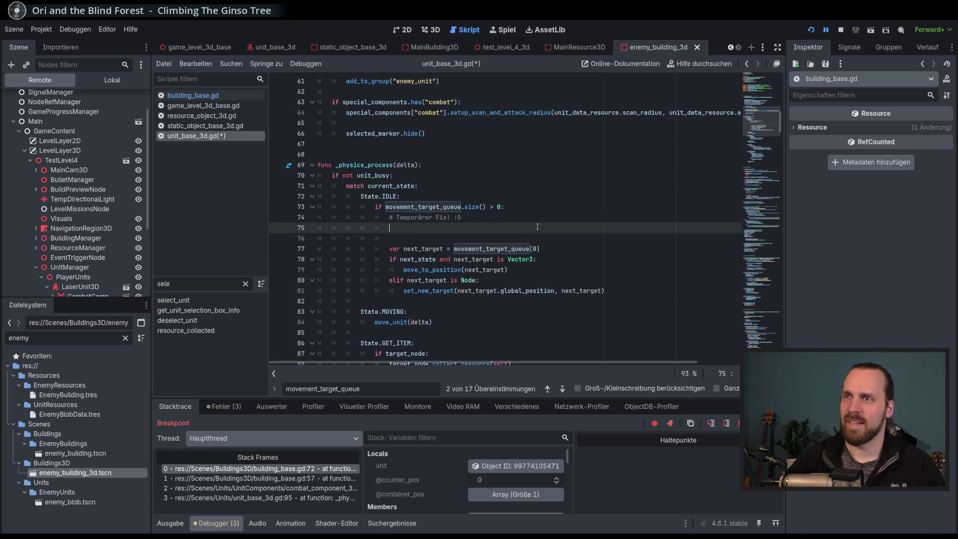
{"action": "left_click", "coordinate": [533, 218]}
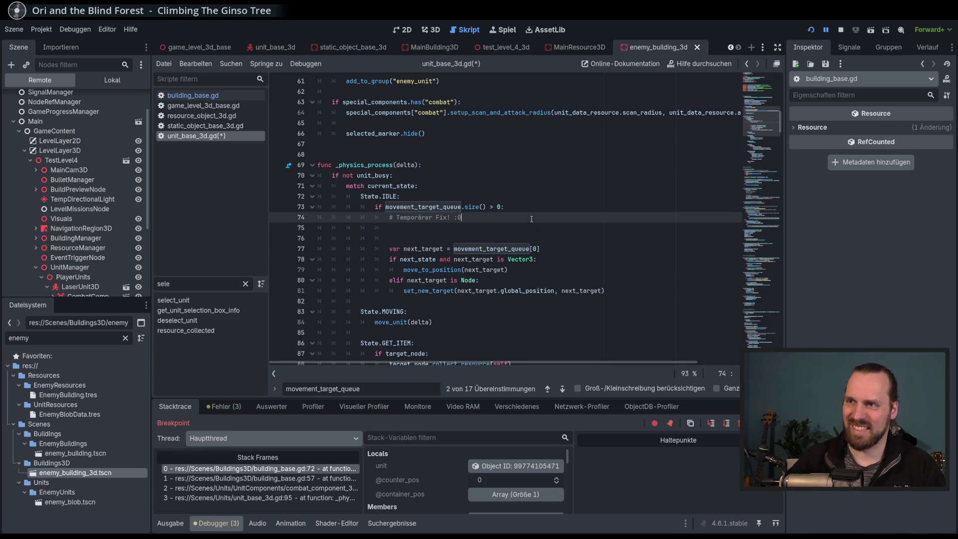
{"action": "type", "text": ":O Q"}
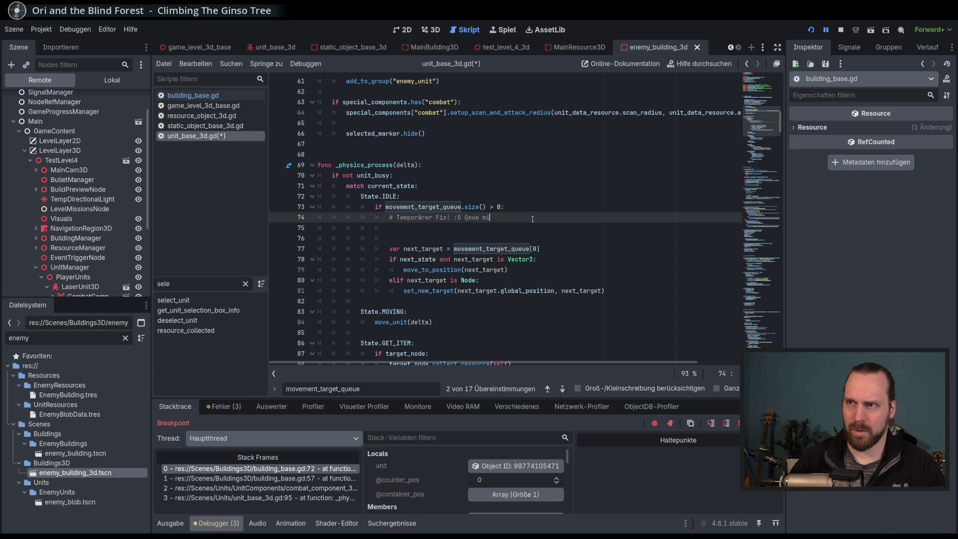
{"action": "type", "text": "u"}
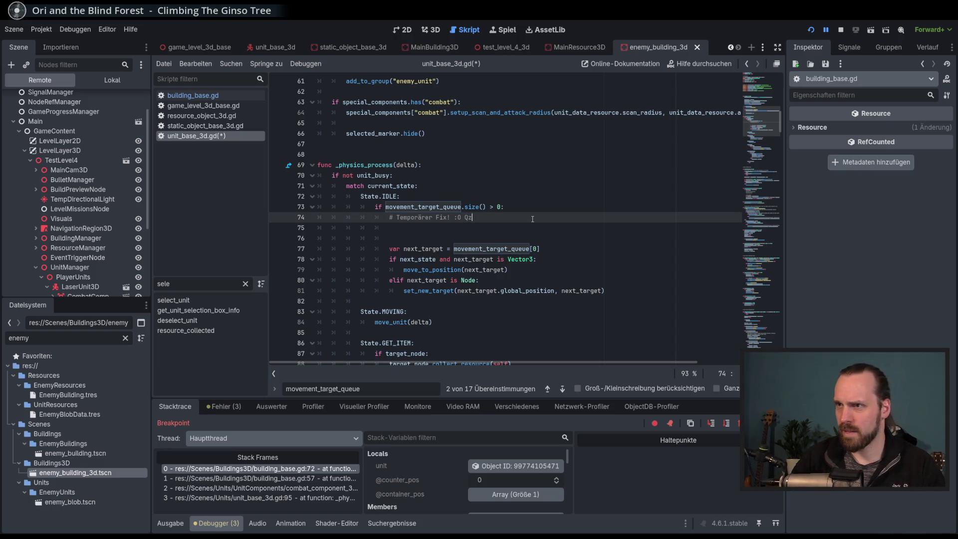
{"action": "type", "text": "eue muss "}
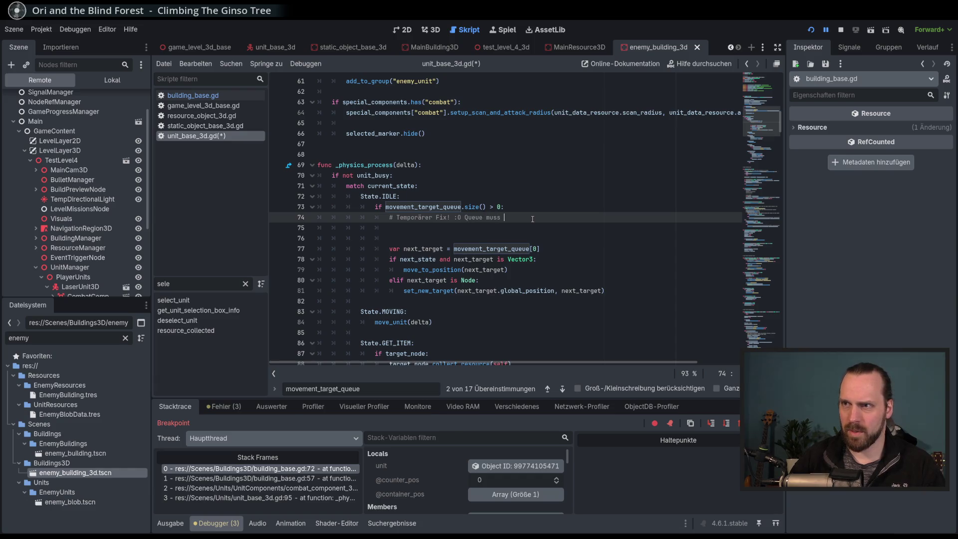
{"action": "type", "text": "überarbeitet werden"}
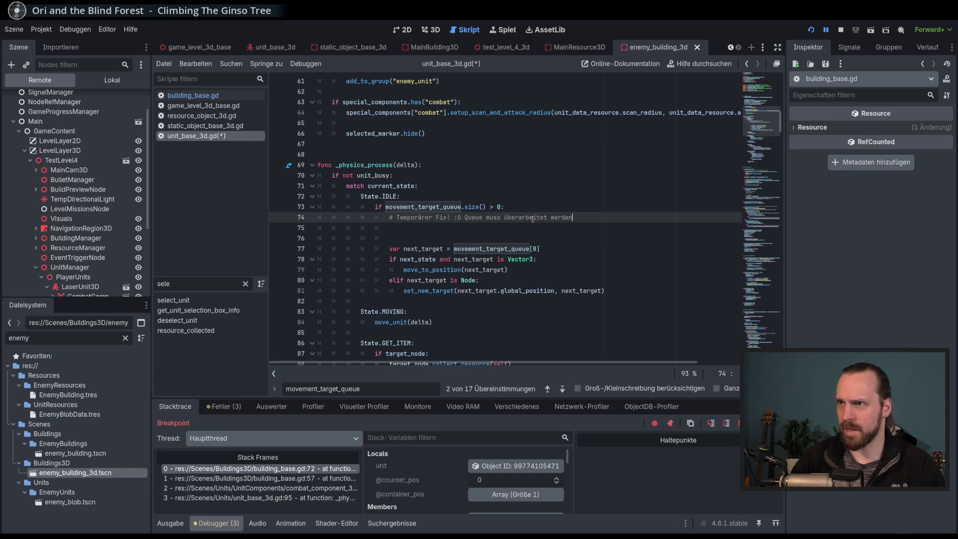
{"action": "left_click", "coordinate": [531, 225]}
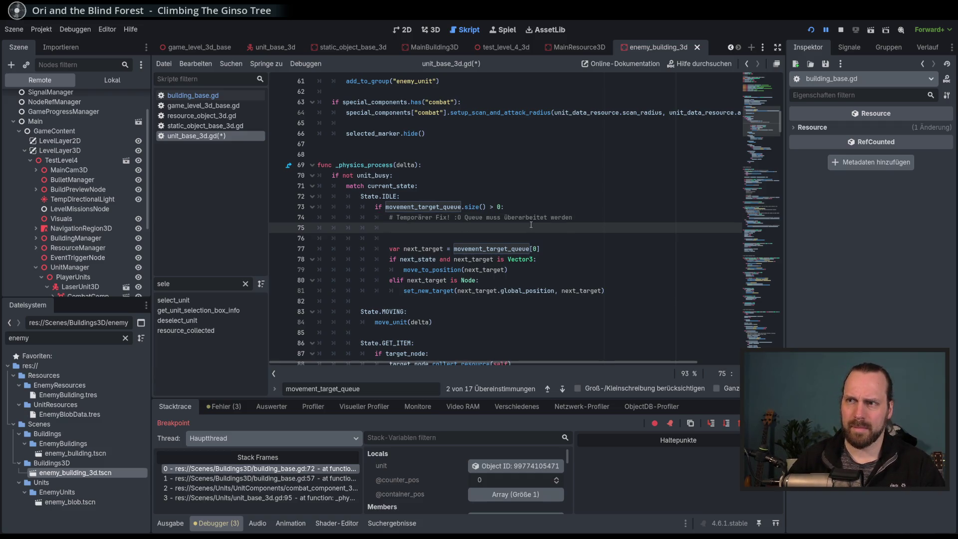
Start line 75 with 'if movement_target_queue.size()' using autocomplete.
{"action": "type", "text": "if "}
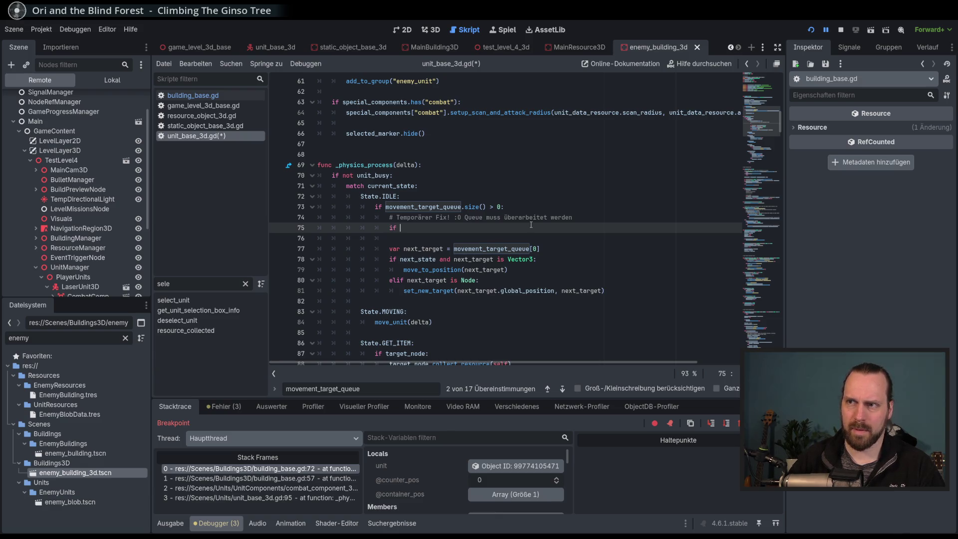
{"action": "type", "text": "move"}
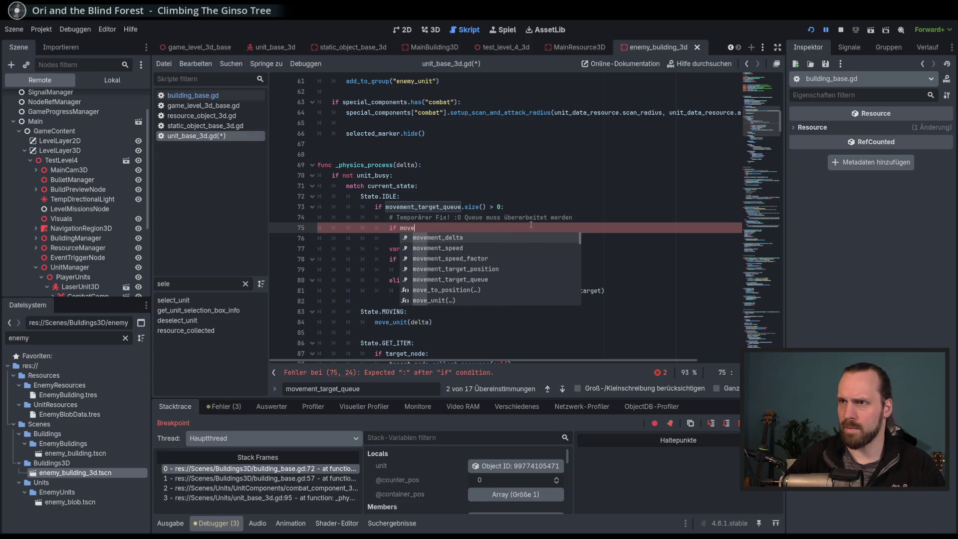
{"action": "key", "text": "Down"}
{"action": "key", "text": "Down"}
{"action": "key", "text": "Down"}
{"action": "key", "text": "Down"}
{"action": "key", "text": "Return"}
{"action": "type", "text": ".s"}
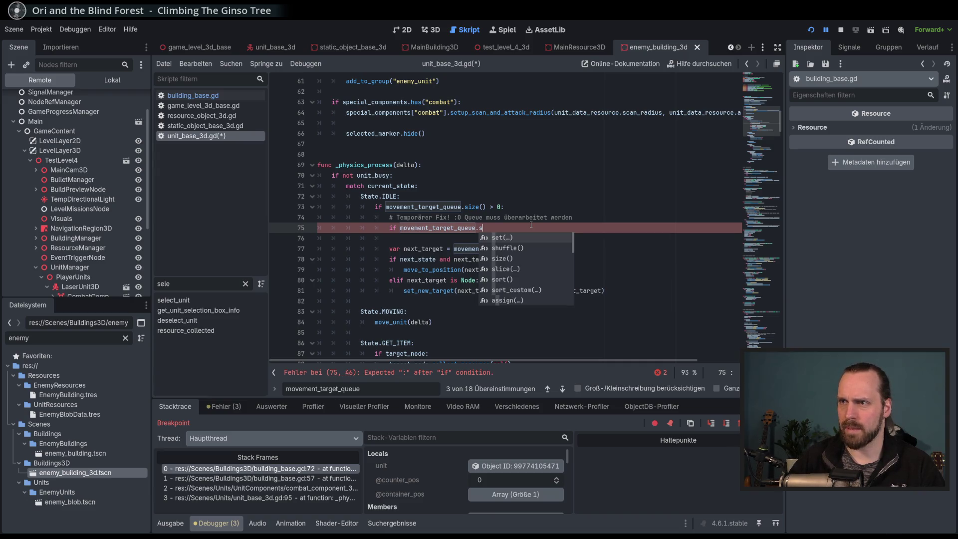
{"action": "key", "text": "BackSpace"}
{"action": "key", "text": "BackSpace"}
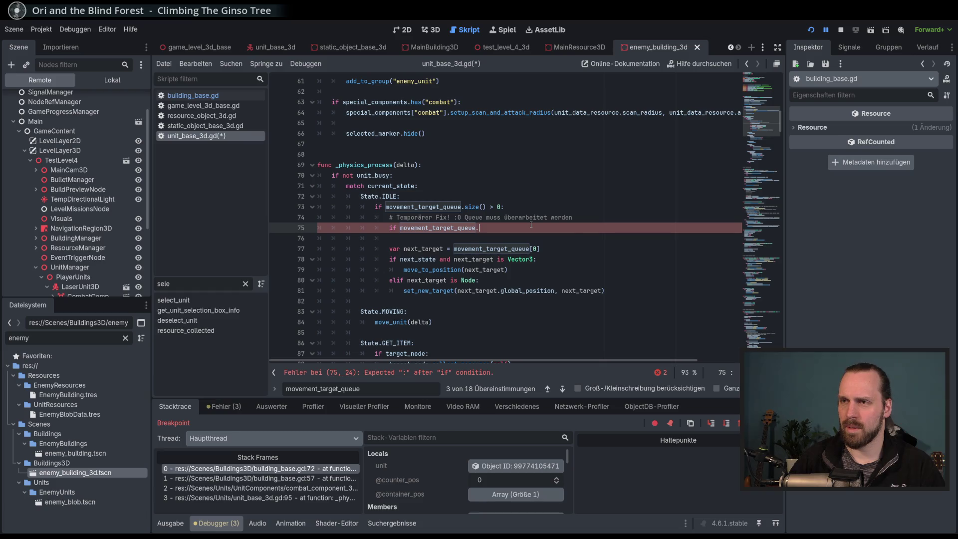
{"action": "type", "text": "s"}
{"action": "key", "text": "Down"}
{"action": "key", "text": "Down"}
{"action": "key", "text": "Return"}
Complete the condition as '== 1 and movement_target_queue[0] == null:'.
{"action": "type", "text": "== 1"}
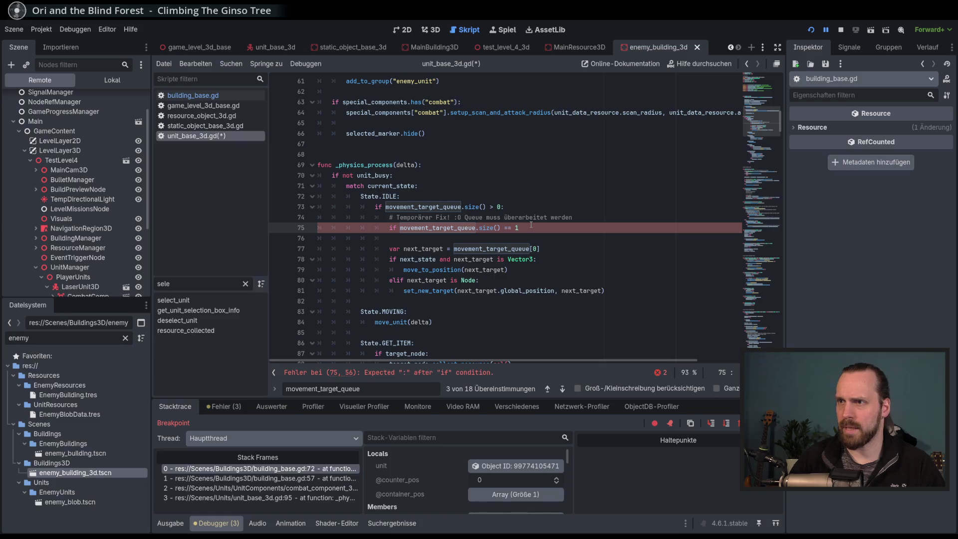
{"action": "type", "text": " and"}
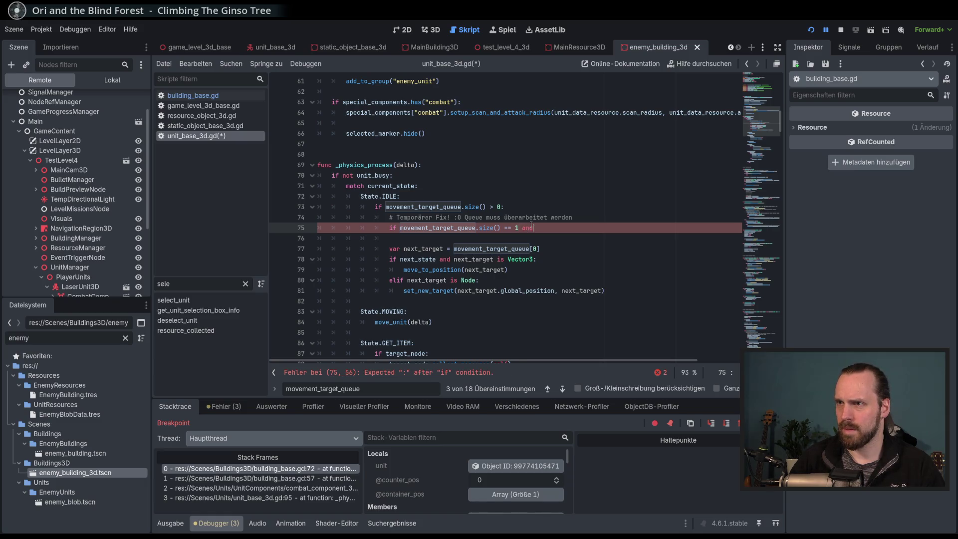
{"action": "type", "text": " move"}
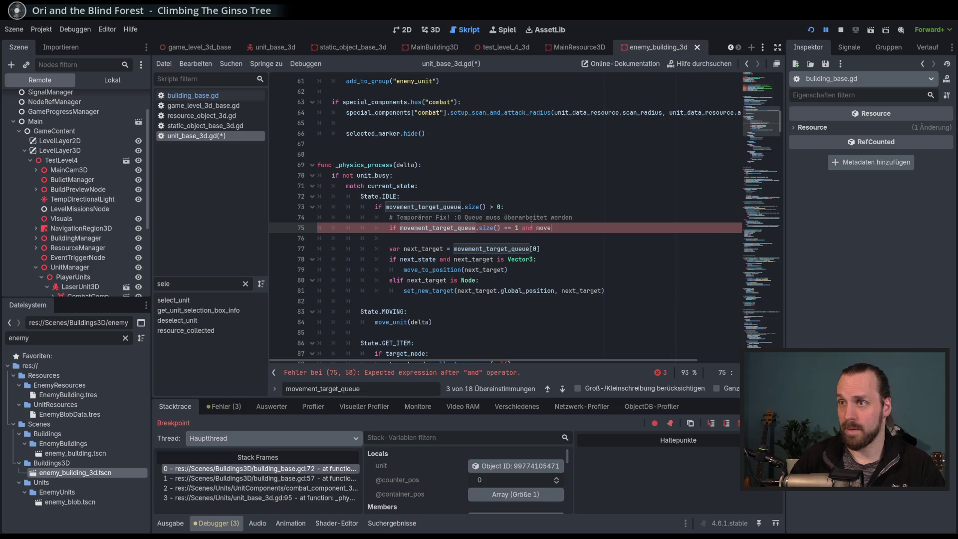
{"action": "key", "text": "Down"}
{"action": "key", "text": "Down"}
{"action": "key", "text": "Down"}
{"action": "key", "text": "Return"}
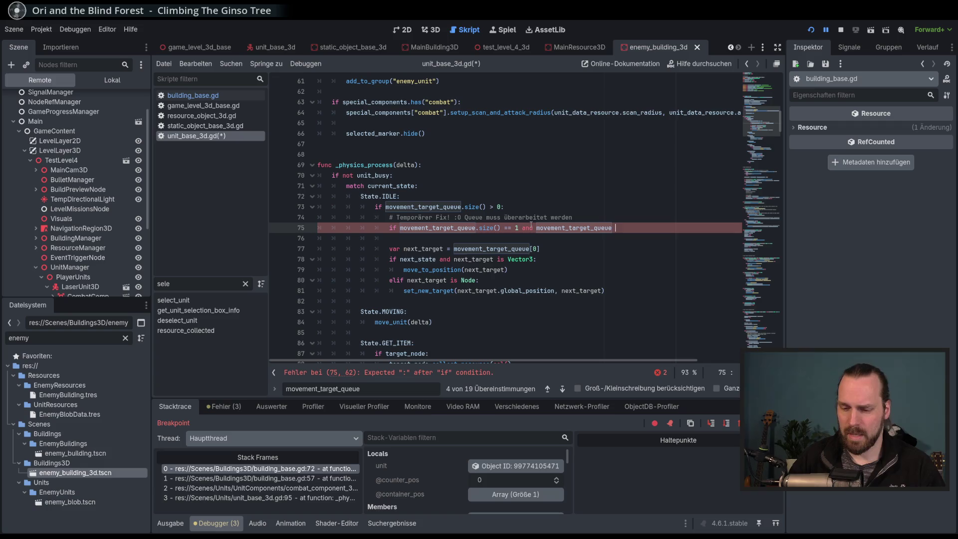
{"action": "key", "text": "BackSpace"}
{"action": "key", "text": "Escape"}
{"action": "type", "text": "[0] ="}
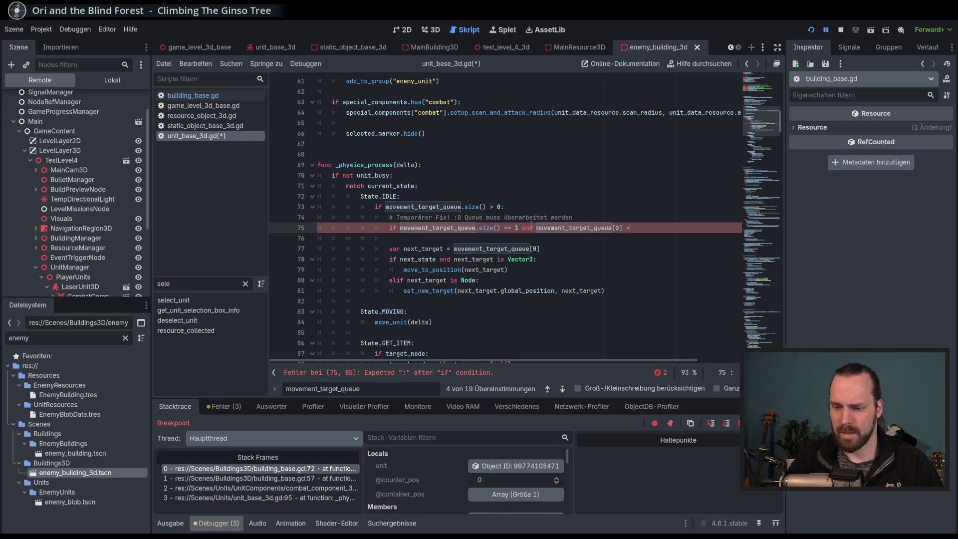
{"action": "type", "text": "= null"}
{"action": "key", "text": "Return"}
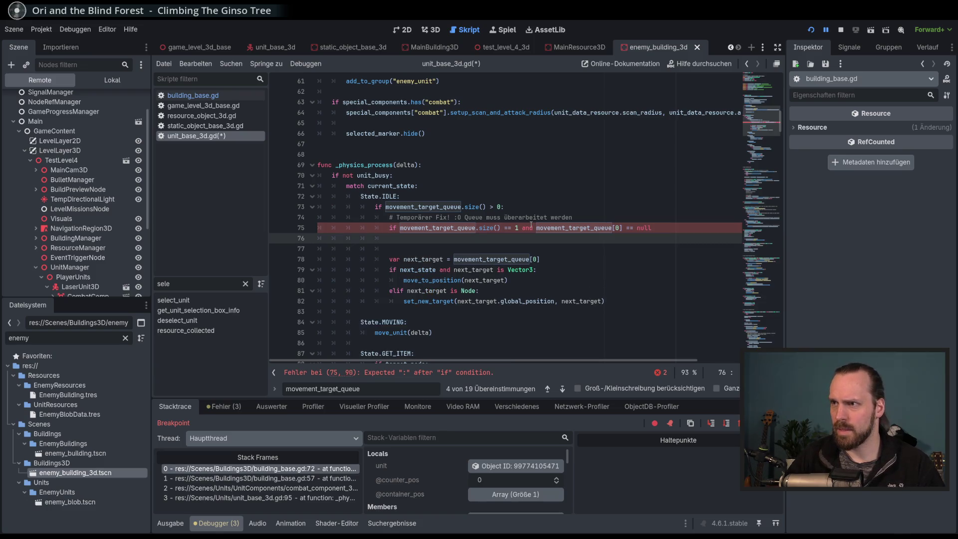
{"action": "key", "text": "ctrl+z"}
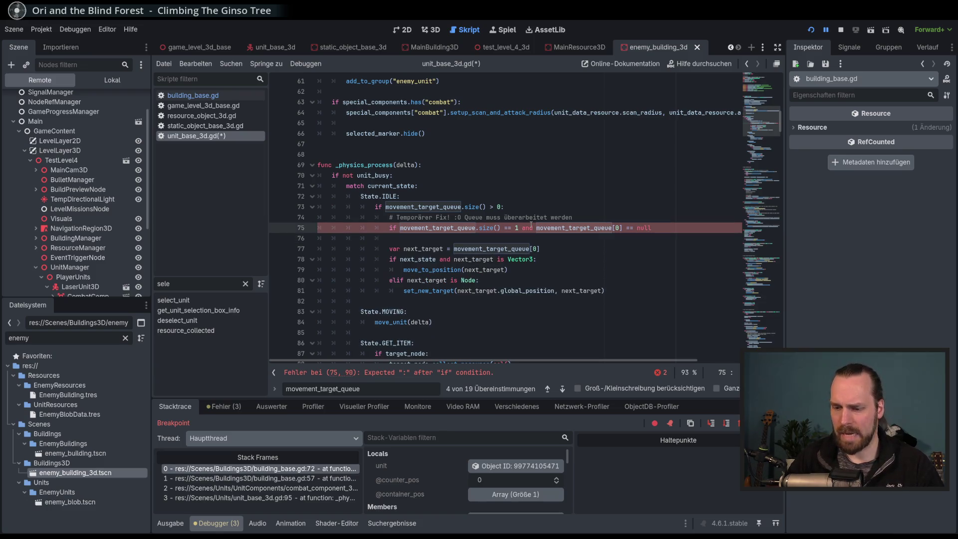
{"action": "type", "text": ":"}
Add movement_target_queue.clear() inside the condition and run the game with F5.
{"action": "key", "text": "Return"}
{"action": "type", "text": "move"}
{"action": "key", "text": "Down"}
{"action": "key", "text": "Down"}
{"action": "key", "text": "Down"}
{"action": "key", "text": "Return"}
{"action": "type", "text": ".cle"}
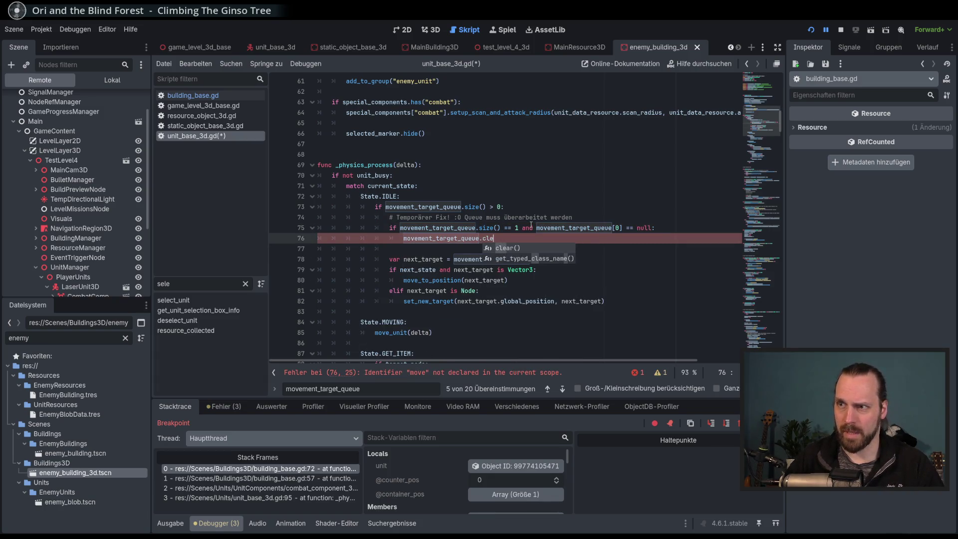
{"action": "key", "text": "Return"}
{"action": "key", "text": "F5"}
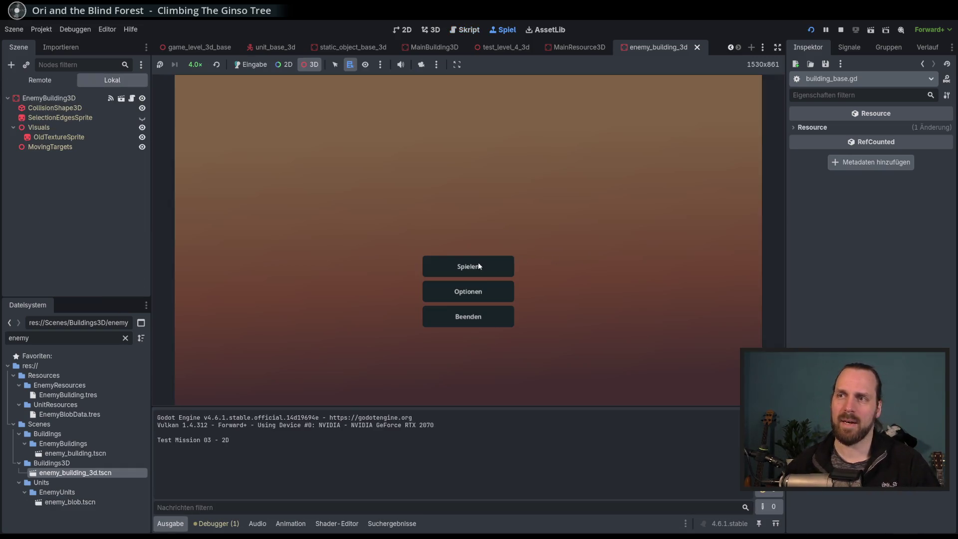
Start the 3D test mission at 8.0× speed and order the worker to attack the green bush.
{"action": "left_click", "coordinate": [251, 64]}
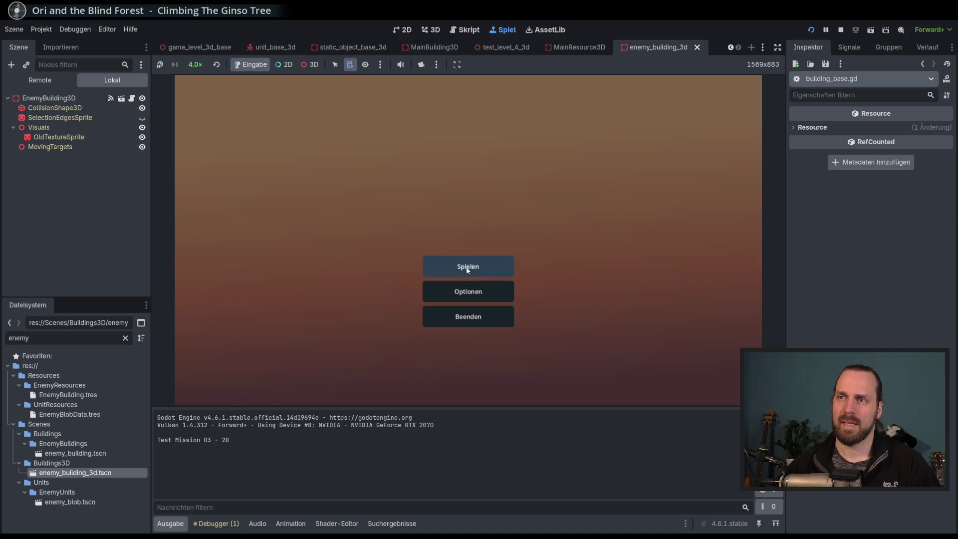
{"action": "left_click", "coordinate": [468, 266]}
{"action": "left_click", "coordinate": [195, 64]}
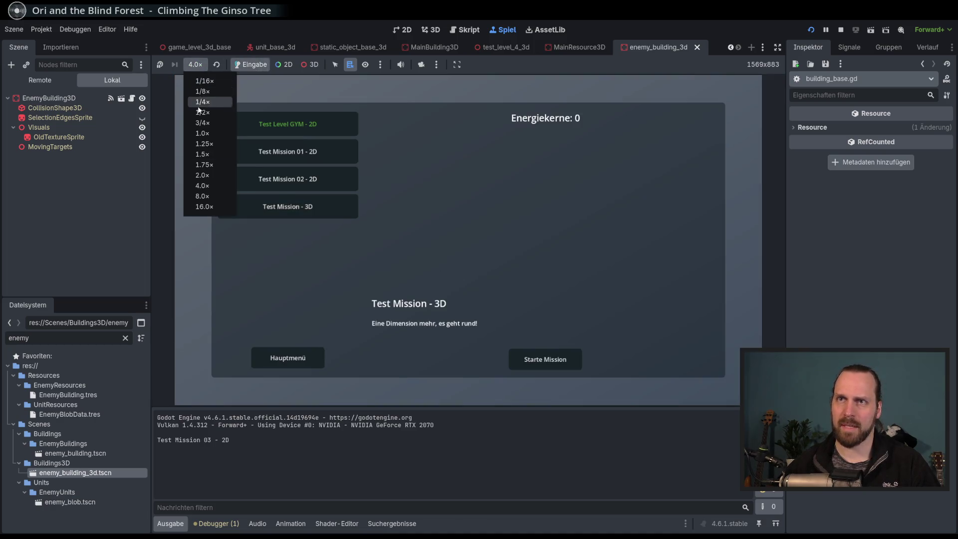
{"action": "left_click", "coordinate": [204, 192]}
{"action": "left_click", "coordinate": [544, 359]}
{"action": "left_click", "coordinate": [464, 275]}
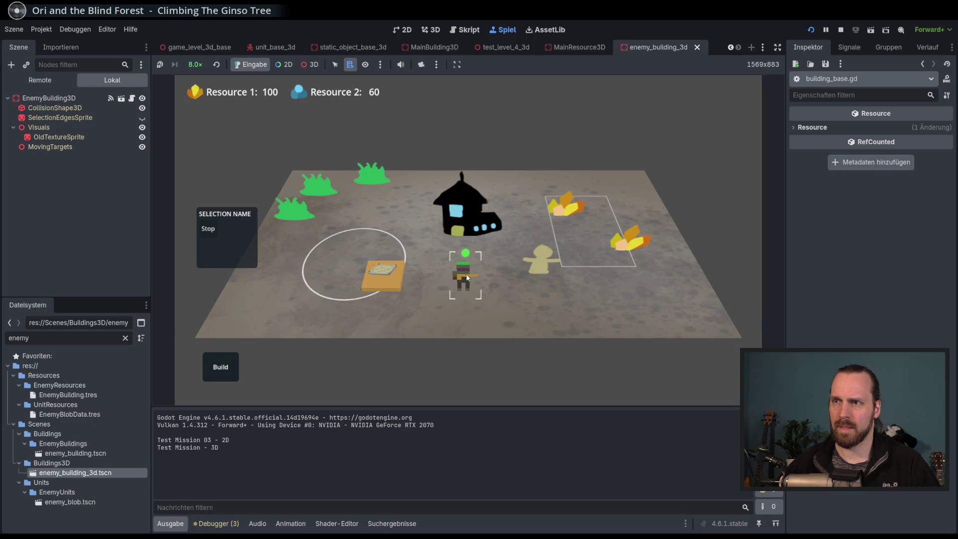
{"action": "right_click", "coordinate": [295, 211]}
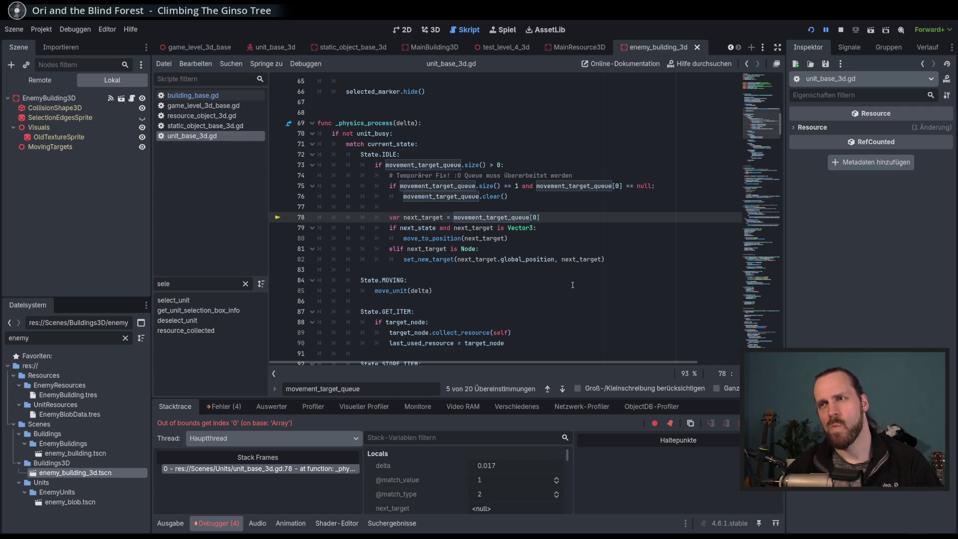
Stop debugging, add 'return' after the movement_target_queue.clear() line, and rerun with F5.
{"action": "key", "text": "F8"}
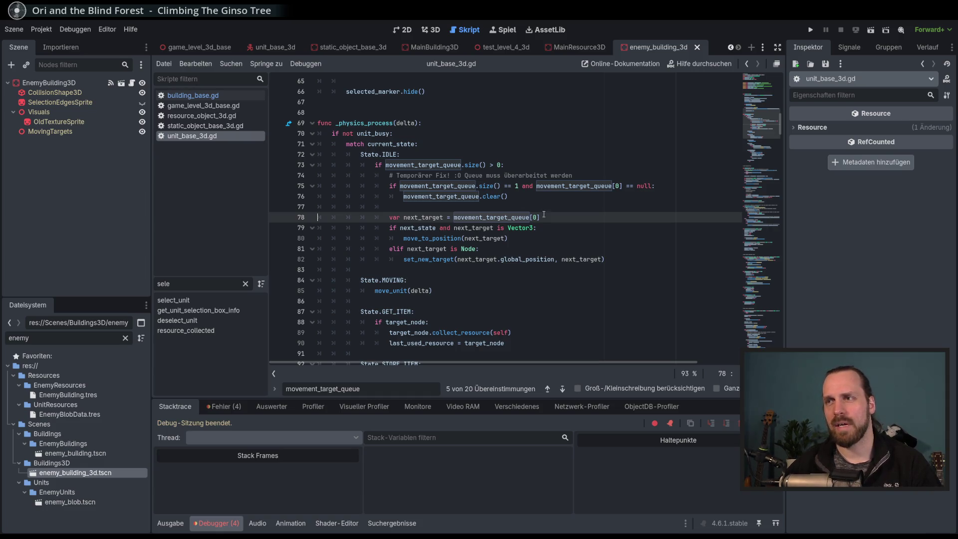
{"action": "left_click", "coordinate": [547, 195]}
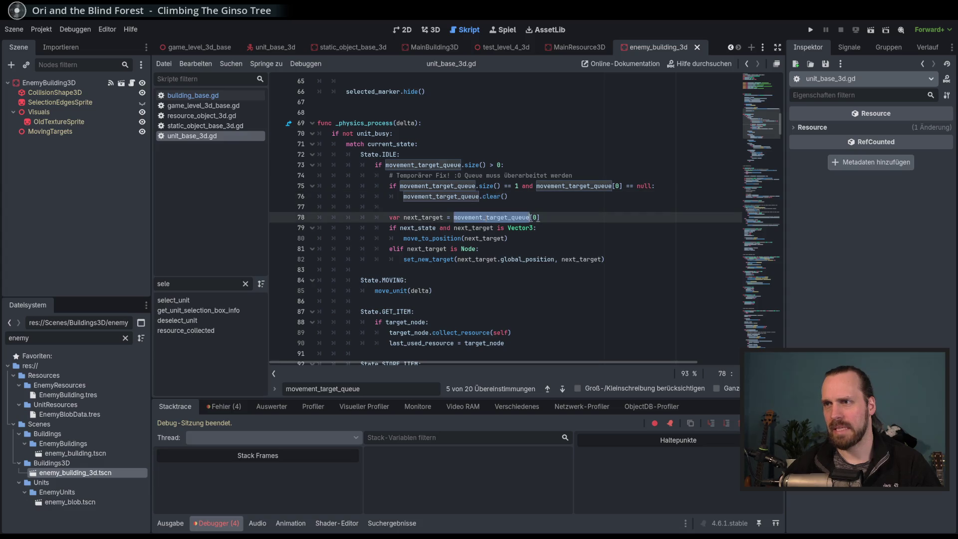
{"action": "left_click", "coordinate": [504, 217]}
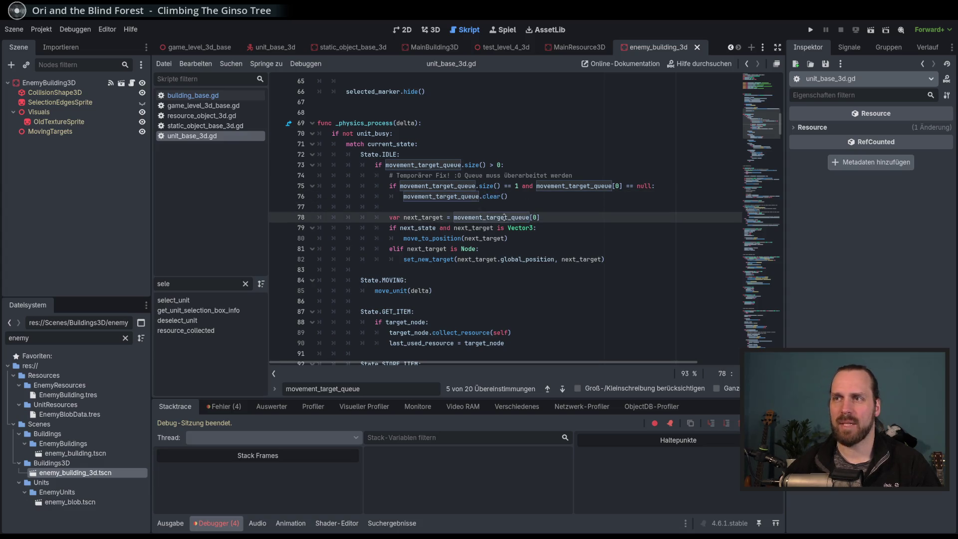
{"action": "left_click", "coordinate": [552, 199]}
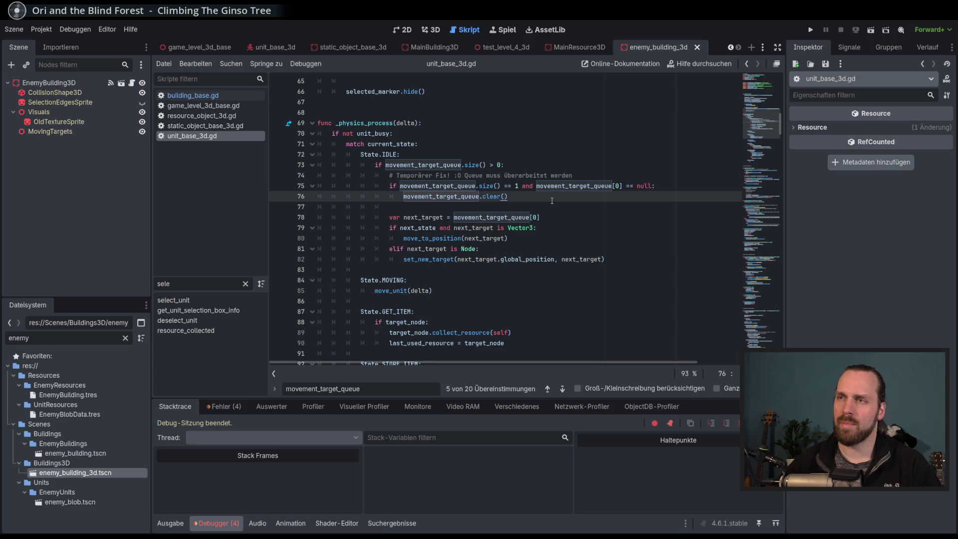
{"action": "key", "text": "Return"}
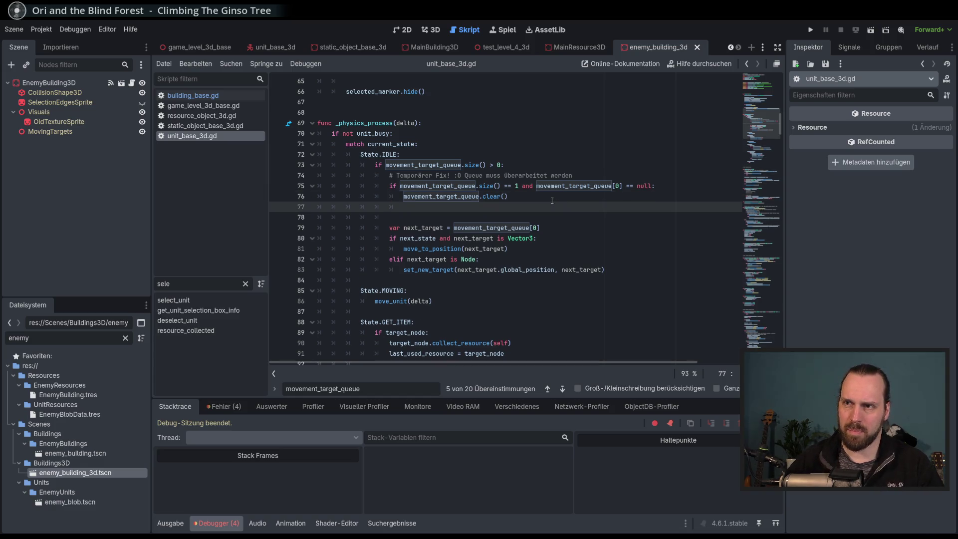
{"action": "type", "text": "return"}
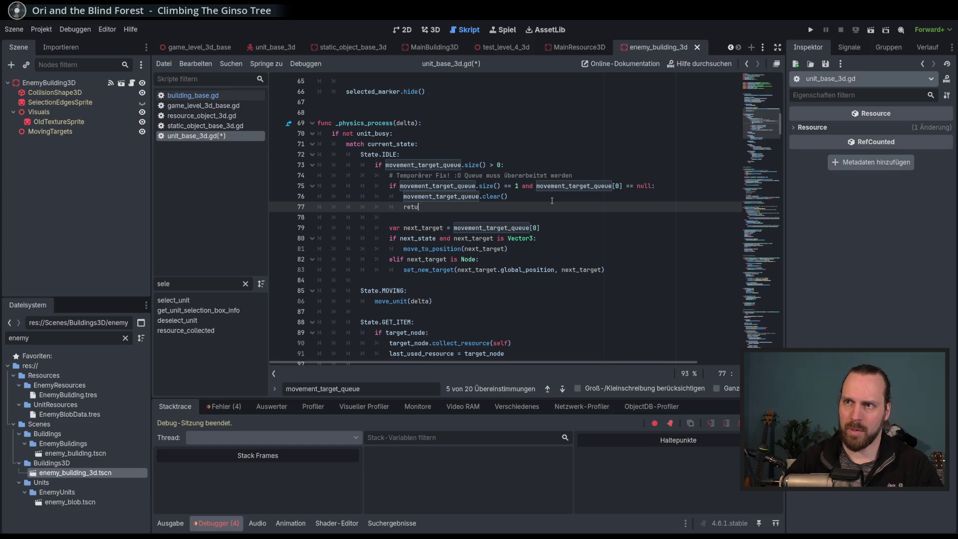
{"action": "key", "text": "F5"}
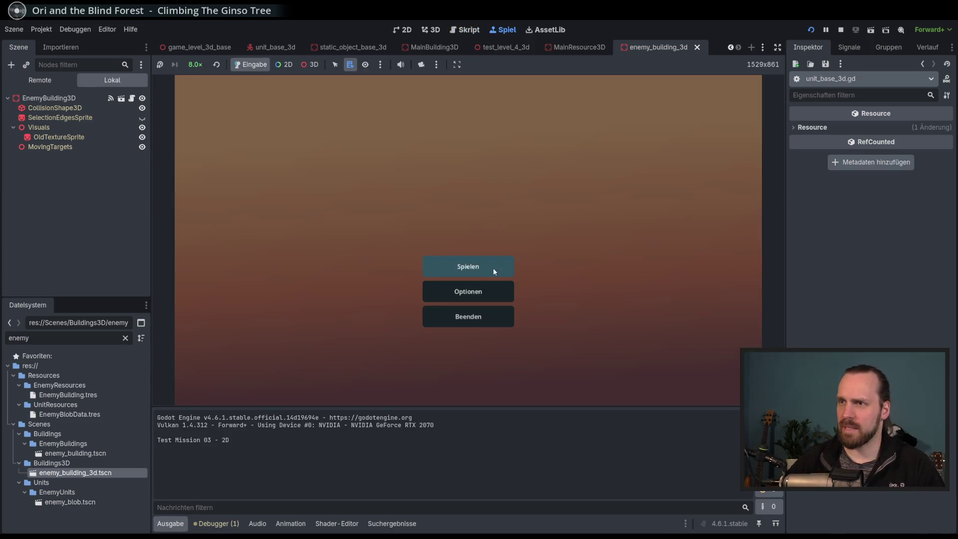
Start Test Mission - 3D, send the unit to the white circle, and set speed to 16.0×.
{"action": "left_click", "coordinate": [493, 267]}
{"action": "left_click", "coordinate": [323, 206]}
{"action": "left_click", "coordinate": [563, 362]}
{"action": "right_click", "coordinate": [299, 217]}
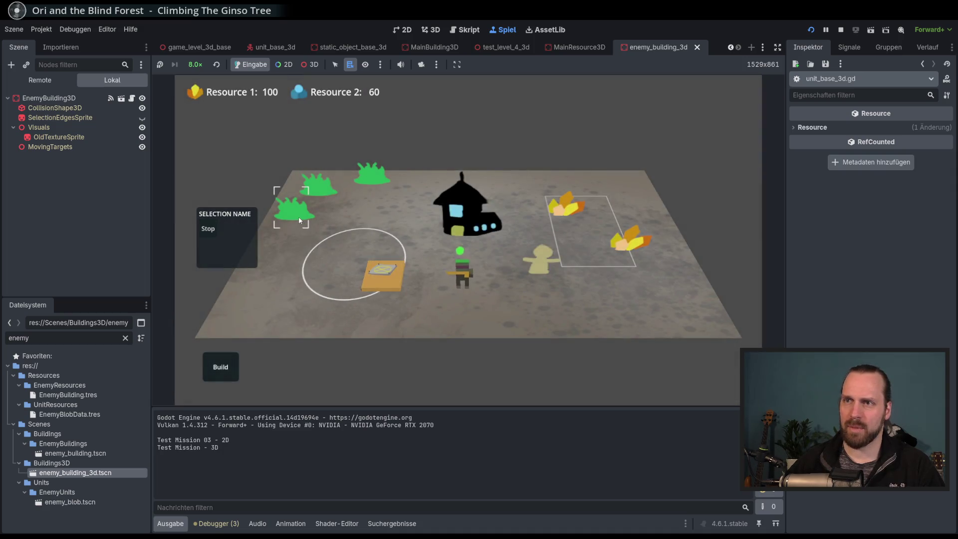
{"action": "left_click", "coordinate": [195, 64]}
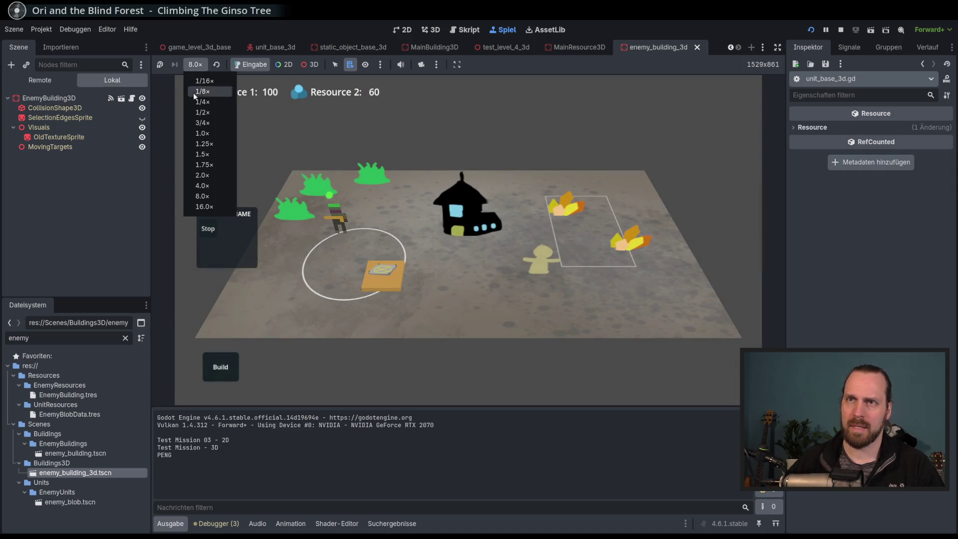
{"action": "left_click", "coordinate": [213, 196]}
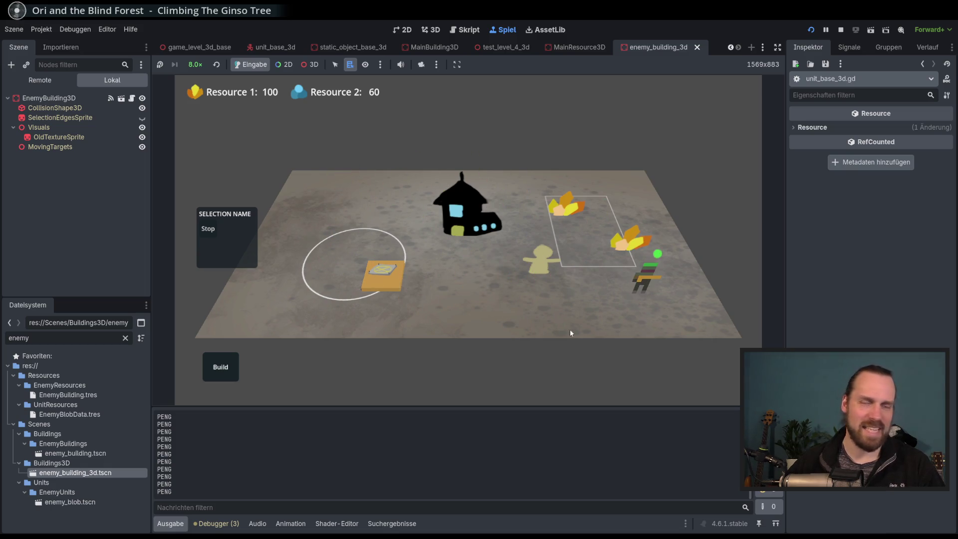
{"action": "left_click", "coordinate": [195, 64]}
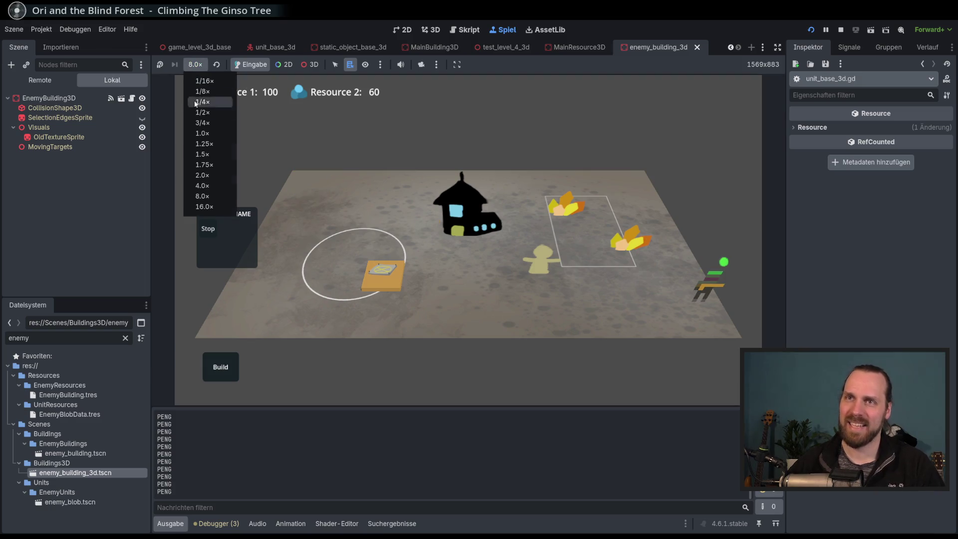
{"action": "left_click", "coordinate": [204, 206]}
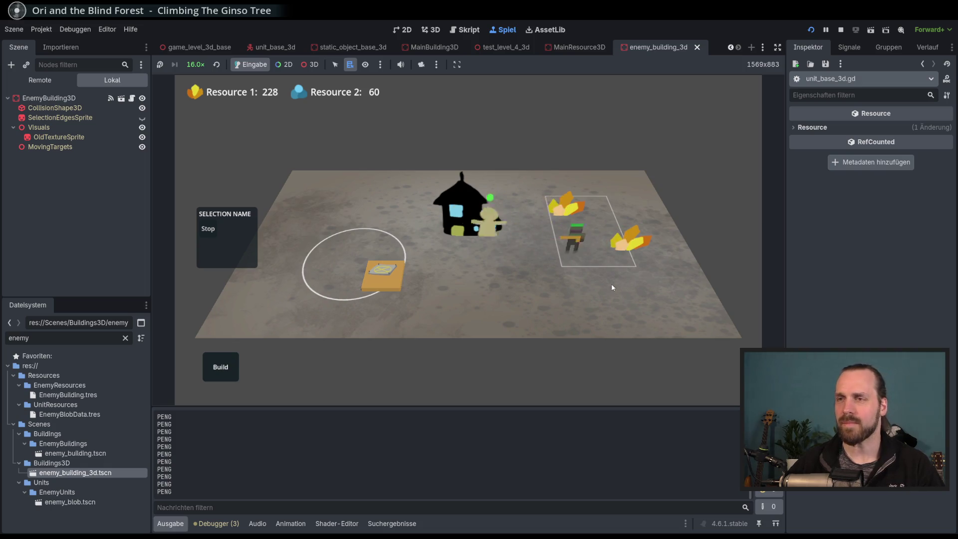
Train two Laser Dudes and march the squad to the enemy building, upper left, right and lower left.
{"action": "left_click", "coordinate": [386, 274]}
{"action": "left_click", "coordinate": [268, 295]}
{"action": "left_click", "coordinate": [268, 295]}
{"action": "left_click_drag", "start_coordinate": [272, 225], "coordinate": [349, 329]}
{"action": "right_click", "coordinate": [594, 279]}
{"action": "right_click", "coordinate": [357, 222]}
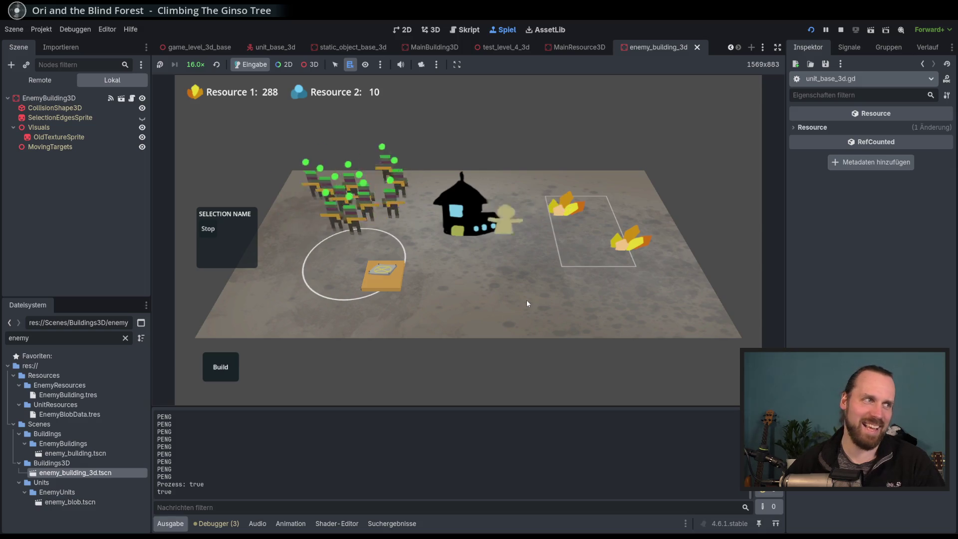
{"action": "right_click", "coordinate": [494, 311]}
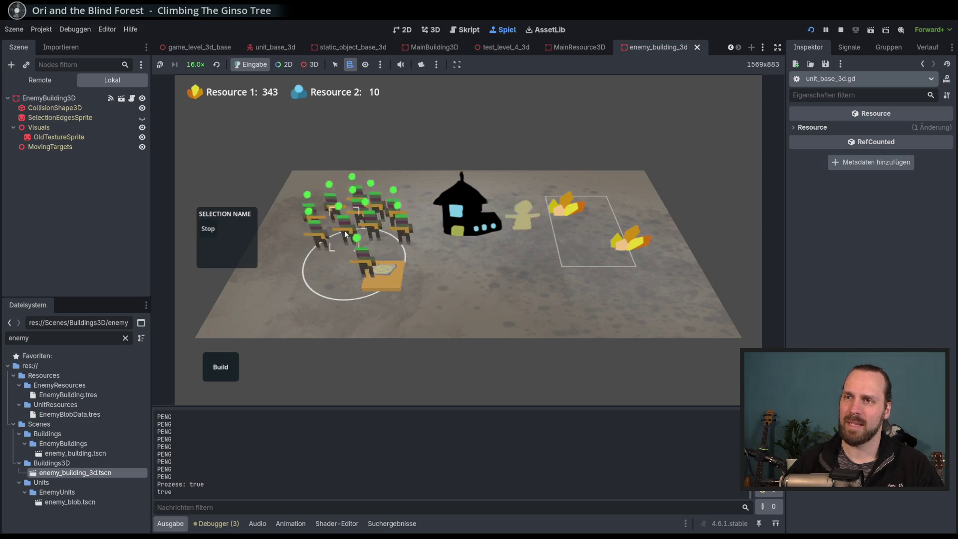
{"action": "right_click", "coordinate": [312, 298]}
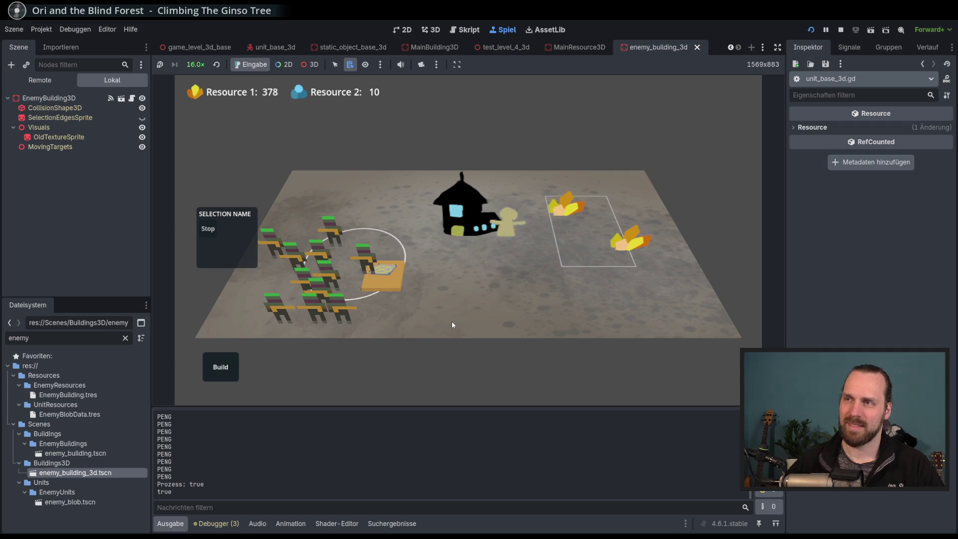
{"action": "left_click", "coordinate": [382, 274]}
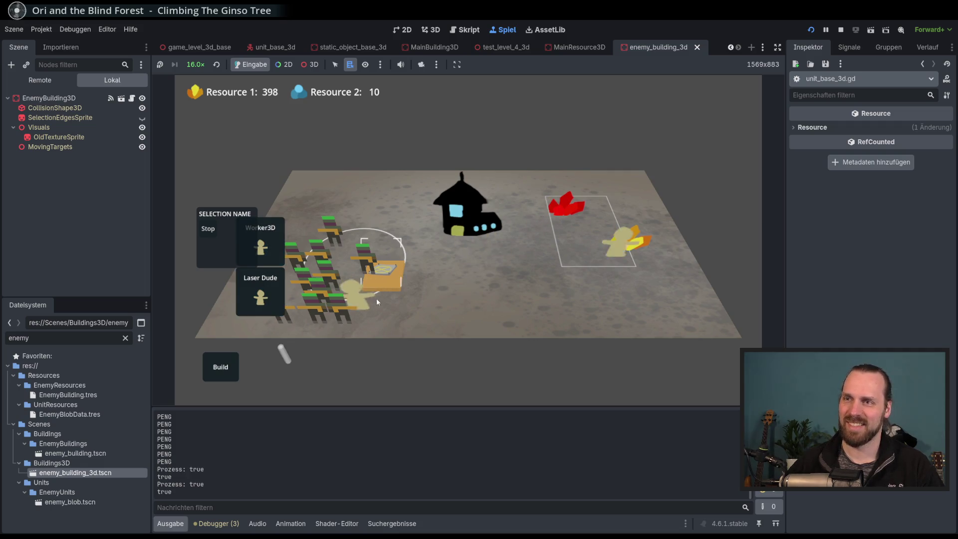
Select the worker by the resource field, drag the soldier group, and pan the camera across the map.
{"action": "left_click", "coordinate": [622, 275]}
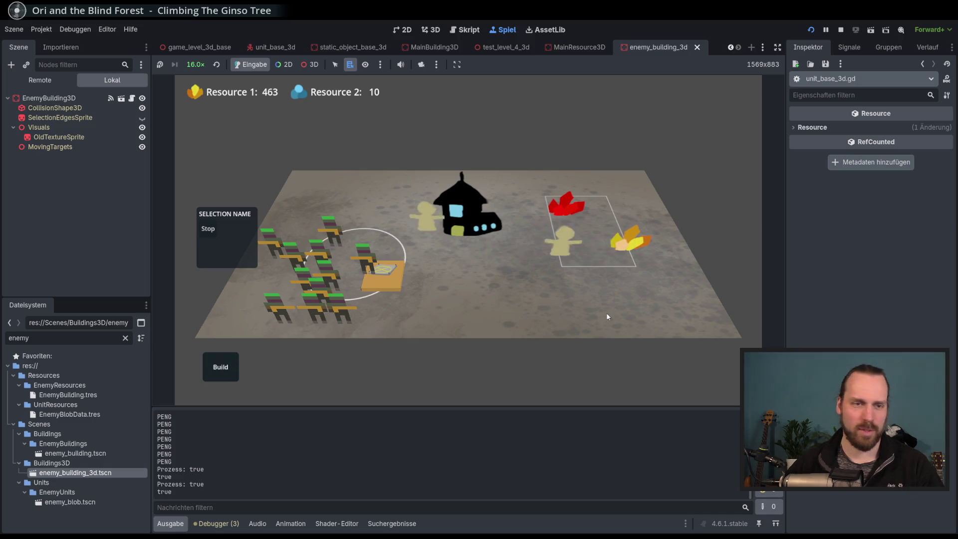
{"action": "scroll", "coordinate": [606, 312], "scroll_direction": "up", "scroll_amount": 3}
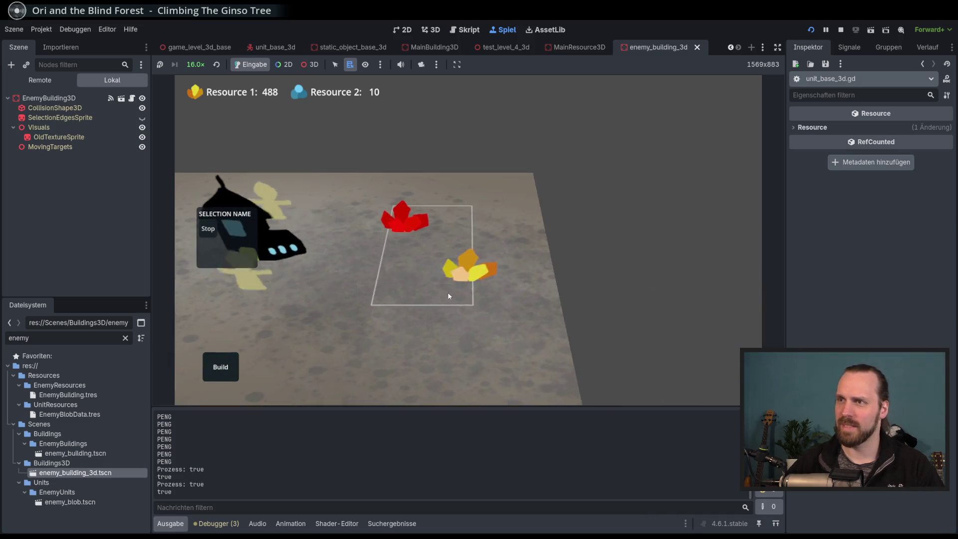
{"action": "scroll", "coordinate": [448, 295], "scroll_direction": "down", "scroll_amount": 5}
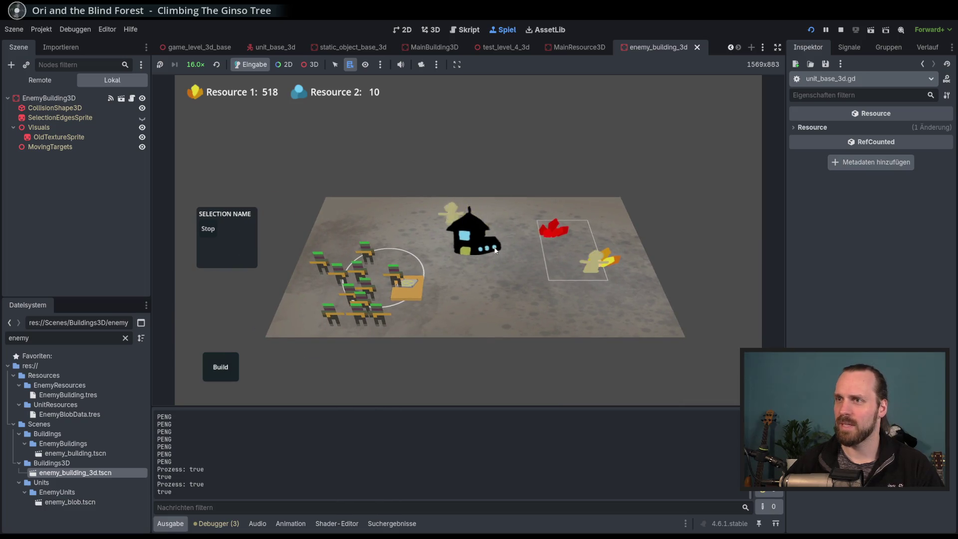
{"action": "mouse_move", "coordinate": [387, 279]}
{"action": "left_mouse_down"}
{"action": "mouse_move", "coordinate": [361, 222]}
{"action": "mouse_move", "coordinate": [371, 241]}
{"action": "mouse_move", "coordinate": [340, 305]}
{"action": "left_mouse_up"}
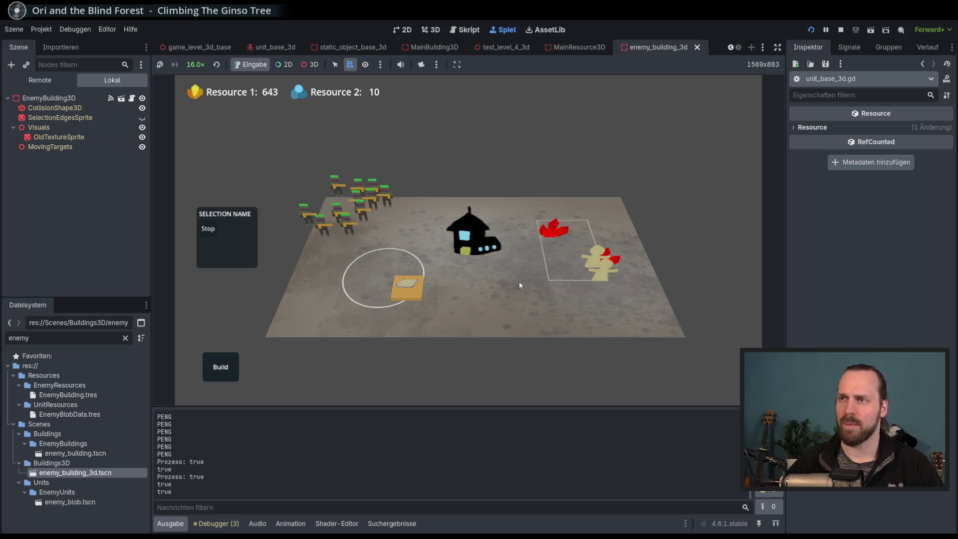
{"action": "key", "text": "d"}
Set game speed to 1.0×, send the worker group into the black enemy house, and stop the game.
{"action": "left_click", "coordinate": [195, 64]}
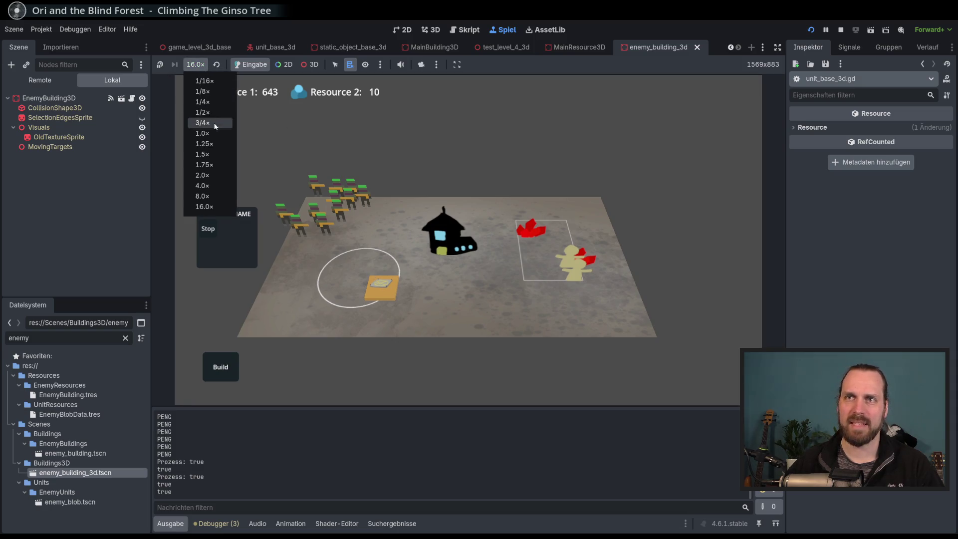
{"action": "left_click", "coordinate": [211, 133]}
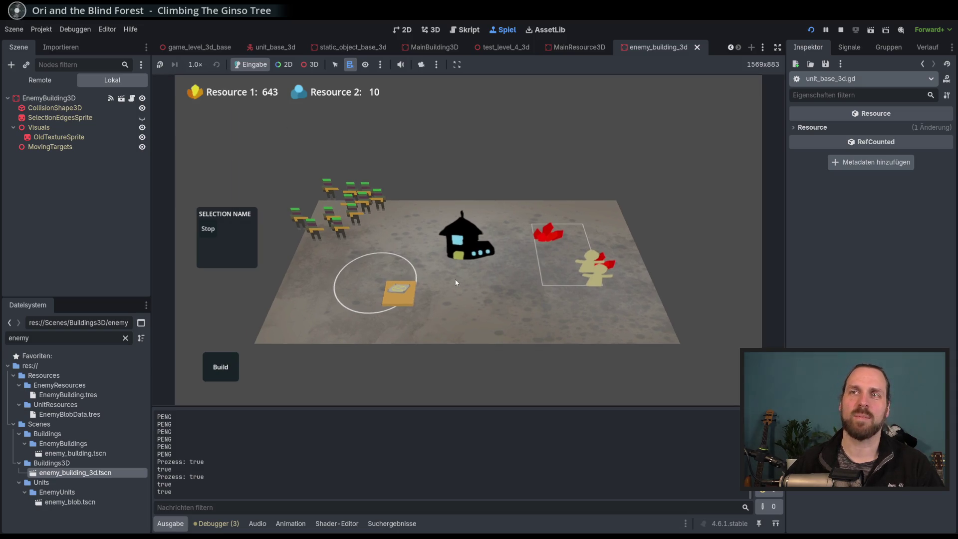
{"action": "left_click", "coordinate": [211, 64]}
{"action": "left_click", "coordinate": [223, 56]}
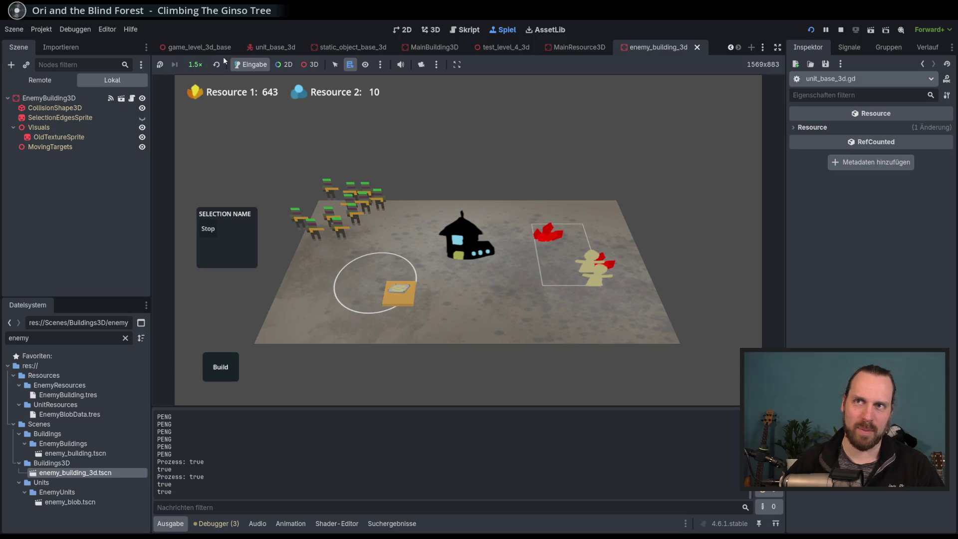
{"action": "left_click", "coordinate": [340, 221]}
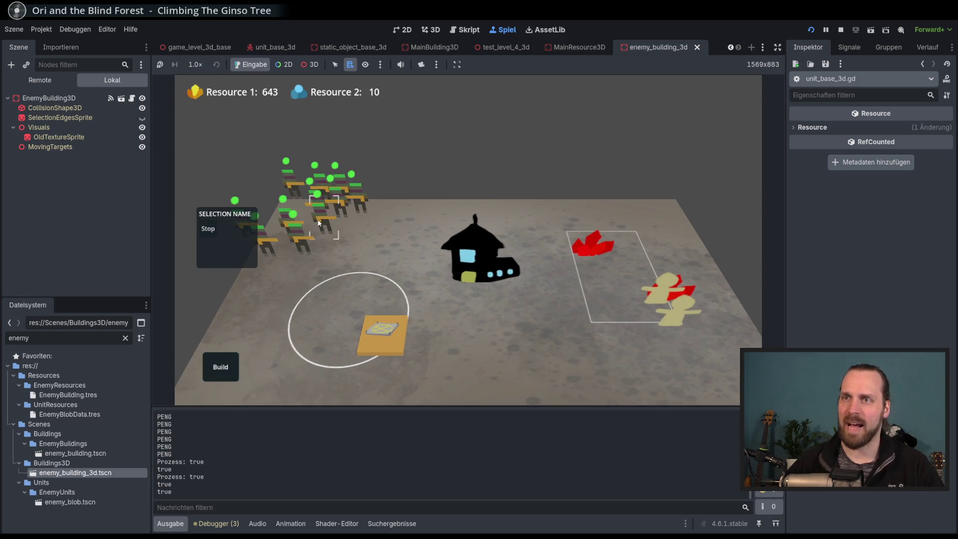
{"action": "right_click", "coordinate": [414, 230]}
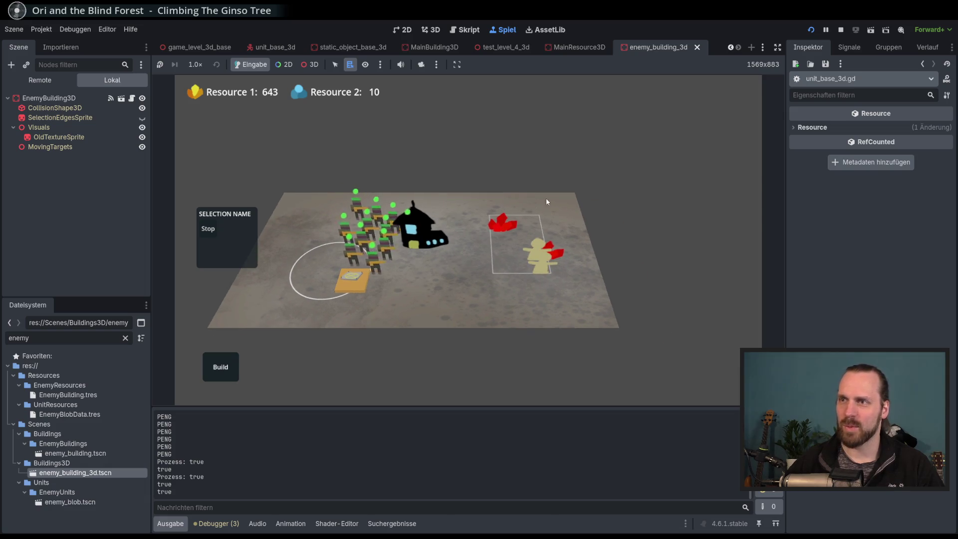
{"action": "scroll", "coordinate": [299, 293], "scroll_direction": "up", "scroll_amount": 2}
{"action": "scroll", "coordinate": [385, 271], "scroll_direction": "down", "scroll_amount": 2}
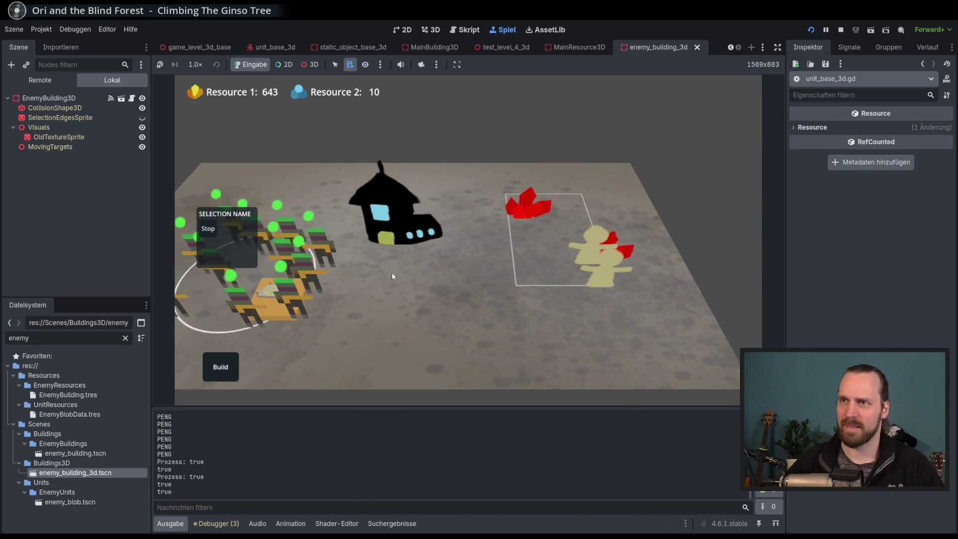
{"action": "key", "text": "F8"}
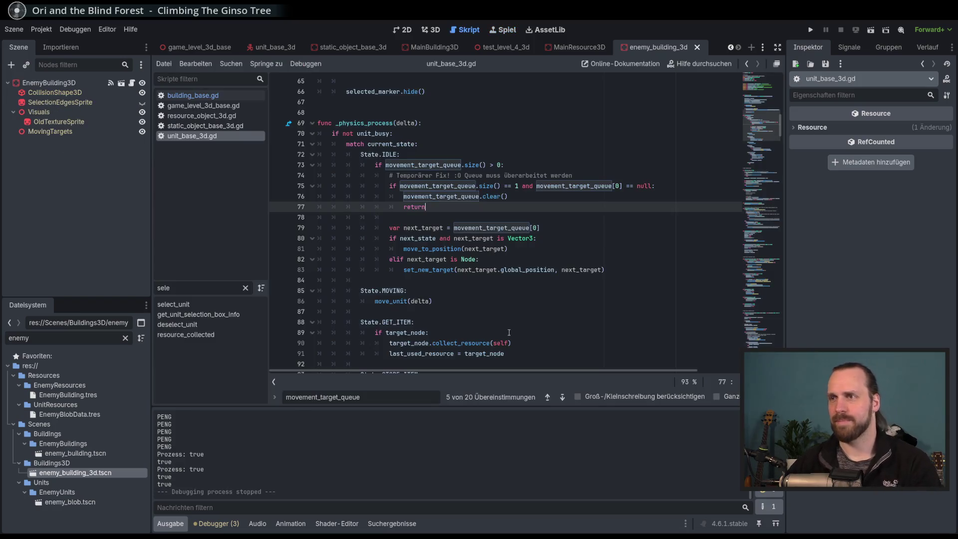
Review the movement variables in unit_base_3d.gd, including movement_speed_factor and movement_target_queue.
{"action": "left_click", "coordinate": [578, 258]}
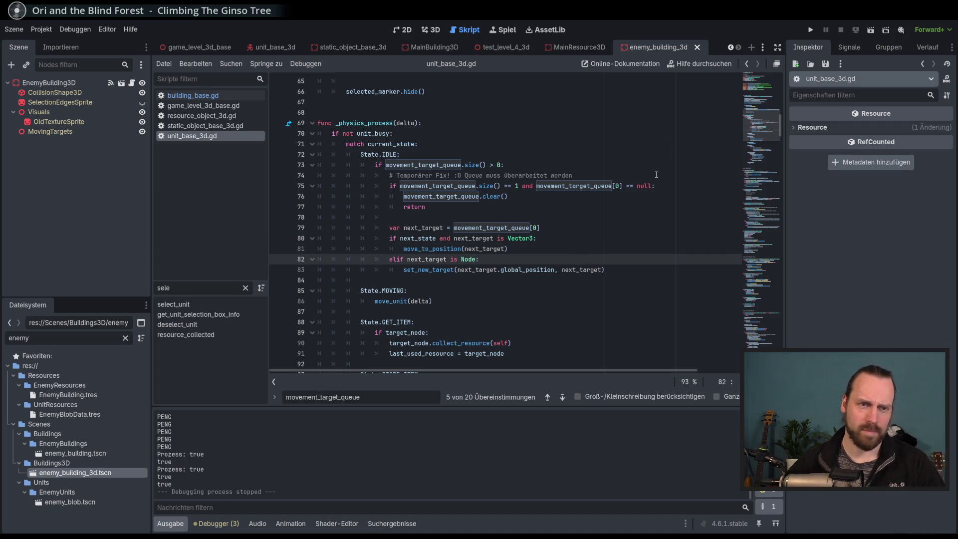
{"action": "scroll", "coordinate": [727, 148], "scroll_direction": "down", "scroll_amount": 20}
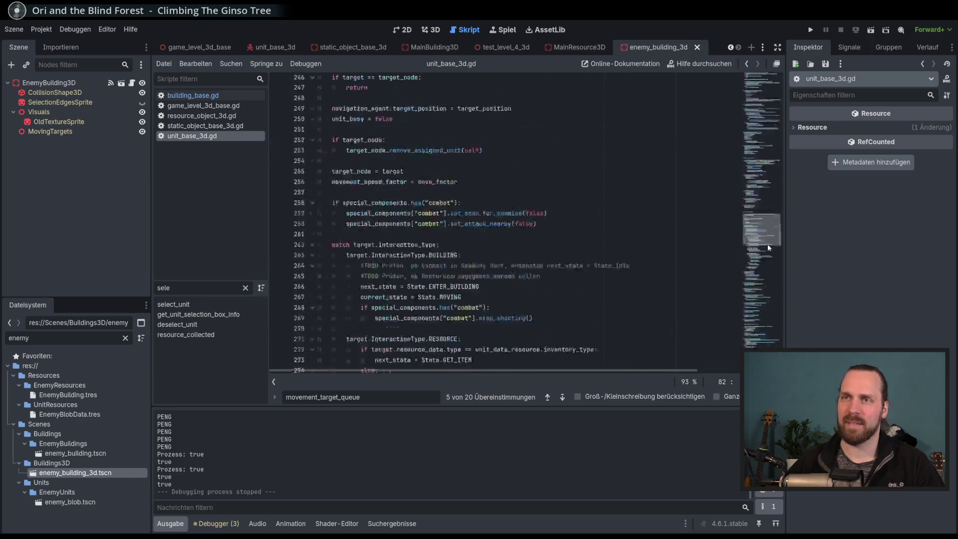
{"action": "scroll", "coordinate": [764, 157], "scroll_direction": "up", "scroll_amount": 20}
{"action": "left_click", "coordinate": [530, 207]}
{"action": "left_click", "coordinate": [531, 215]}
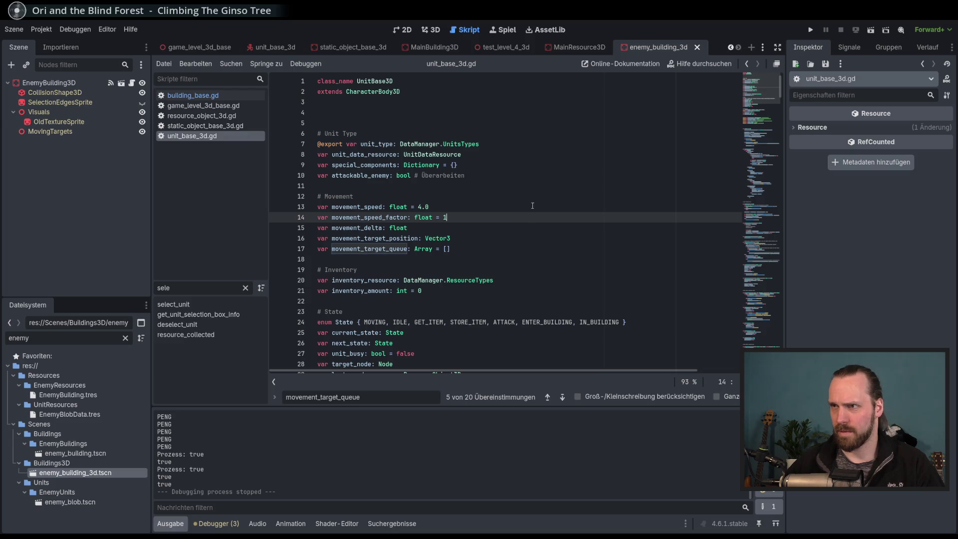
{"action": "left_click", "coordinate": [510, 249]}
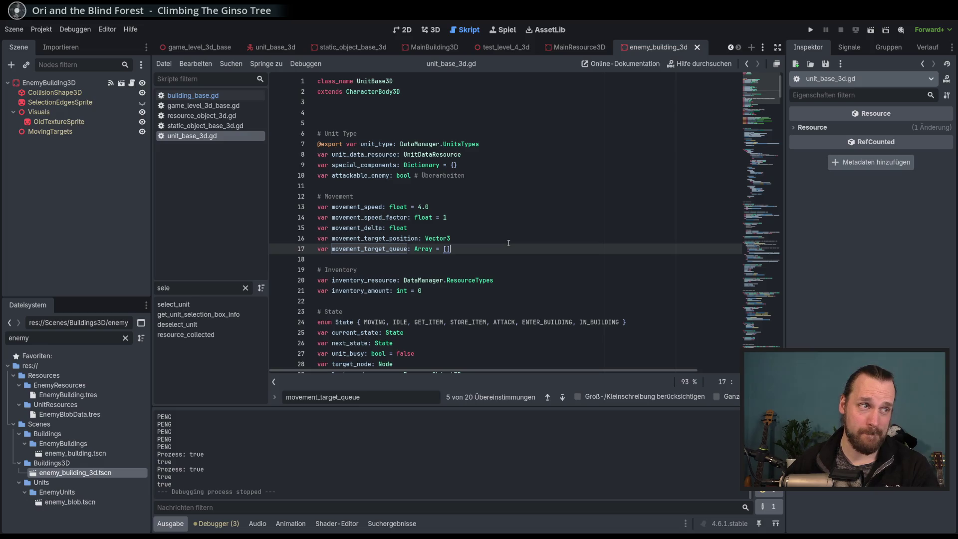
Switch to the test_level_4_3d scene from the open-scenes list.
{"action": "left_click", "coordinate": [764, 48]}
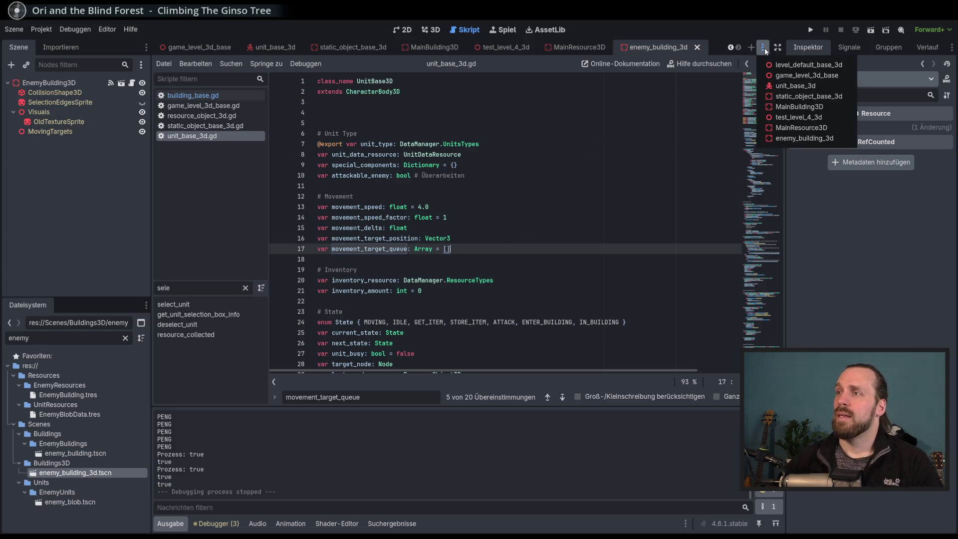
{"action": "left_click", "coordinate": [753, 32]}
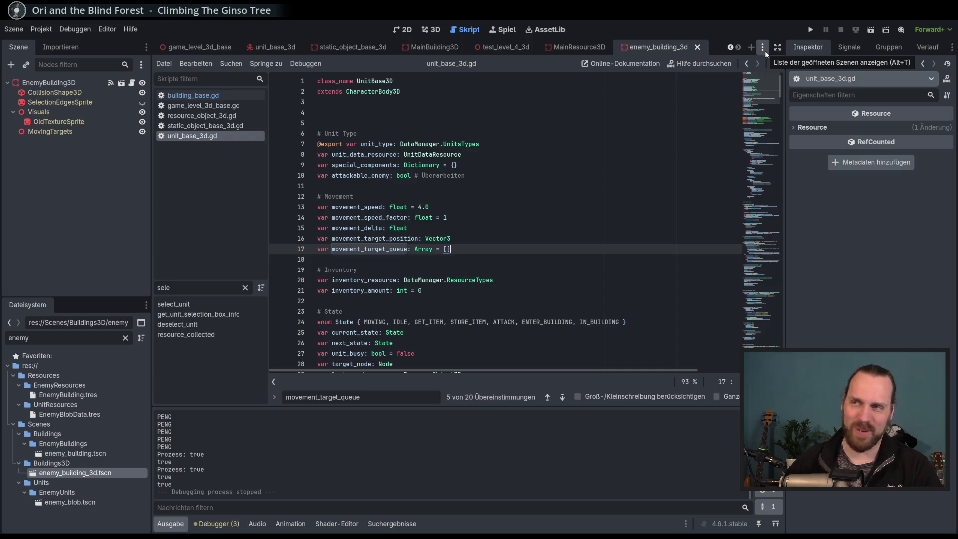
{"action": "left_click", "coordinate": [765, 50]}
{"action": "left_click", "coordinate": [794, 117]}
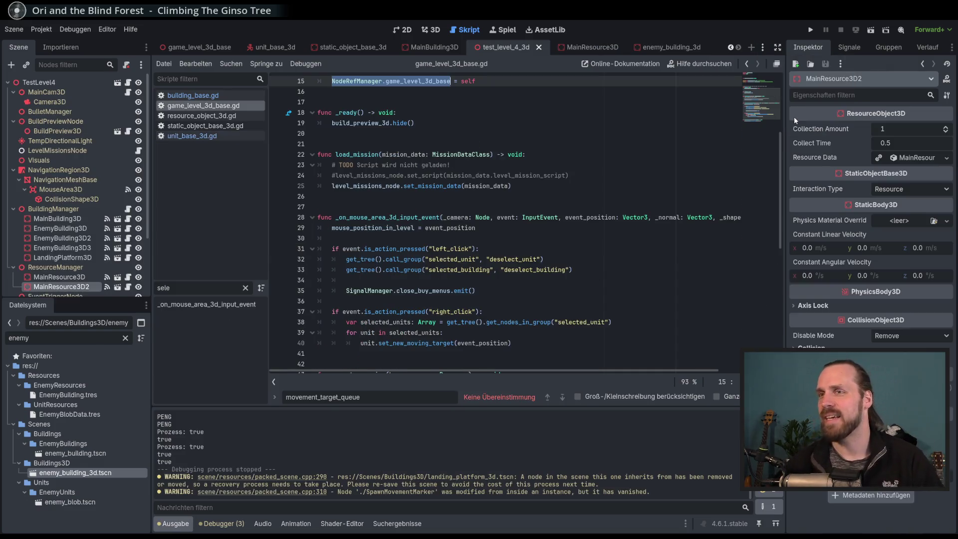
Run the game and start Test Mission - 3D.
{"action": "key", "text": "F5"}
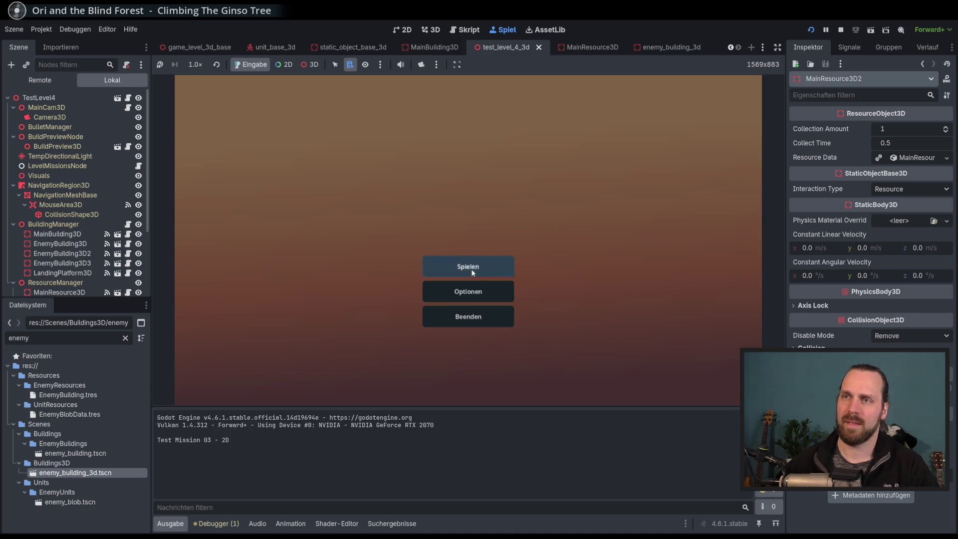
{"action": "left_click", "coordinate": [475, 269]}
{"action": "left_click", "coordinate": [318, 209]}
{"action": "left_click", "coordinate": [556, 360]}
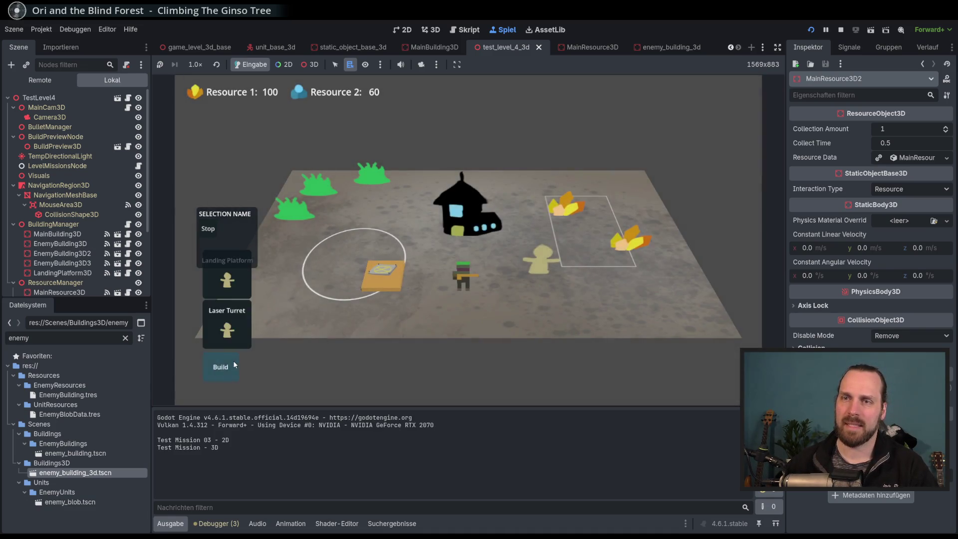
Place a landing platform, send the robot into the dark building and back out, then stop.
{"action": "left_click", "coordinate": [392, 263]}
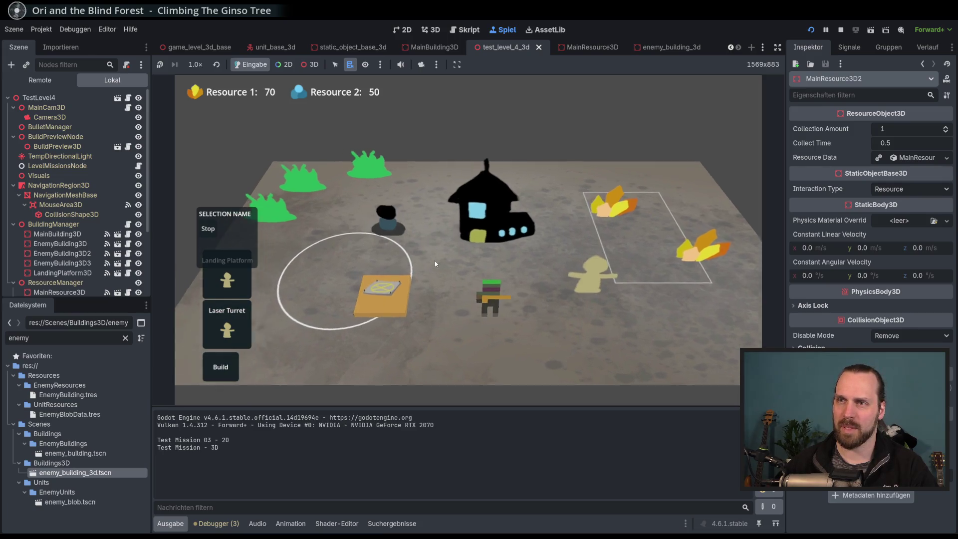
{"action": "left_click_drag", "start_coordinate": [480, 243], "coordinate": [401, 245]}
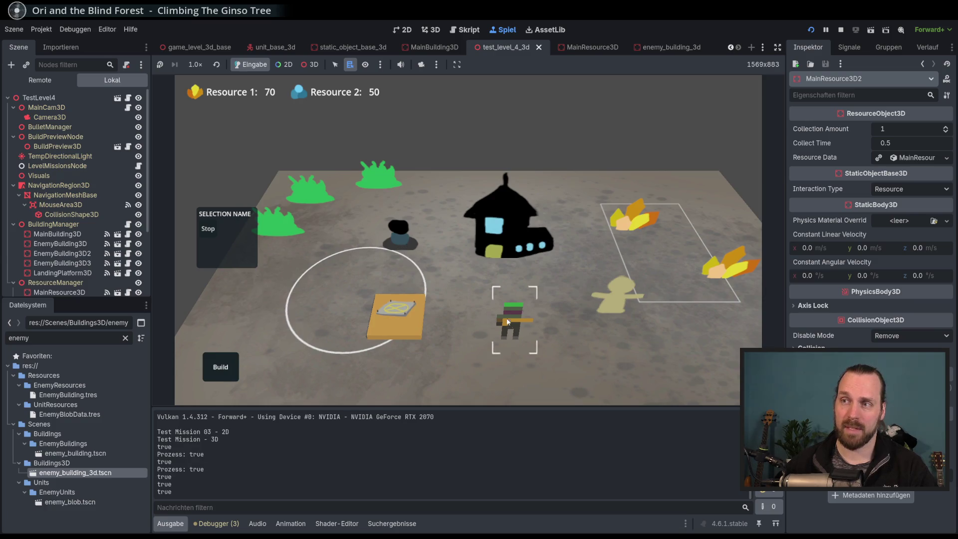
{"action": "left_click", "coordinate": [513, 317]}
{"action": "right_click", "coordinate": [399, 233]}
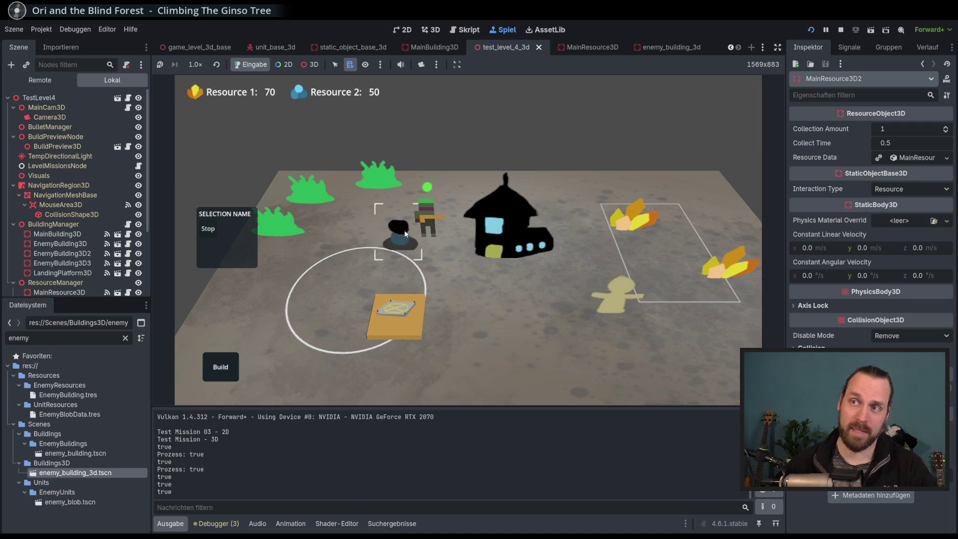
{"action": "right_click", "coordinate": [496, 312]}
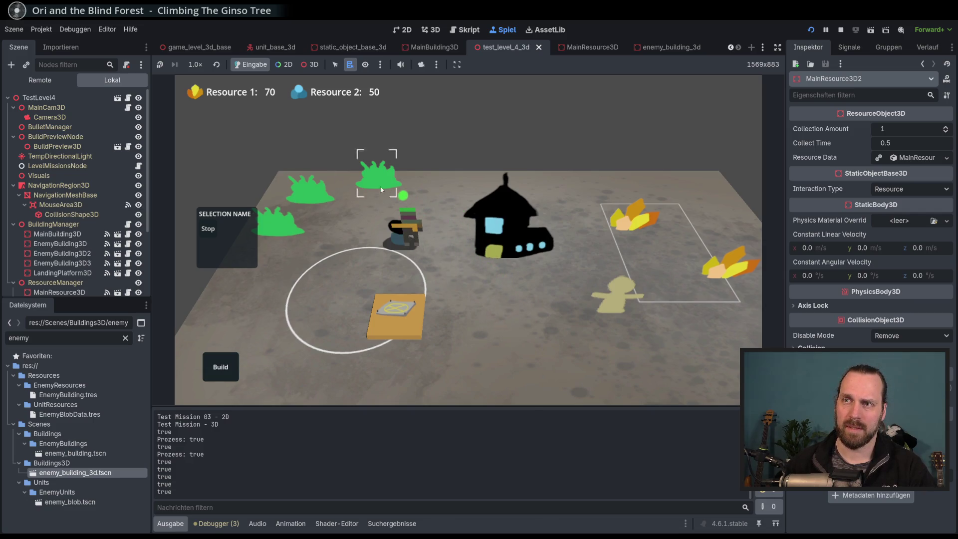
{"action": "key", "text": "F8"}
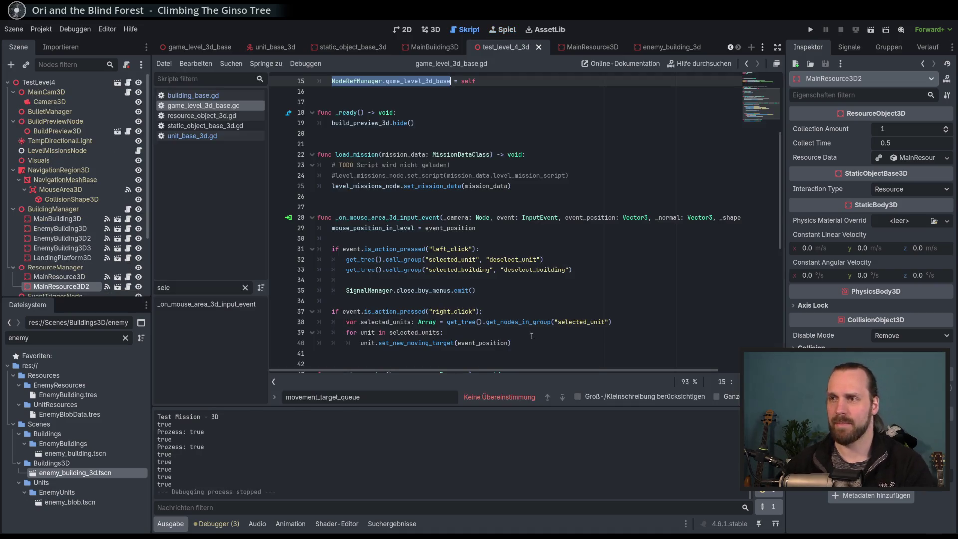
Close the search bar, check lines 39-40 of the script, and glance at the open-scenes list.
{"action": "key", "text": "Escape"}
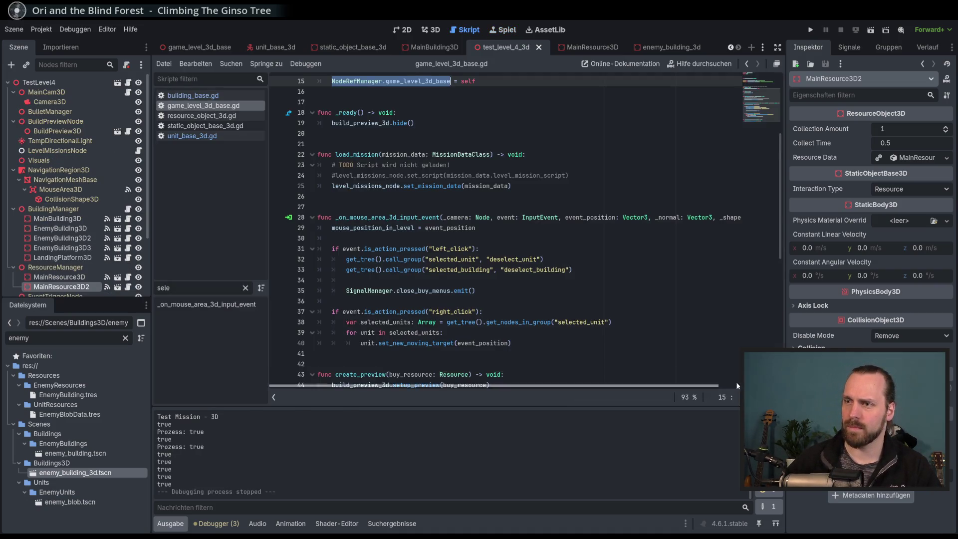
{"action": "left_click", "coordinate": [601, 354]}
{"action": "key", "text": "Up"}
{"action": "key", "text": "Up"}
{"action": "left_click", "coordinate": [602, 339]}
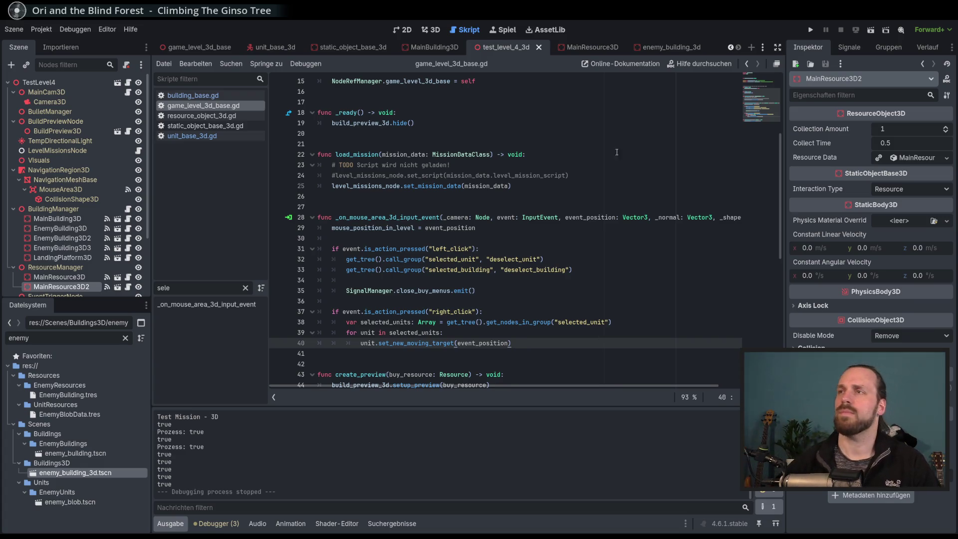
{"action": "left_click", "coordinate": [763, 48]}
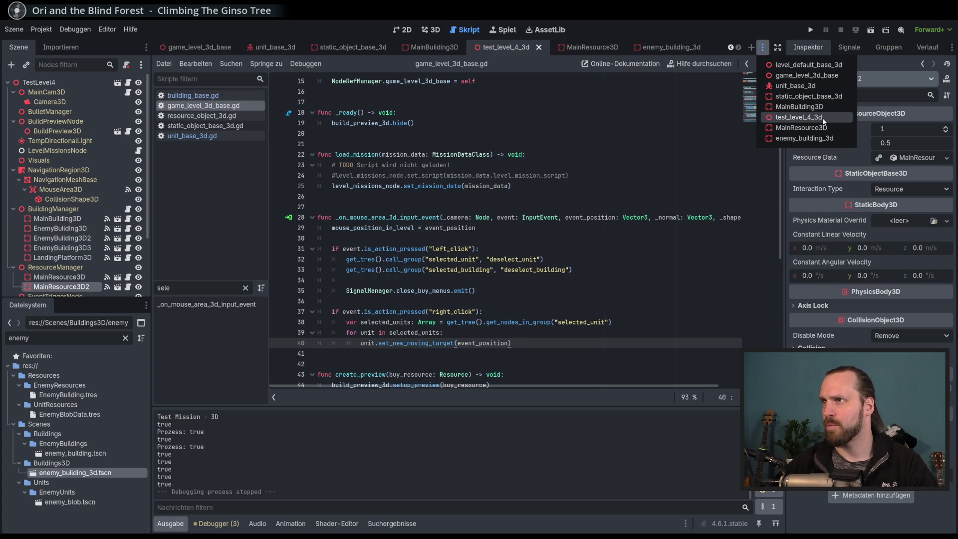
{"action": "key", "text": "Escape"}
Filter the FileSystem for 'turret' and open turret_3d.tscn.
{"action": "left_click", "coordinate": [48, 339]}
{"action": "type", "text": "turret"}
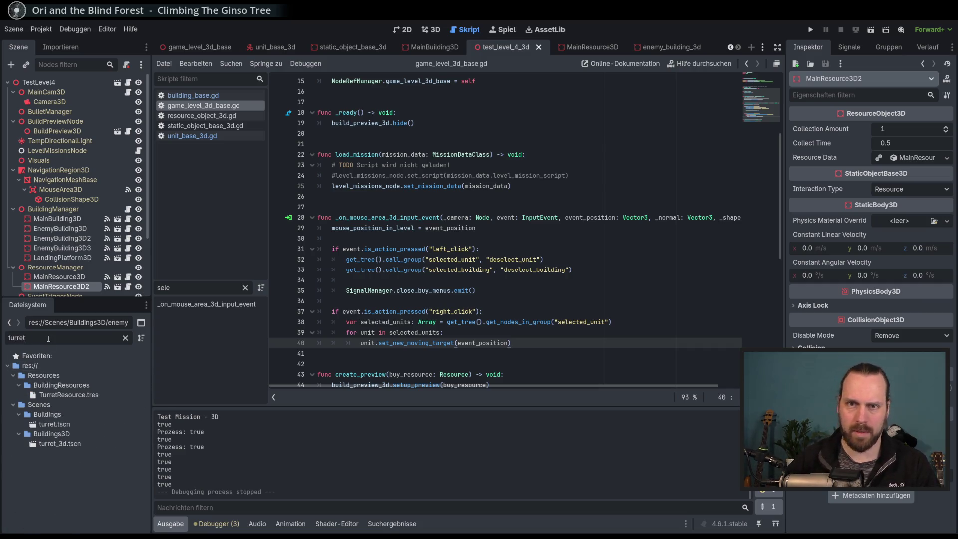
{"action": "double_click", "coordinate": [91, 443]}
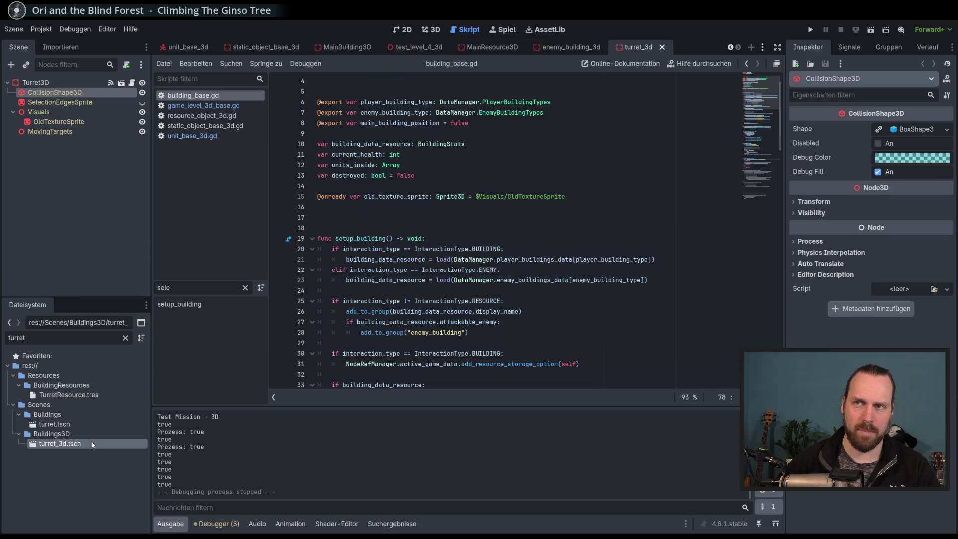
{"action": "left_click", "coordinate": [435, 30]}
{"action": "mouse_move", "coordinate": [475, 228]}
{"action": "left_mouse_down"}
{"action": "mouse_move", "coordinate": [471, 243]}
{"action": "mouse_move", "coordinate": [443, 250]}
{"action": "left_mouse_up"}
{"action": "scroll", "coordinate": [443, 249], "scroll_direction": "down", "scroll_amount": 2}
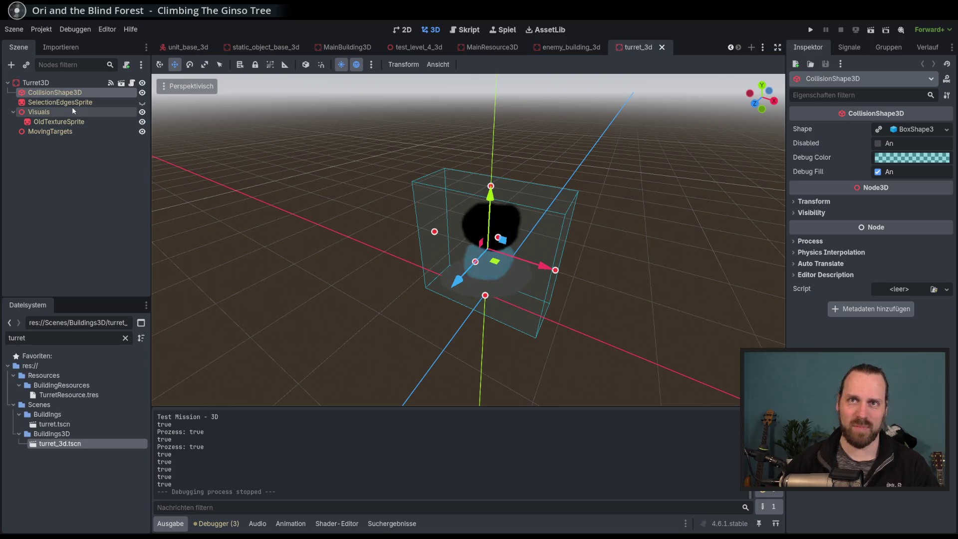
{"action": "left_click", "coordinate": [57, 122]}
{"action": "scroll", "coordinate": [846, 301], "scroll_direction": "down", "scroll_amount": 5}
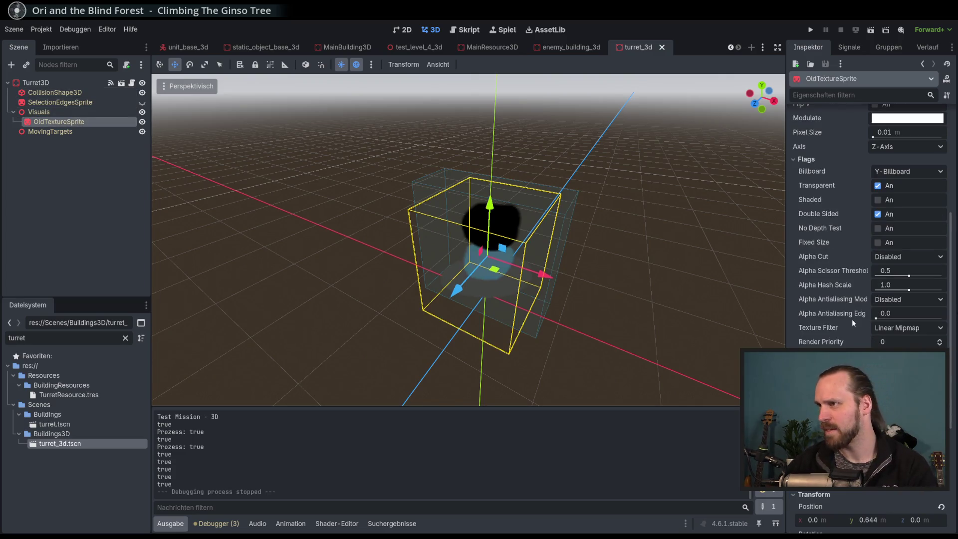
{"action": "scroll", "coordinate": [851, 317], "scroll_direction": "down", "scroll_amount": 5}
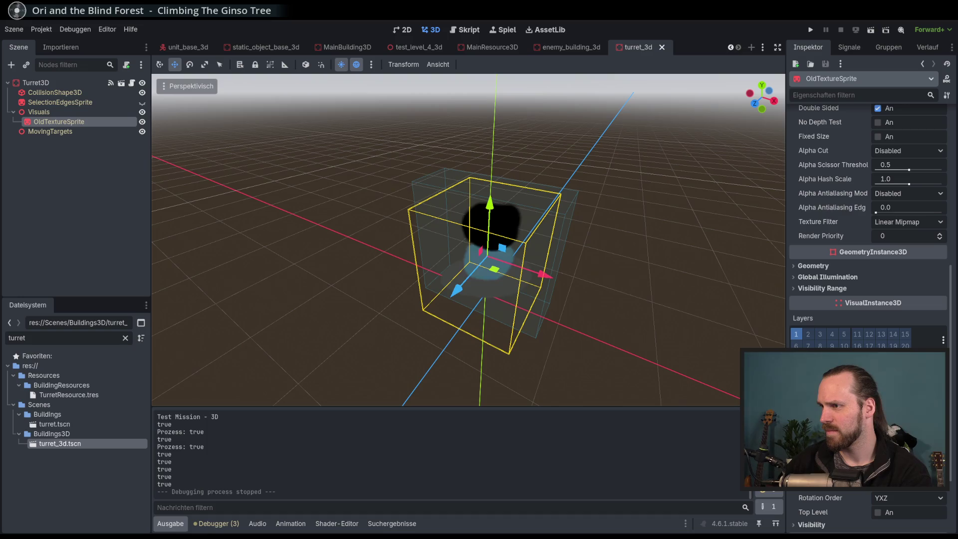
{"action": "key", "text": "Return"}
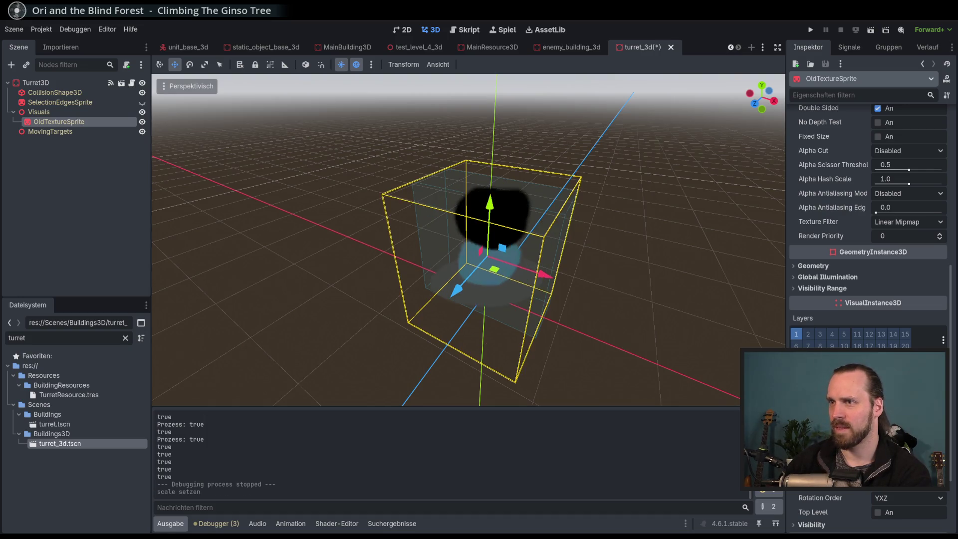
{"action": "mouse_move", "coordinate": [646, 328]}
{"action": "left_mouse_down"}
{"action": "mouse_move", "coordinate": [682, 270]}
{"action": "mouse_move", "coordinate": [669, 302]}
{"action": "left_mouse_up"}
{"action": "key", "text": "ctrl+s"}
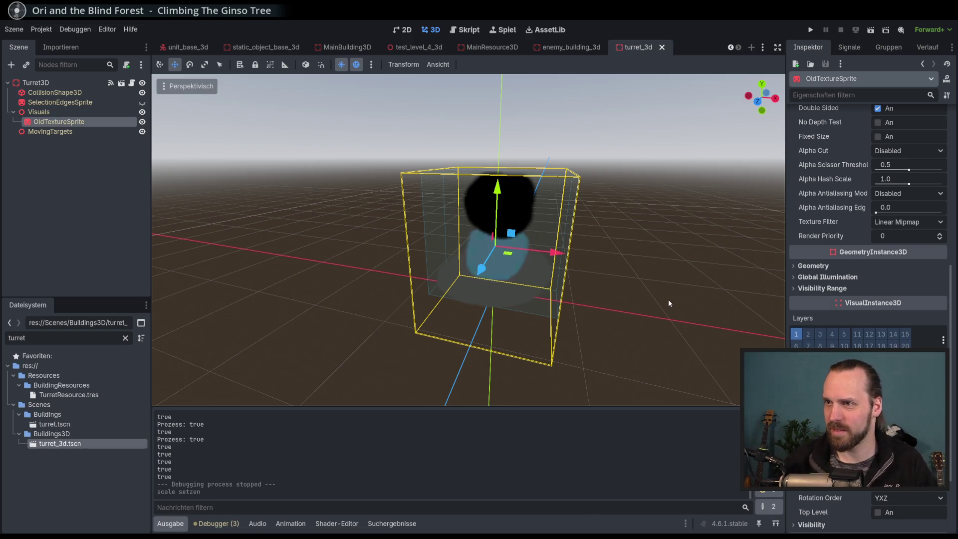
{"action": "scroll", "coordinate": [557, 227], "scroll_direction": "down", "scroll_amount": 3}
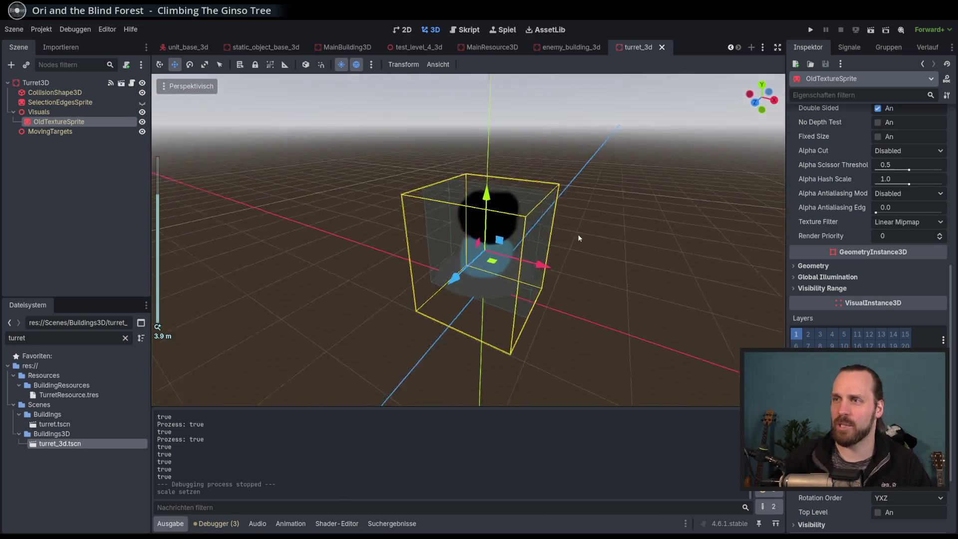
{"action": "left_click_drag", "start_coordinate": [578, 234], "coordinate": [578, 235]}
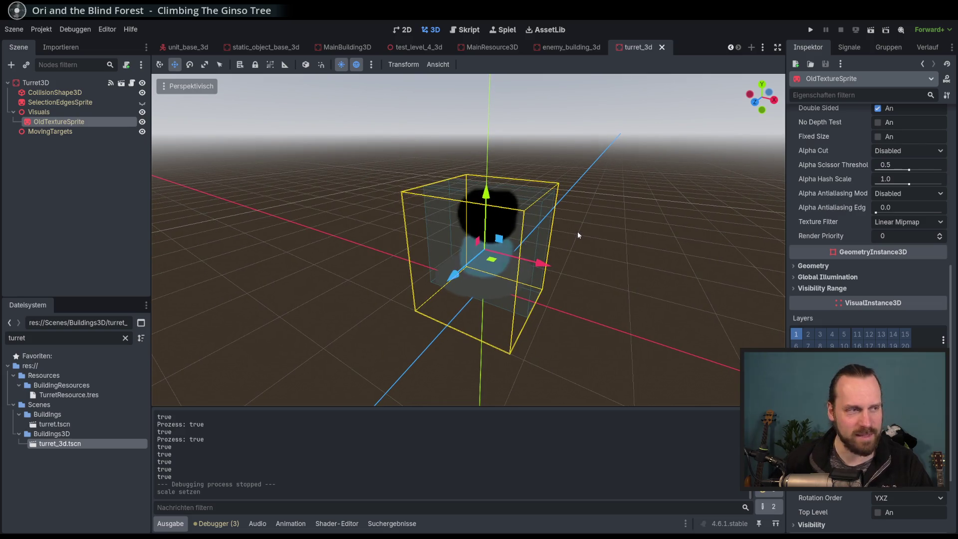
{"action": "mouse_move", "coordinate": [580, 231]}
{"action": "left_mouse_down"}
{"action": "mouse_move", "coordinate": [591, 229]}
{"action": "mouse_move", "coordinate": [564, 218]}
{"action": "left_mouse_up"}
{"action": "left_click", "coordinate": [114, 132]}
{"action": "left_click", "coordinate": [90, 122]}
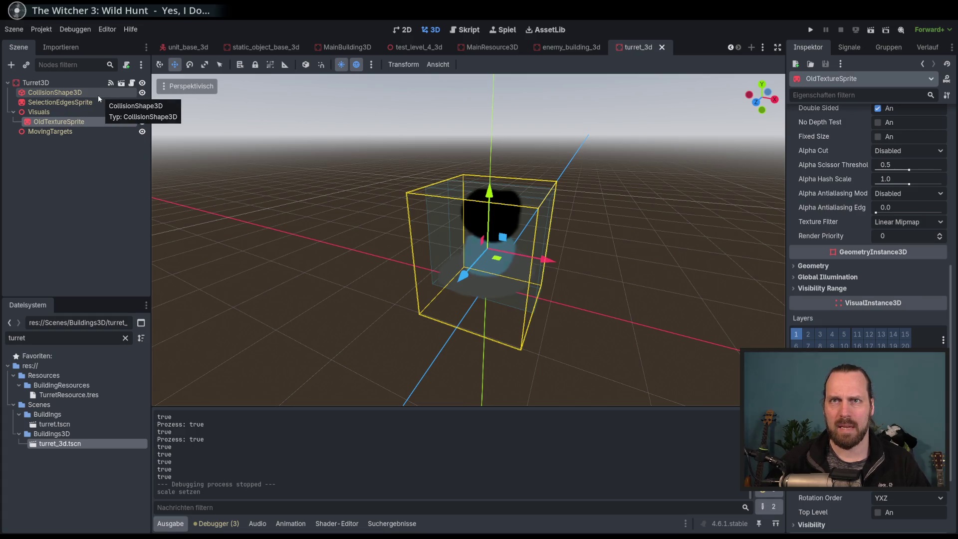
{"action": "left_click", "coordinate": [90, 82]}
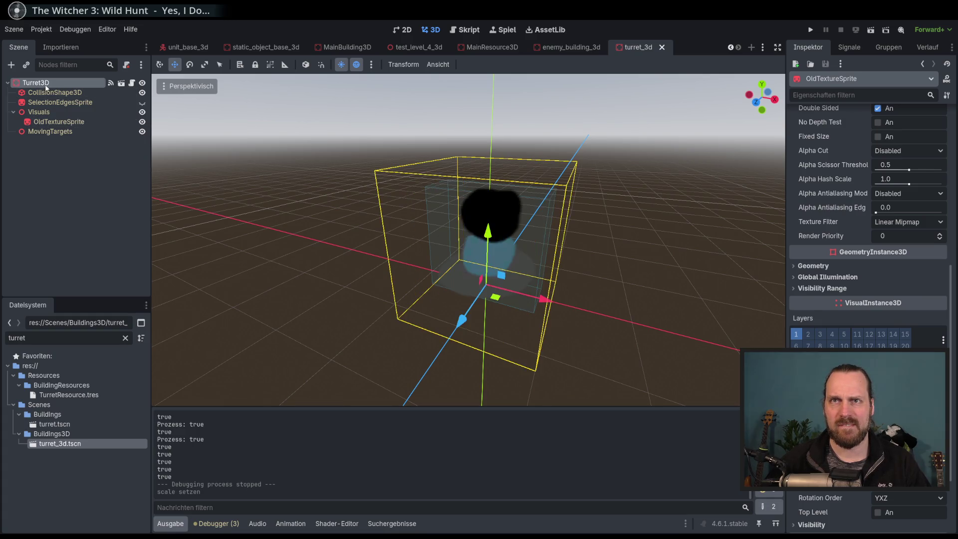
Glance at MainBuilding3D, then return to turret_3d and inspect its child nodes, including MovingTargets.
{"action": "left_click", "coordinate": [321, 46]}
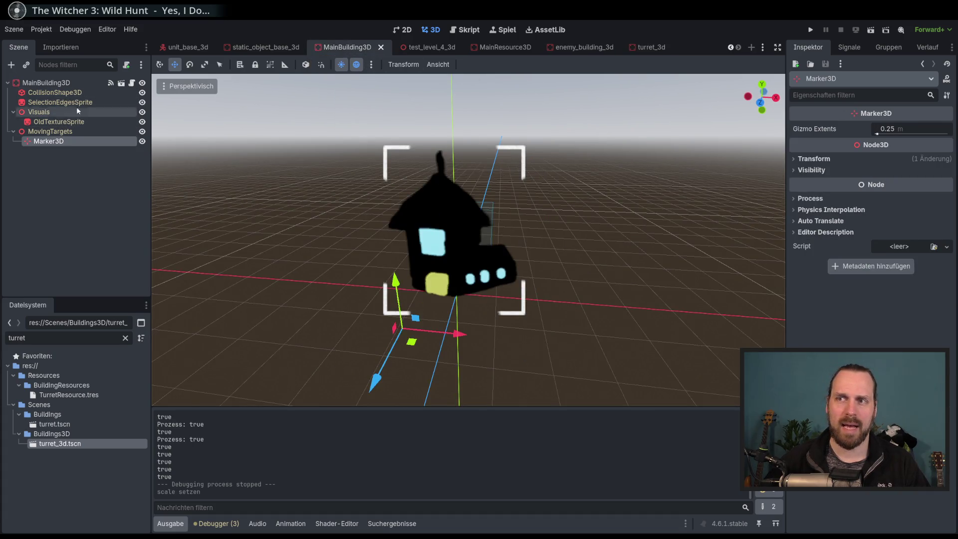
{"action": "left_click", "coordinate": [650, 47]}
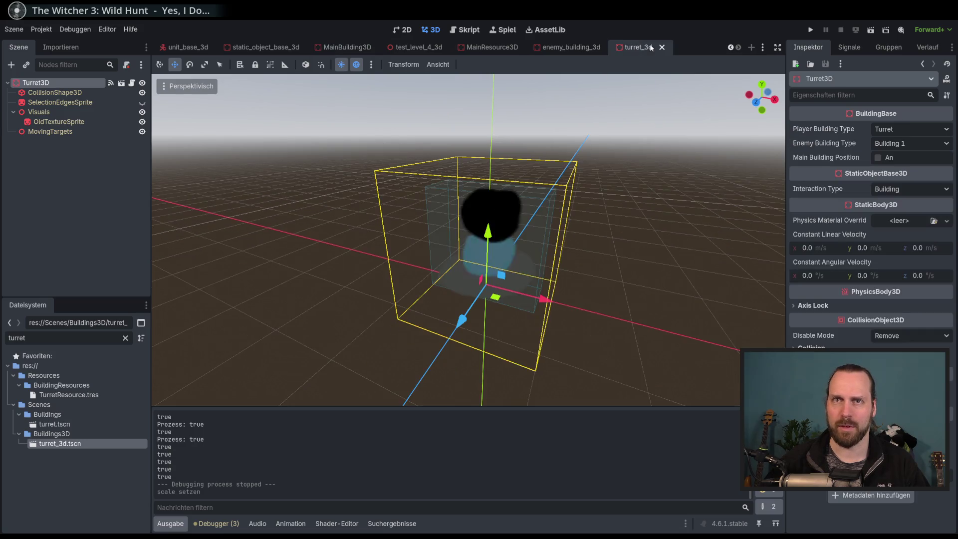
{"action": "left_click", "coordinate": [54, 92]}
{"action": "left_click", "coordinate": [59, 82]}
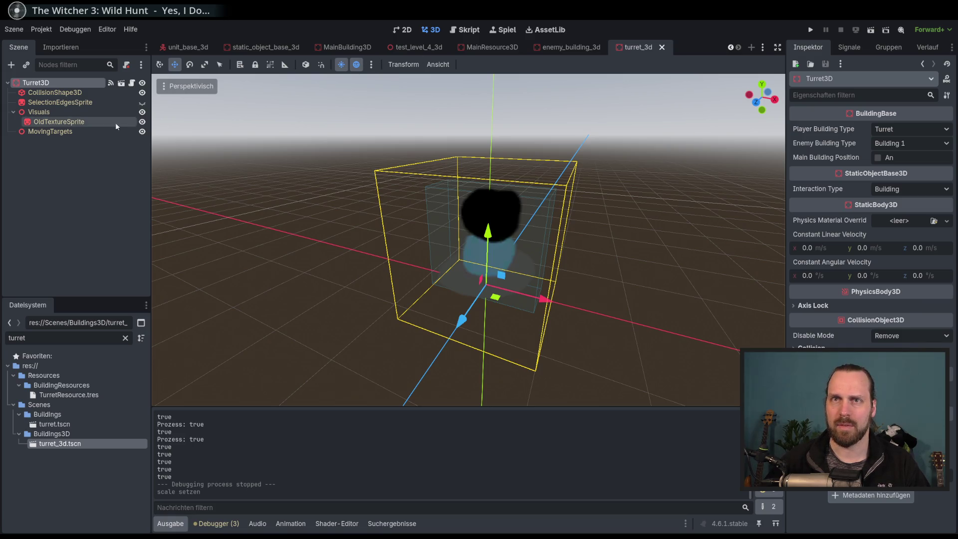
{"action": "left_click", "coordinate": [50, 132]}
{"action": "left_click", "coordinate": [315, 141]}
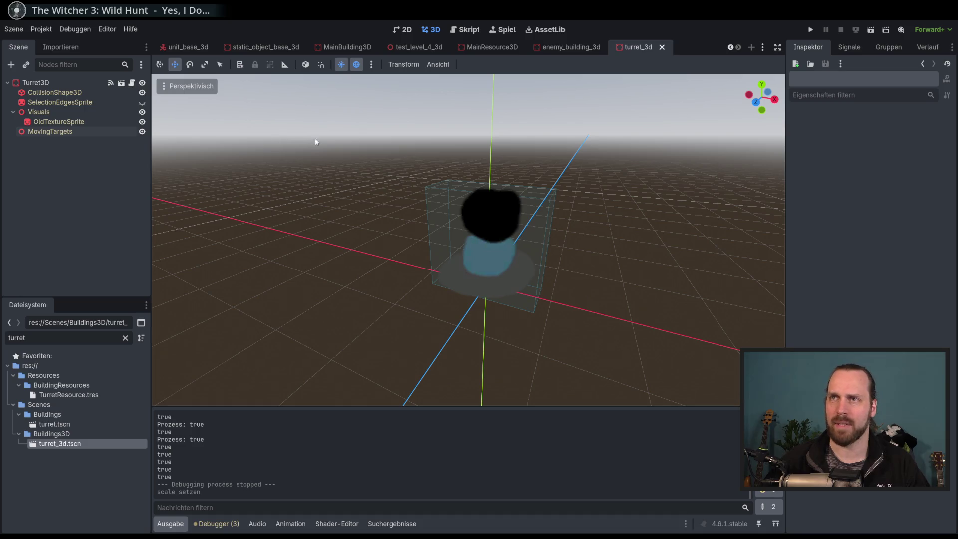
Check the list of open scenes, then close it.
{"action": "left_click", "coordinate": [765, 46]}
{"action": "left_click", "coordinate": [708, 40]}
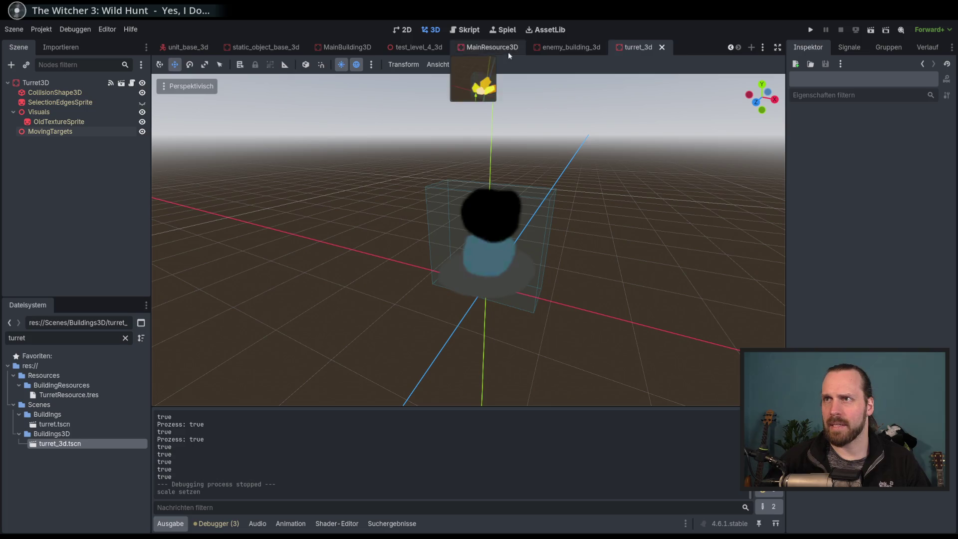
{"action": "left_click", "coordinate": [763, 47]}
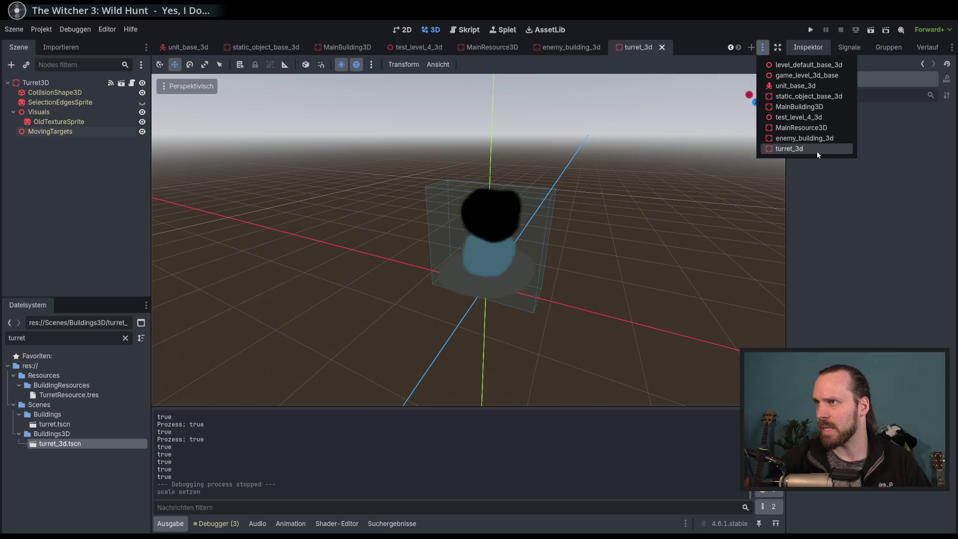
{"action": "left_click", "coordinate": [714, 64]}
Filter the FileSystem by 'land' and open landing_platform_3d.tscn.
{"action": "type", "text": "land"}
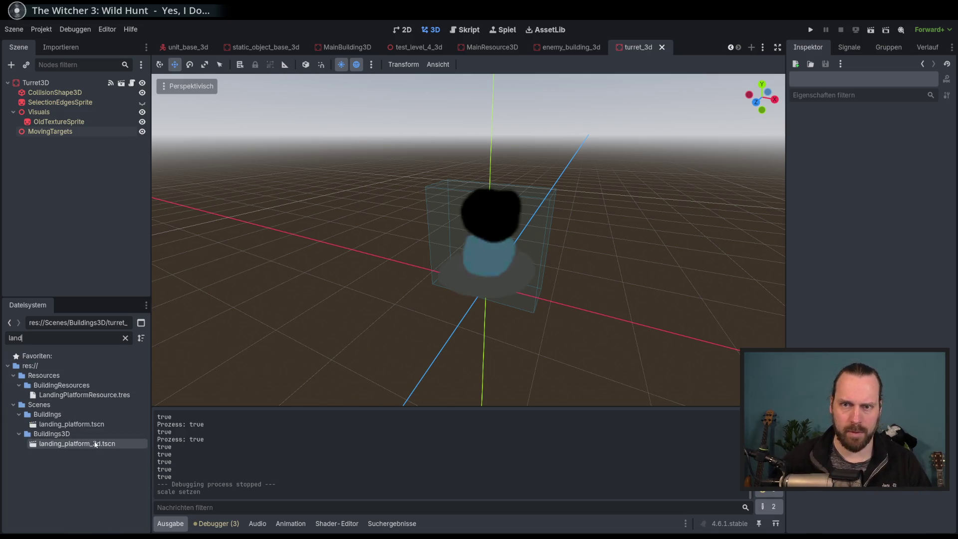
{"action": "double_click", "coordinate": [94, 444]}
{"action": "scroll", "coordinate": [358, 229], "scroll_direction": "down", "scroll_amount": 3}
{"action": "left_click_drag", "start_coordinate": [324, 283], "coordinate": [208, 198]}
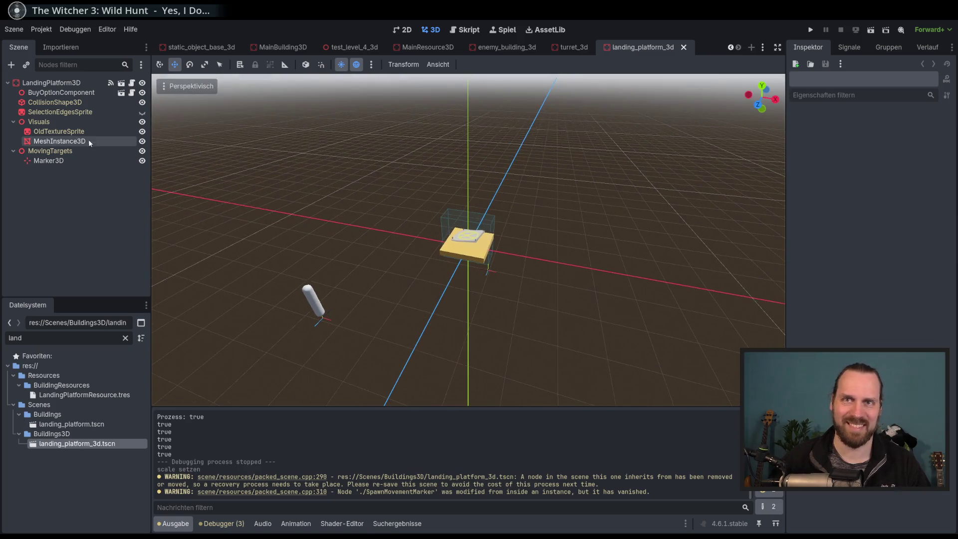
Inspect the landing platform's nodes and open the BuyOptionComponent scene for editing.
{"action": "left_click", "coordinate": [55, 141]}
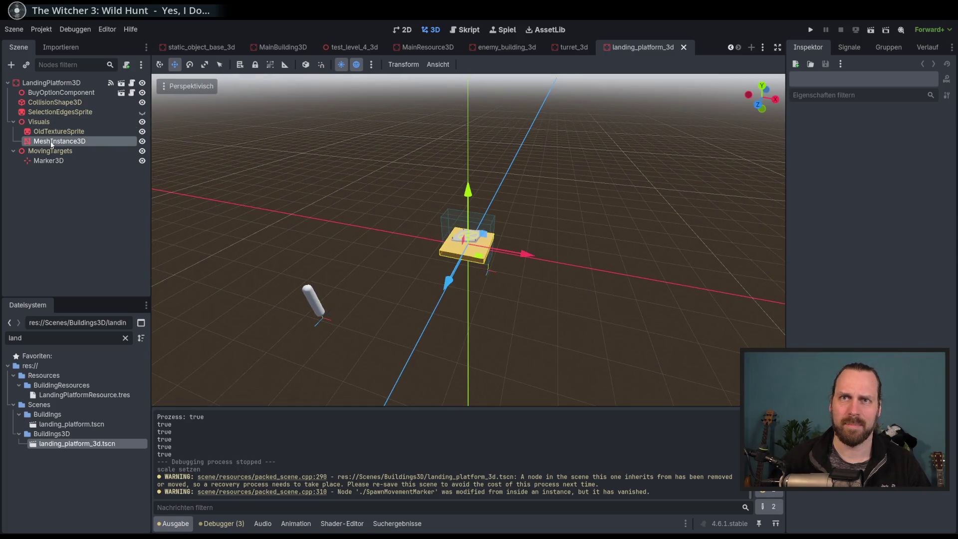
{"action": "left_click", "coordinate": [42, 112]}
{"action": "left_click", "coordinate": [39, 122]}
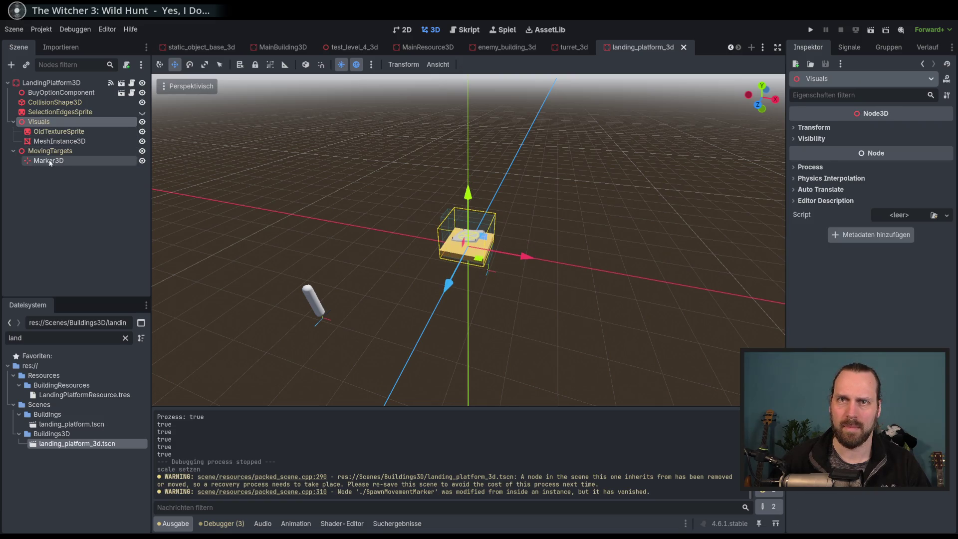
{"action": "left_click", "coordinate": [50, 161]}
{"action": "left_click", "coordinate": [82, 95]}
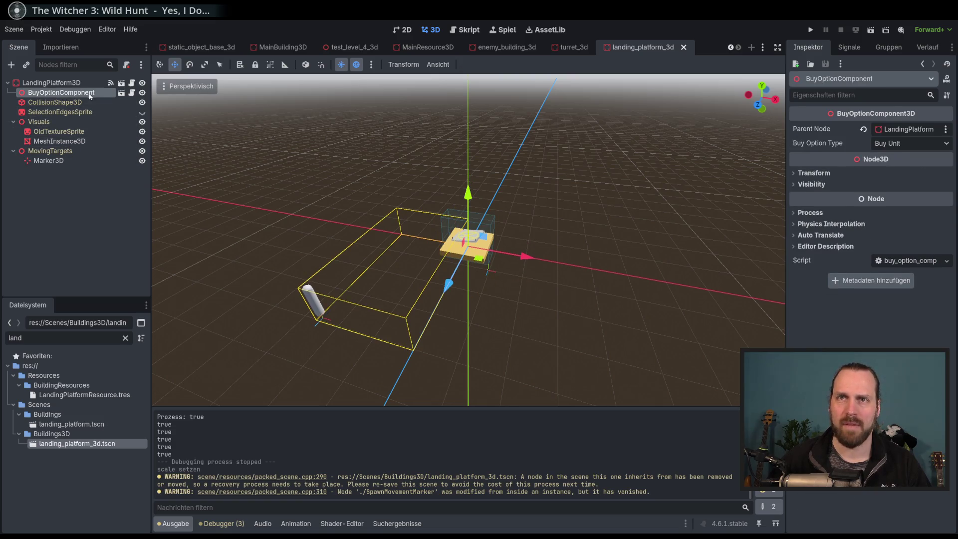
{"action": "left_click", "coordinate": [121, 93]}
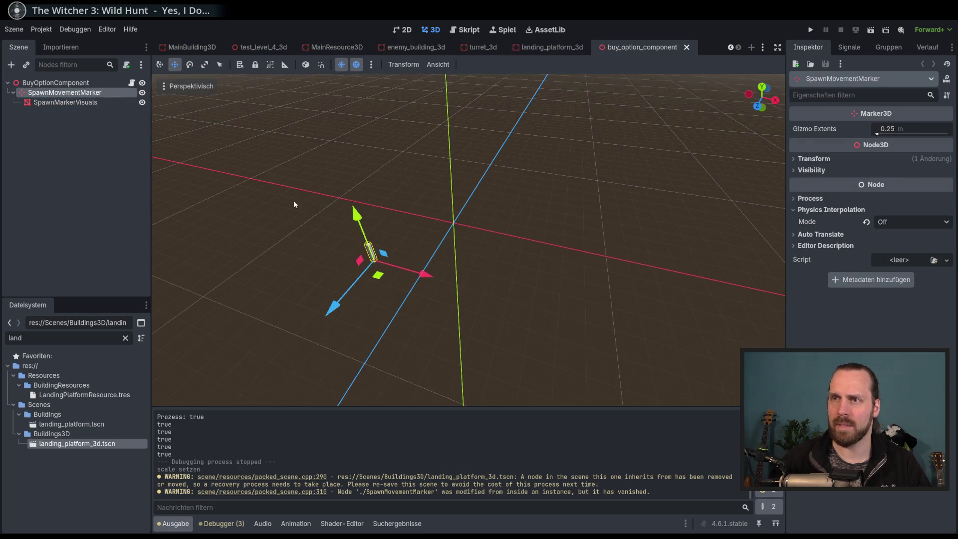
Move SpawnMovementMarker by about (2.38, 0, -2.51) toward the centre and save buy_option_component.
{"action": "scroll", "coordinate": [290, 202], "scroll_direction": "up", "scroll_amount": 5}
{"action": "mouse_move", "coordinate": [273, 226]}
{"action": "left_mouse_down"}
{"action": "mouse_move", "coordinate": [331, 223]}
{"action": "mouse_move", "coordinate": [193, 170]}
{"action": "left_mouse_up"}
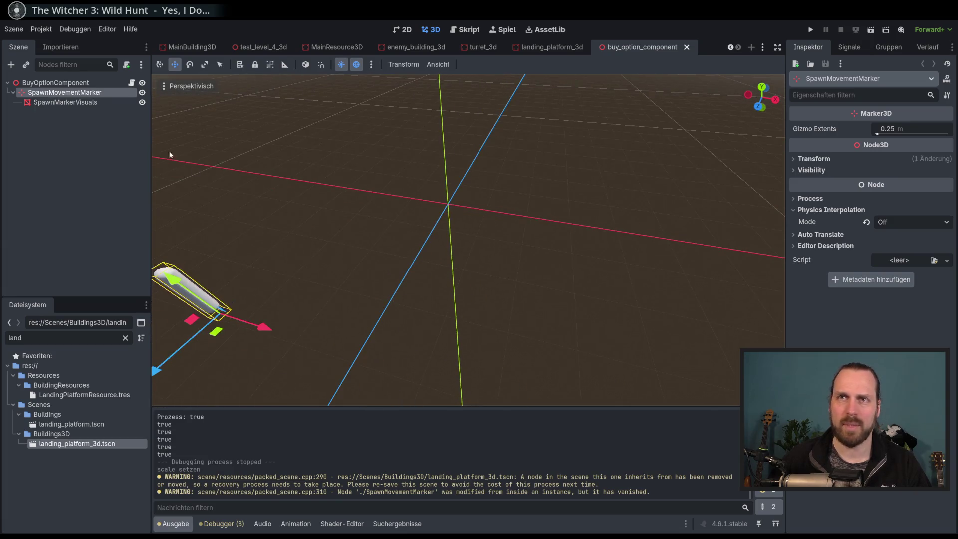
{"action": "left_click_drag", "start_coordinate": [310, 205], "coordinate": [488, 162]}
{"action": "left_click", "coordinate": [65, 102]}
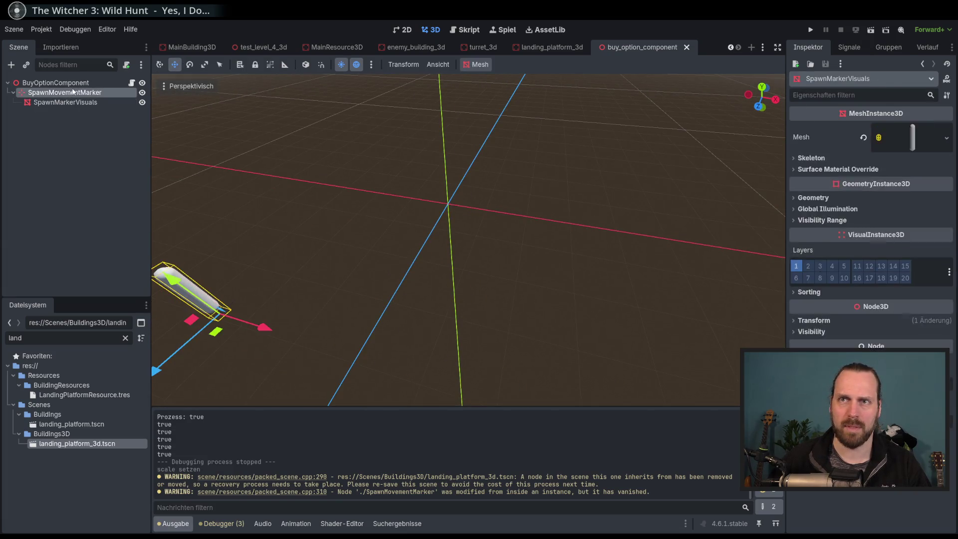
{"action": "left_click", "coordinate": [65, 93]}
{"action": "mouse_move", "coordinate": [214, 335]}
{"action": "left_mouse_down"}
{"action": "mouse_move", "coordinate": [427, 250]}
{"action": "mouse_move", "coordinate": [434, 256]}
{"action": "mouse_move", "coordinate": [414, 270]}
{"action": "mouse_move", "coordinate": [438, 276]}
{"action": "left_mouse_up"}
{"action": "key", "text": "ctrl+s"}
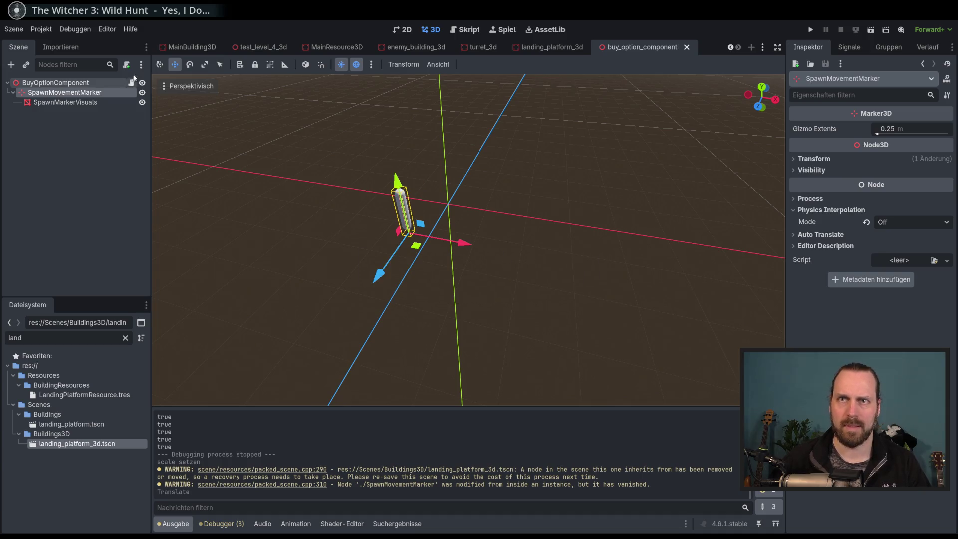
{"action": "left_click", "coordinate": [762, 48]}
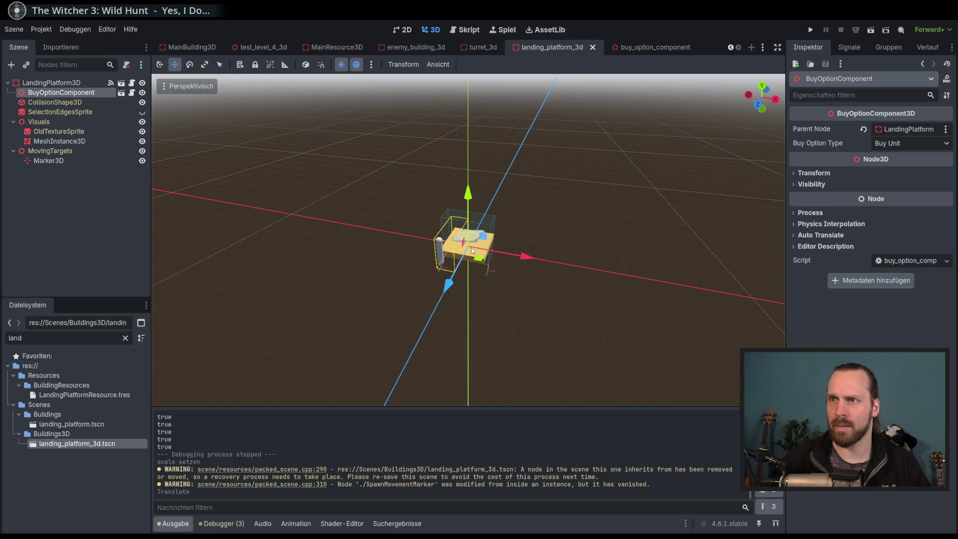
Select the landing platform's BuyOptionComponent, then nudge the SpawnMovementMarker again in buy_option_component.
{"action": "scroll", "coordinate": [472, 246], "scroll_direction": "up", "scroll_amount": 2}
{"action": "mouse_move", "coordinate": [472, 247]}
{"action": "left_mouse_down"}
{"action": "mouse_move", "coordinate": [522, 222]}
{"action": "mouse_move", "coordinate": [461, 266]}
{"action": "mouse_move", "coordinate": [483, 295]}
{"action": "left_mouse_up"}
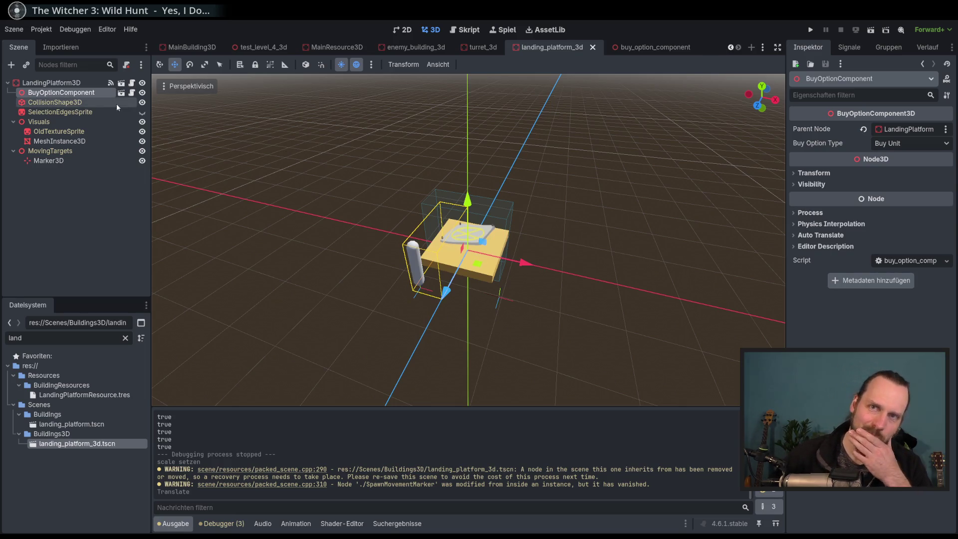
{"action": "left_click", "coordinate": [70, 103]}
{"action": "left_click", "coordinate": [70, 94]}
{"action": "left_click", "coordinate": [76, 95], "text": "ctrl"}
{"action": "left_click", "coordinate": [76, 95]}
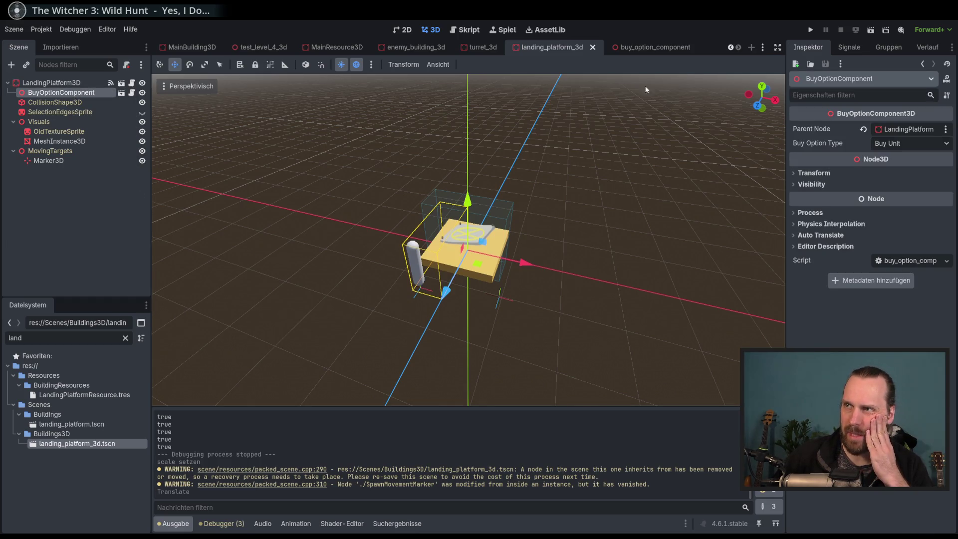
{"action": "left_click", "coordinate": [641, 47]}
{"action": "left_click_drag", "start_coordinate": [412, 248], "coordinate": [415, 250]}
Back in landing_platform_3d, open BuyOptionComponent's buy_option_component.gd script.
{"action": "left_click", "coordinate": [545, 48]}
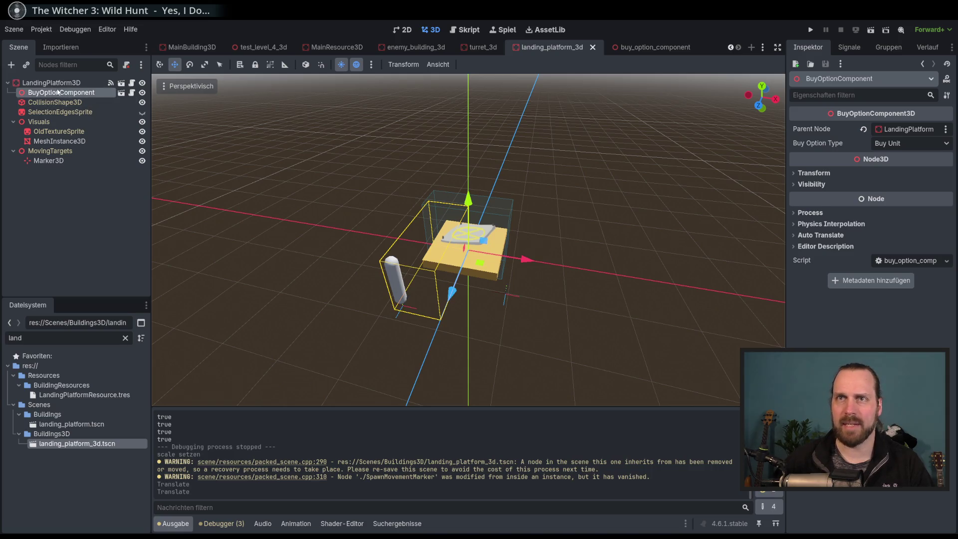
{"action": "left_click", "coordinate": [131, 93]}
{"action": "mouse_move", "coordinate": [766, 107]}
{"action": "left_mouse_down"}
{"action": "mouse_move", "coordinate": [759, 82]}
{"action": "mouse_move", "coordinate": [756, 127]}
{"action": "mouse_move", "coordinate": [754, 94]}
{"action": "left_mouse_up"}
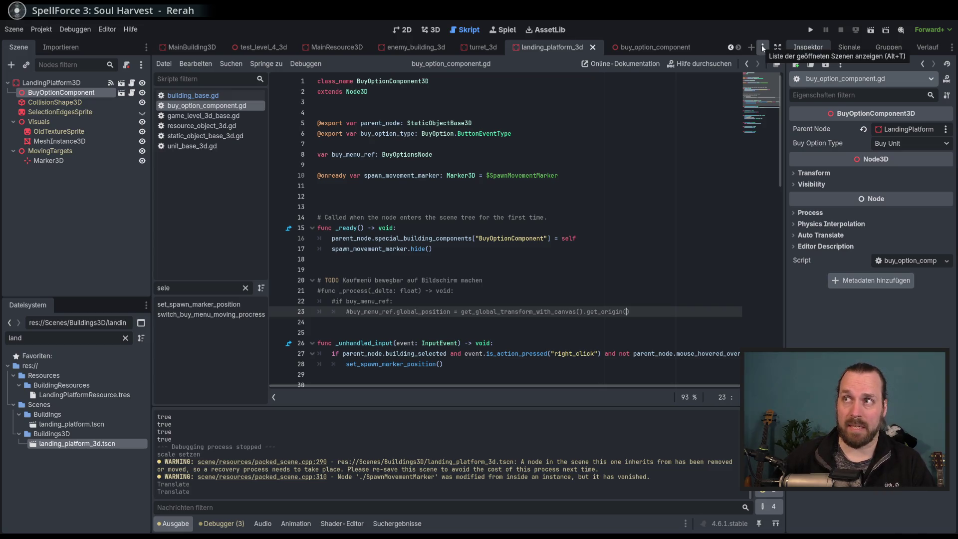
Add a new Node3D child to the turret_3d scene.
{"action": "left_click", "coordinate": [478, 46]}
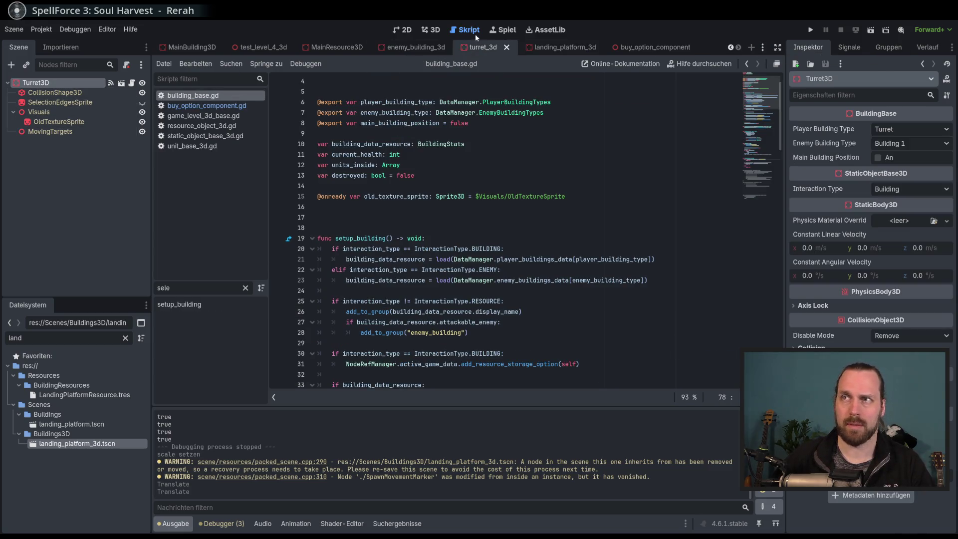
{"action": "left_click", "coordinate": [430, 29]}
{"action": "left_click", "coordinate": [10, 65]}
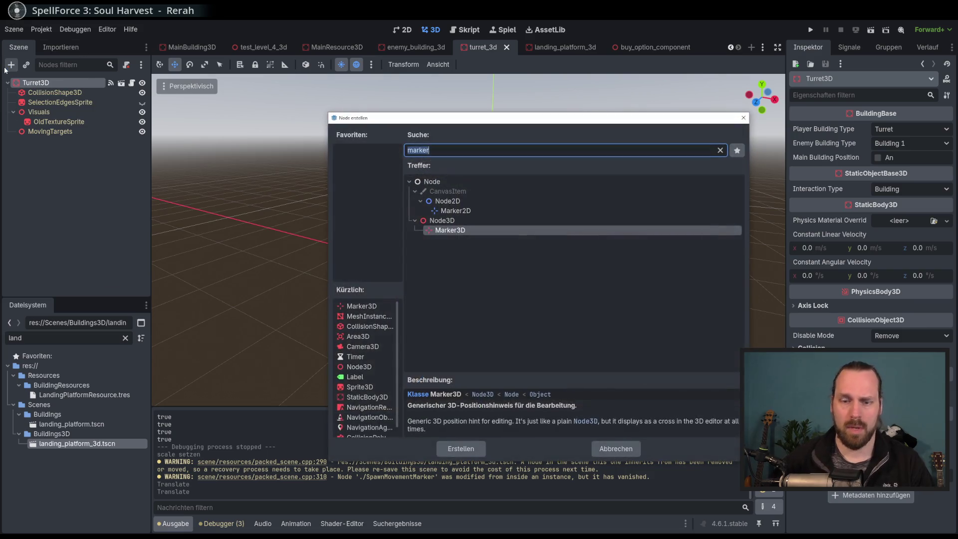
{"action": "type", "text": "node3d"}
{"action": "key", "text": "Return"}
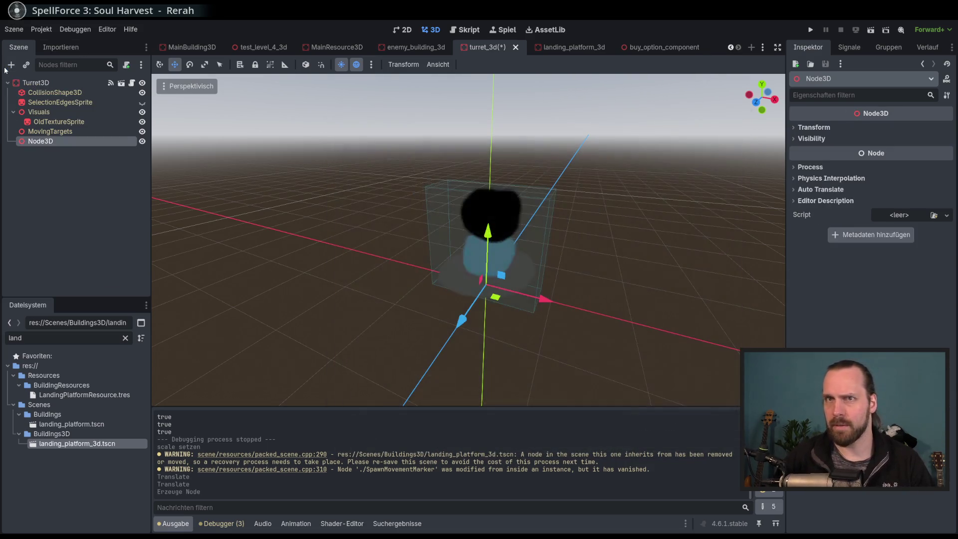
{"action": "double_click", "coordinate": [41, 140]}
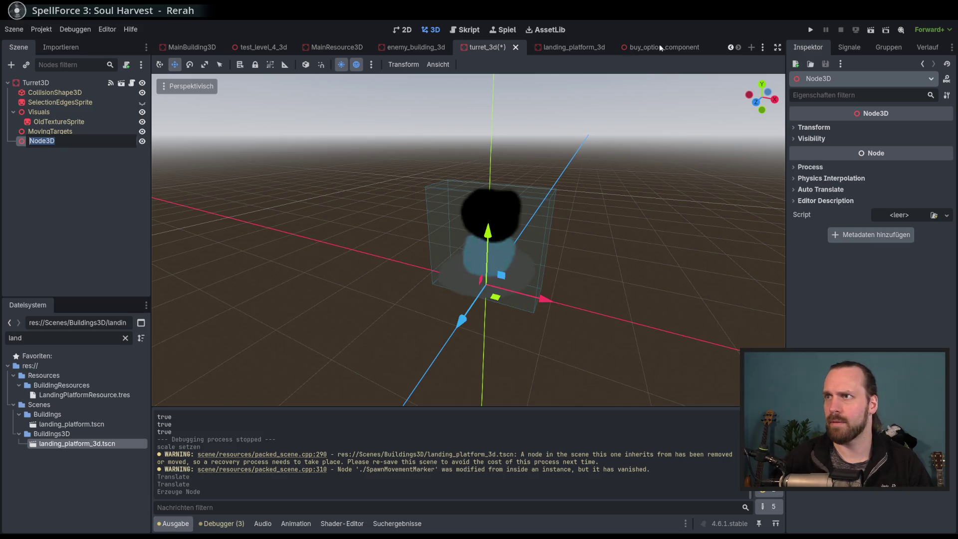
Check the BuyOptionComponent root node's name in the buy_option_component scene.
{"action": "left_click", "coordinate": [656, 47]}
{"action": "left_click", "coordinate": [63, 85]}
{"action": "double_click", "coordinate": [62, 85]}
{"action": "key", "text": "Escape"}
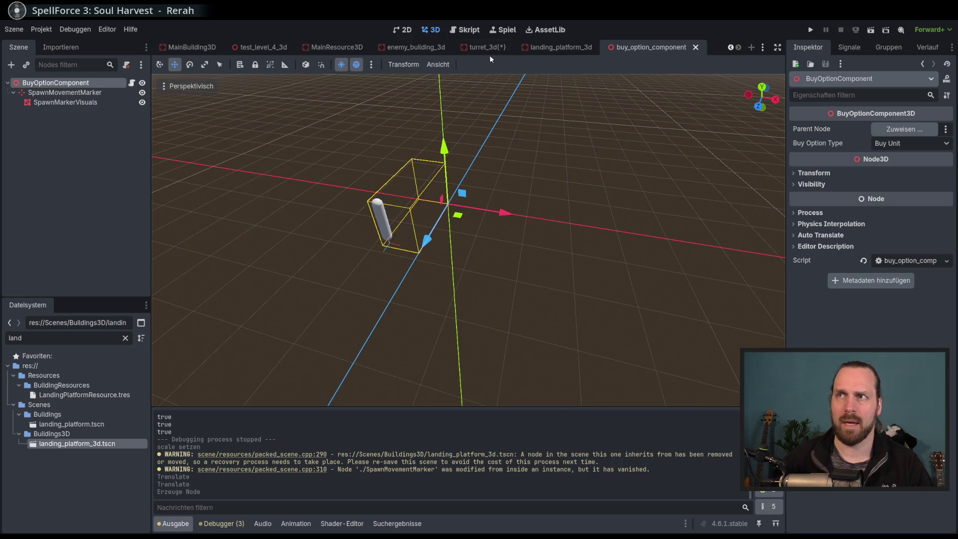
Rename the turret_3d Node3D to UnitInBuildingComponent and save the scene.
{"action": "left_click", "coordinate": [484, 48]}
{"action": "double_click", "coordinate": [48, 142]}
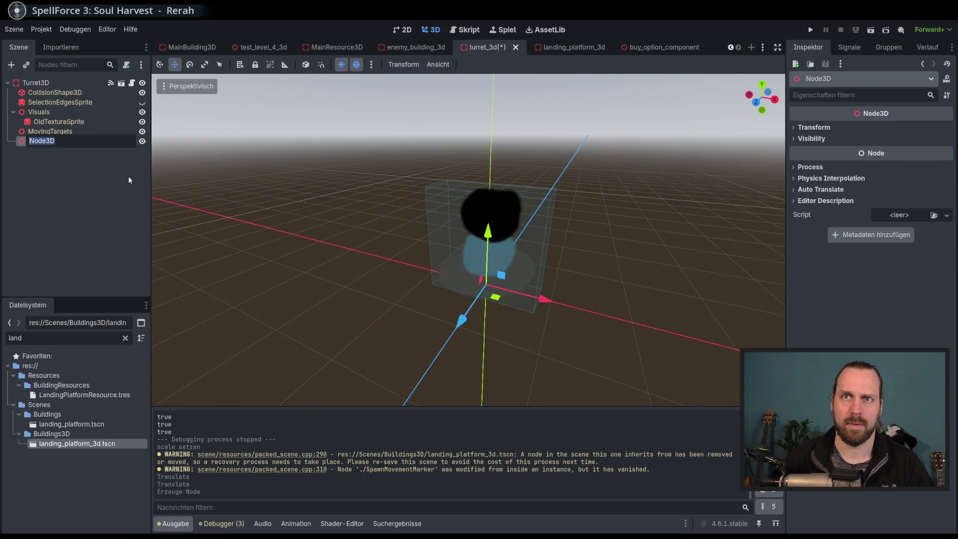
{"action": "type", "text": "UnitIn"}
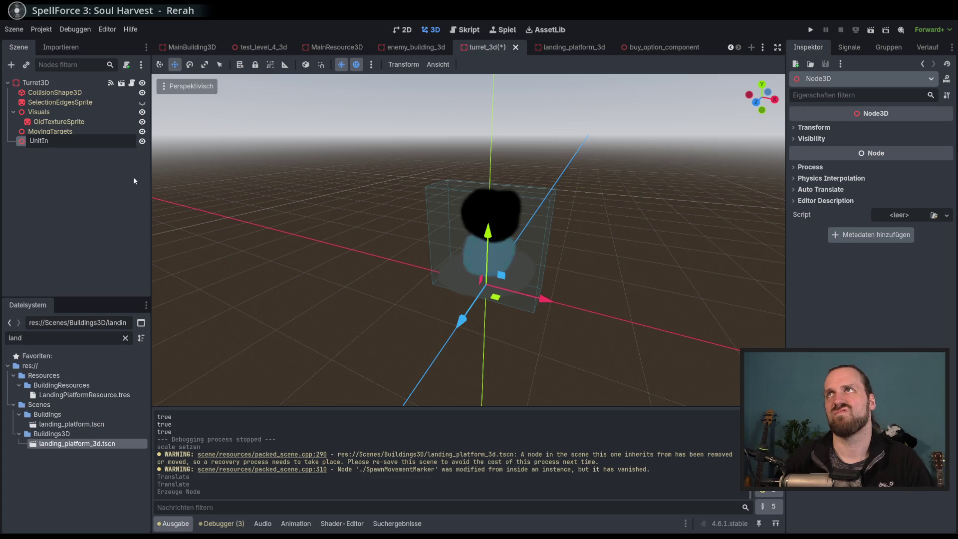
{"action": "type", "text": "BuildingComponent"}
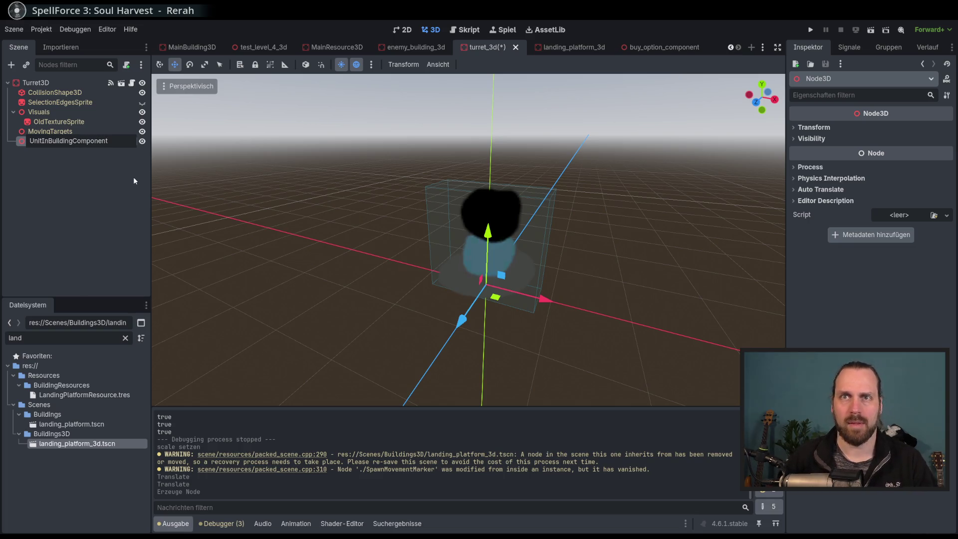
{"action": "key", "text": "Return"}
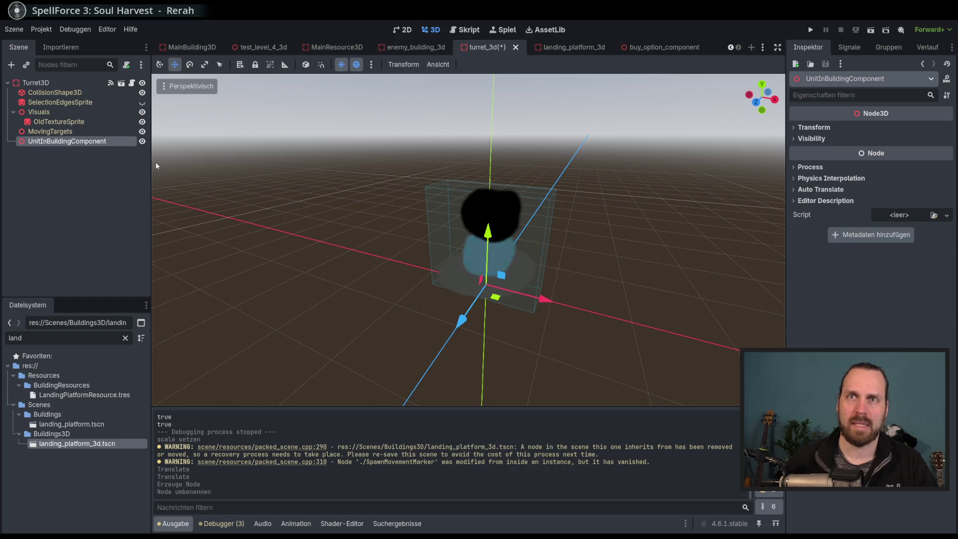
{"action": "scroll", "coordinate": [379, 185], "scroll_direction": "down", "scroll_amount": 5}
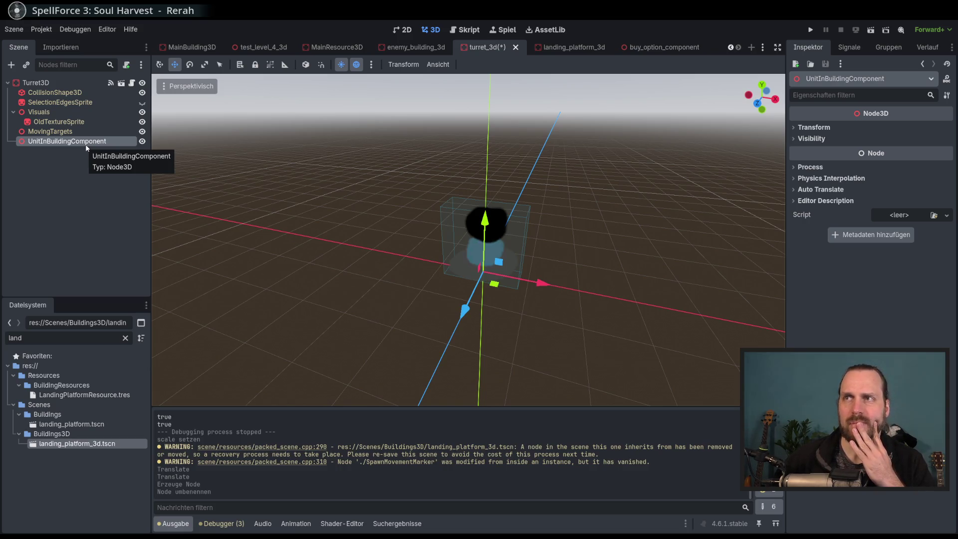
{"action": "key", "text": "ctrl+s"}
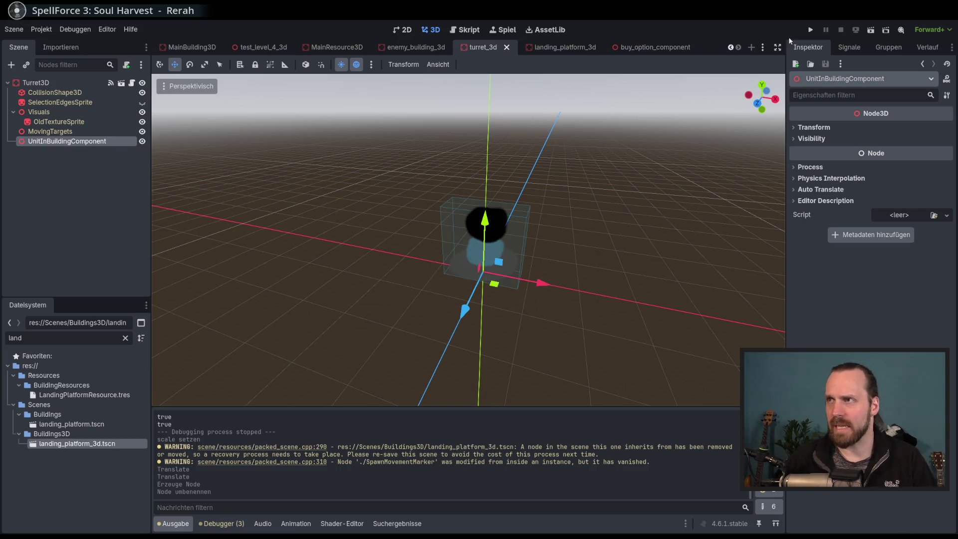
Filter the FileSystem by 'turre' and open the 2D turret.tscn scene.
{"action": "left_click", "coordinate": [762, 47]}
{"action": "left_click", "coordinate": [724, 23]}
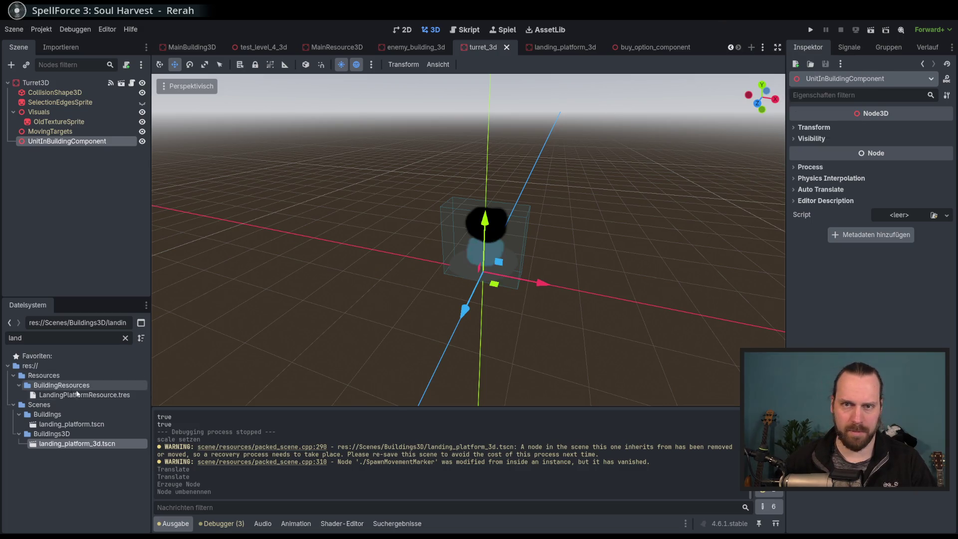
{"action": "double_click", "coordinate": [78, 333]}
{"action": "type", "text": "turre"}
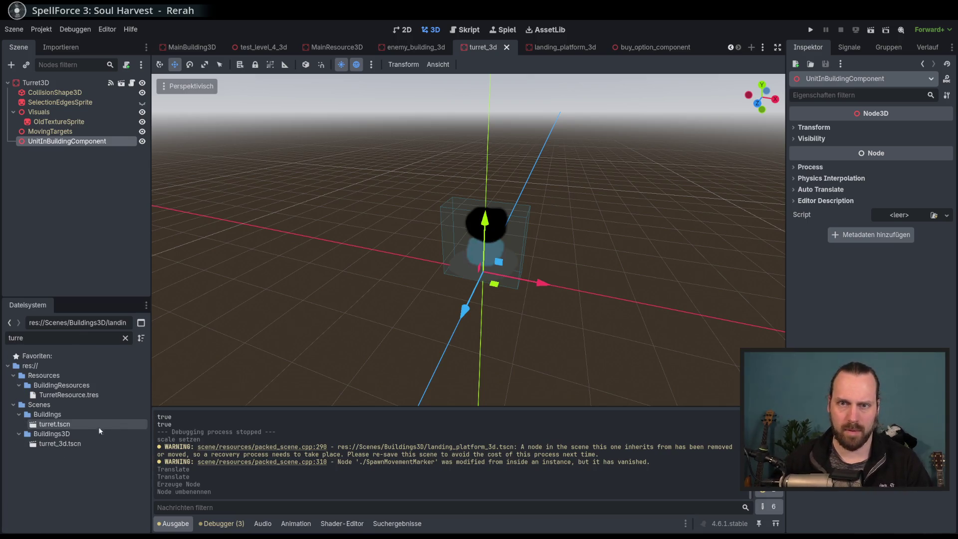
{"action": "left_click", "coordinate": [78, 424]}
{"action": "double_click", "coordinate": [78, 424]}
Select UnitsInBuildingComponent and open its units_in_building_component.gd script.
{"action": "scroll", "coordinate": [442, 272], "scroll_direction": "up", "scroll_amount": 5}
{"action": "scroll", "coordinate": [442, 270], "scroll_direction": "down", "scroll_amount": 5}
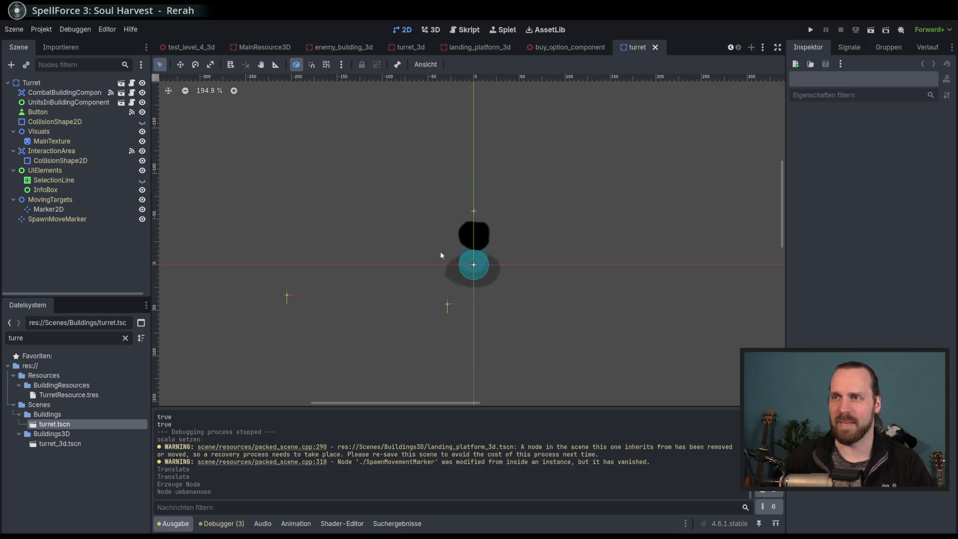
{"action": "left_click", "coordinate": [84, 103]}
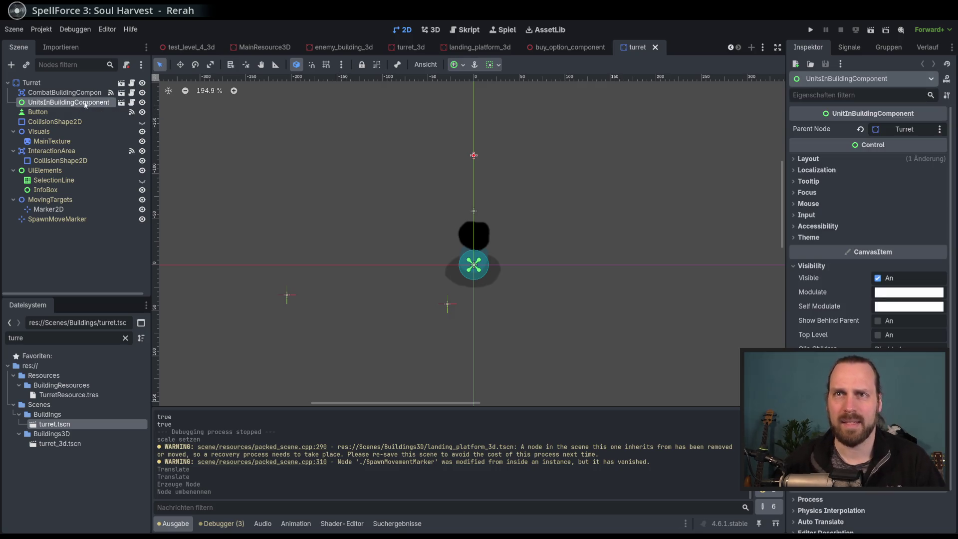
{"action": "key", "text": "Up"}
{"action": "key", "text": "Down"}
{"action": "left_click", "coordinate": [132, 103]}
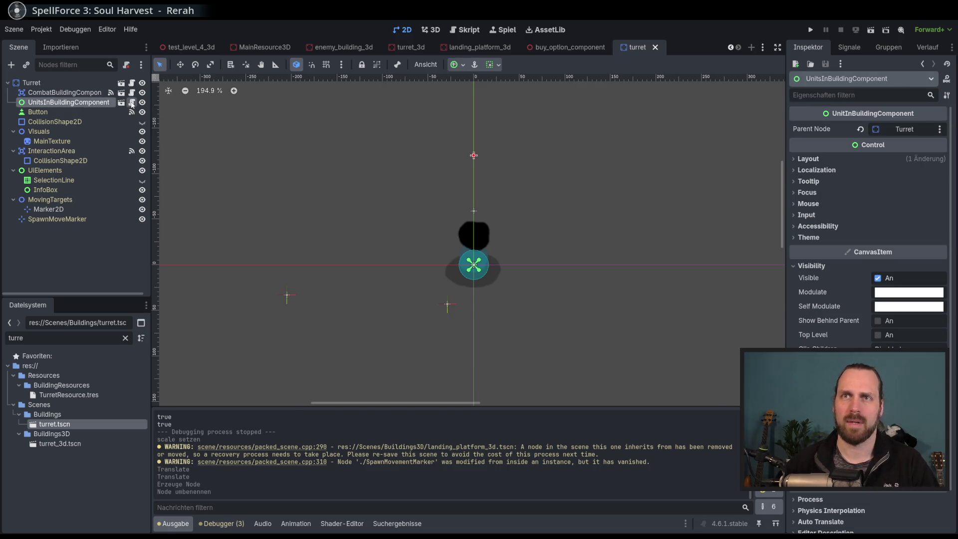
{"action": "scroll", "coordinate": [595, 232], "scroll_direction": "up", "scroll_amount": 6}
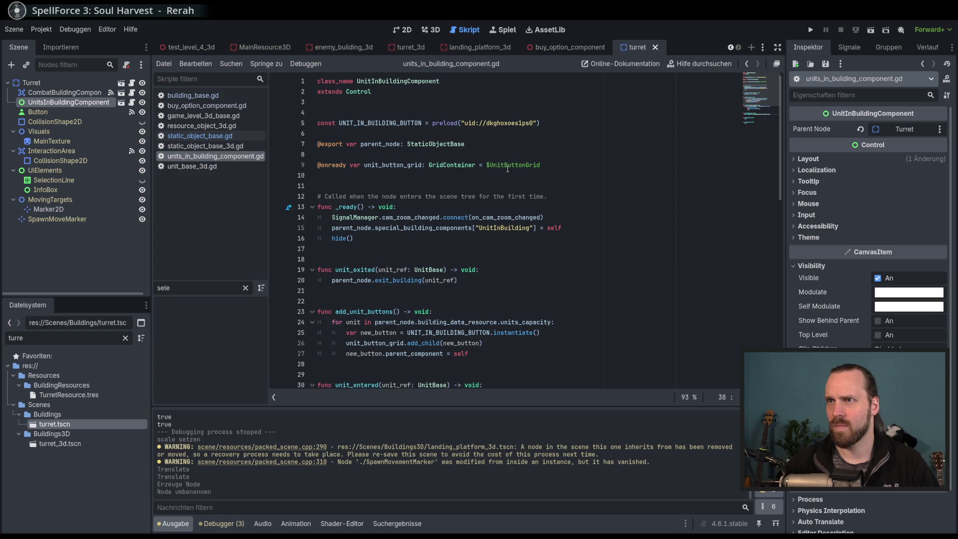
{"action": "scroll", "coordinate": [507, 169], "scroll_direction": "down", "scroll_amount": 6}
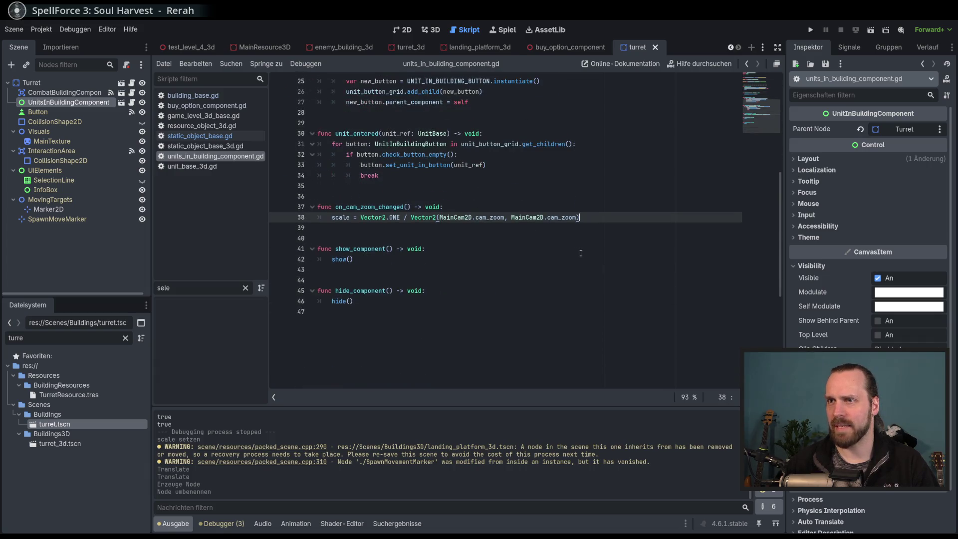
{"action": "scroll", "coordinate": [585, 248], "scroll_direction": "up", "scroll_amount": 6}
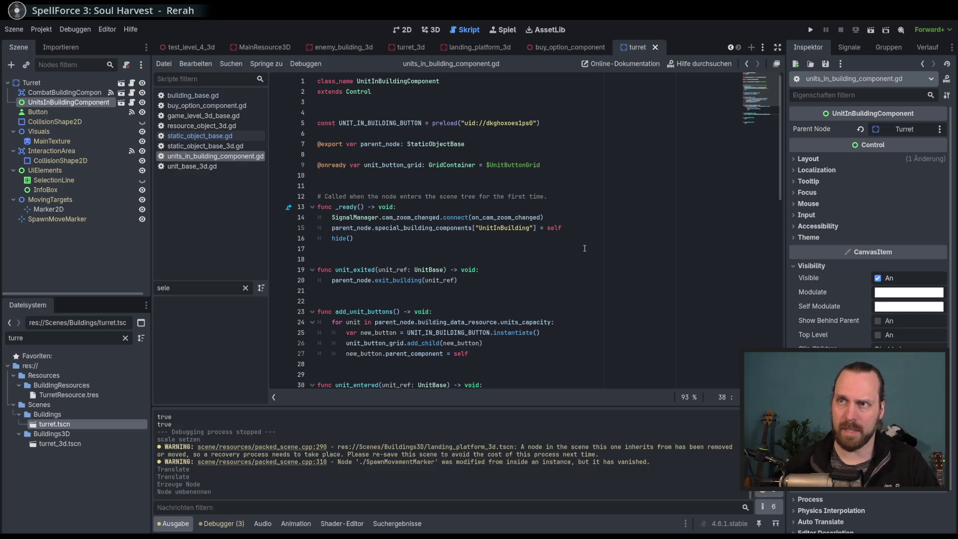
{"action": "scroll", "coordinate": [589, 255], "scroll_direction": "down", "scroll_amount": 7}
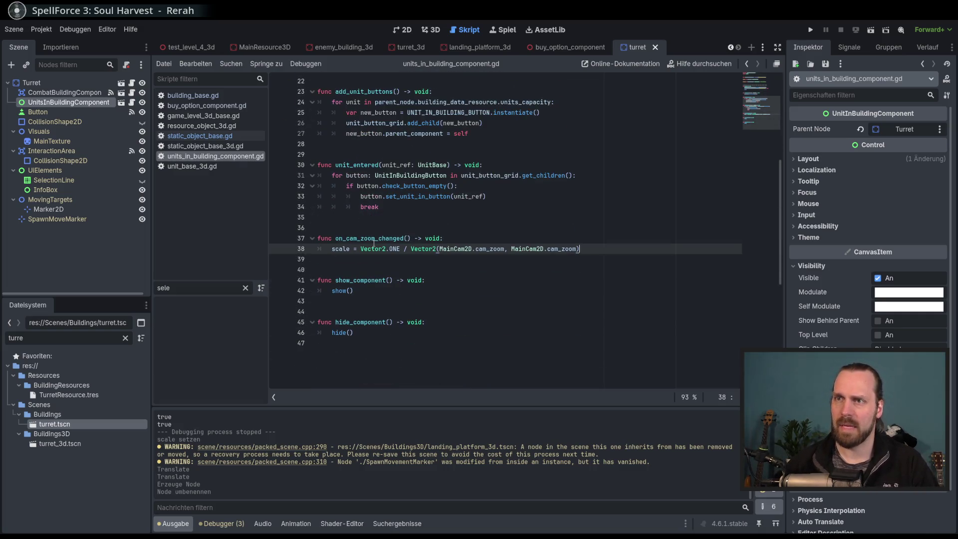
{"action": "scroll", "coordinate": [375, 243], "scroll_direction": "up", "scroll_amount": 7}
{"action": "scroll", "coordinate": [371, 292], "scroll_direction": "down", "scroll_amount": 5}
{"action": "scroll", "coordinate": [397, 278], "scroll_direction": "up", "scroll_amount": 5}
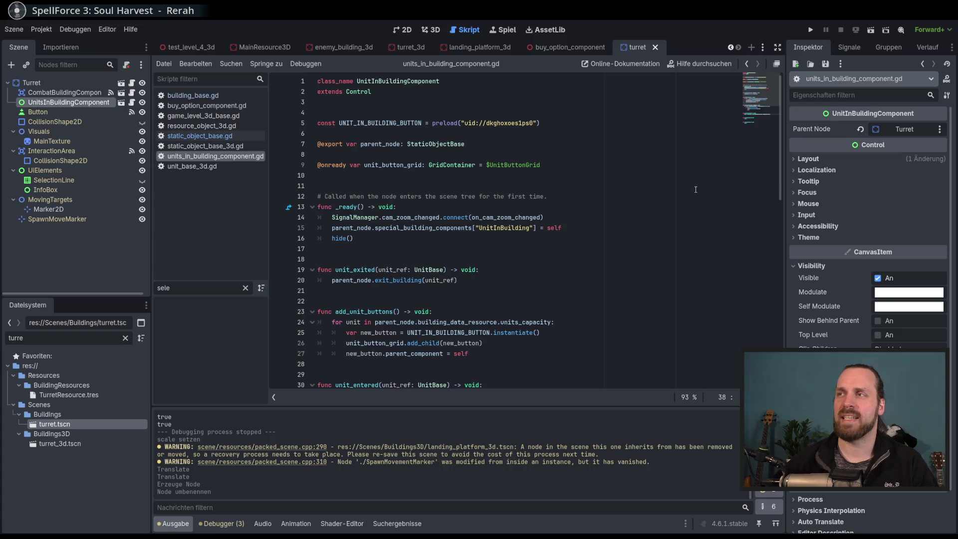
{"action": "left_click", "coordinate": [633, 222]}
{"action": "left_click", "coordinate": [633, 230]}
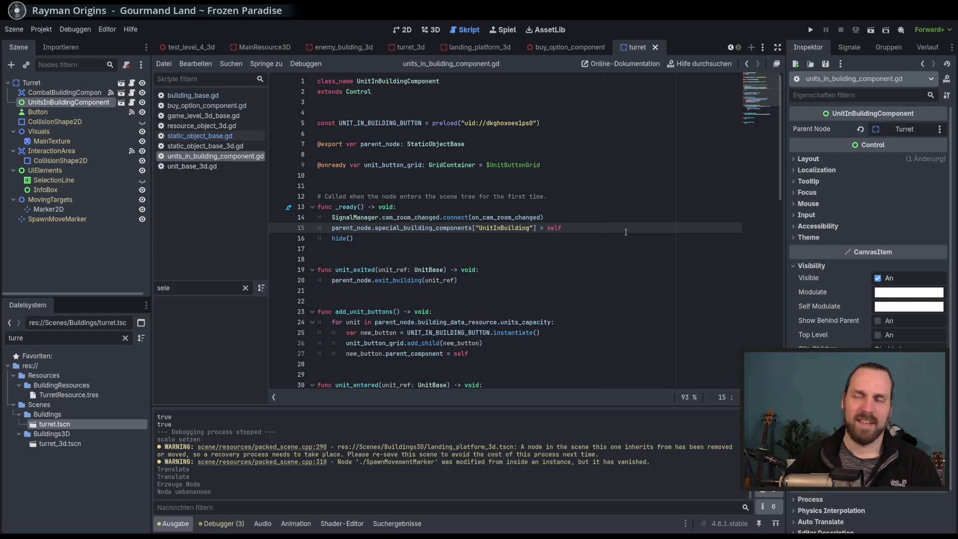
{"action": "scroll", "coordinate": [641, 264], "scroll_direction": "down", "scroll_amount": 5}
{"action": "scroll", "coordinate": [638, 225], "scroll_direction": "up", "scroll_amount": 5}
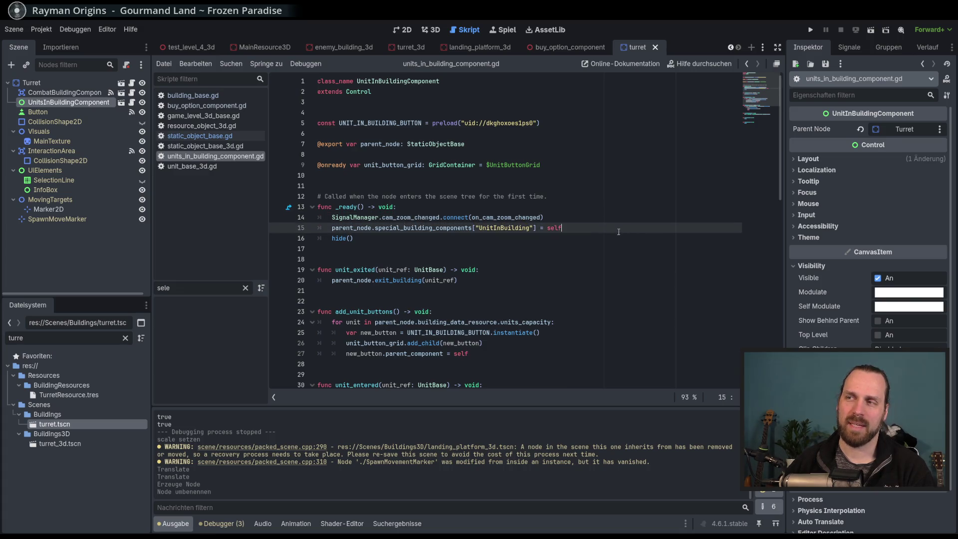
{"action": "left_click", "coordinate": [623, 232]}
{"action": "key", "text": "Up"}
{"action": "key", "text": "Up"}
{"action": "key", "text": "Down"}
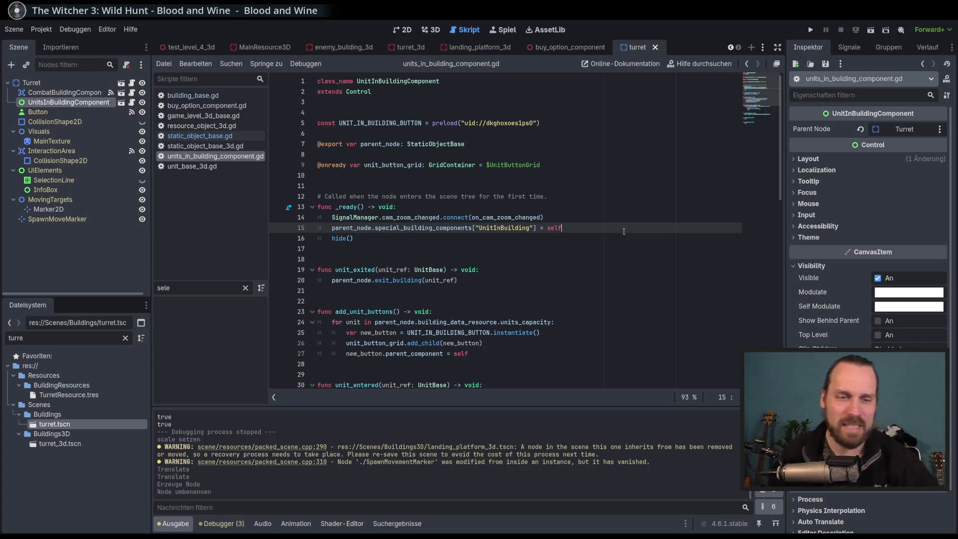
{"action": "scroll", "coordinate": [619, 227], "scroll_direction": "down", "scroll_amount": 1}
{"action": "left_click", "coordinate": [610, 218]}
{"action": "left_click", "coordinate": [627, 207]}
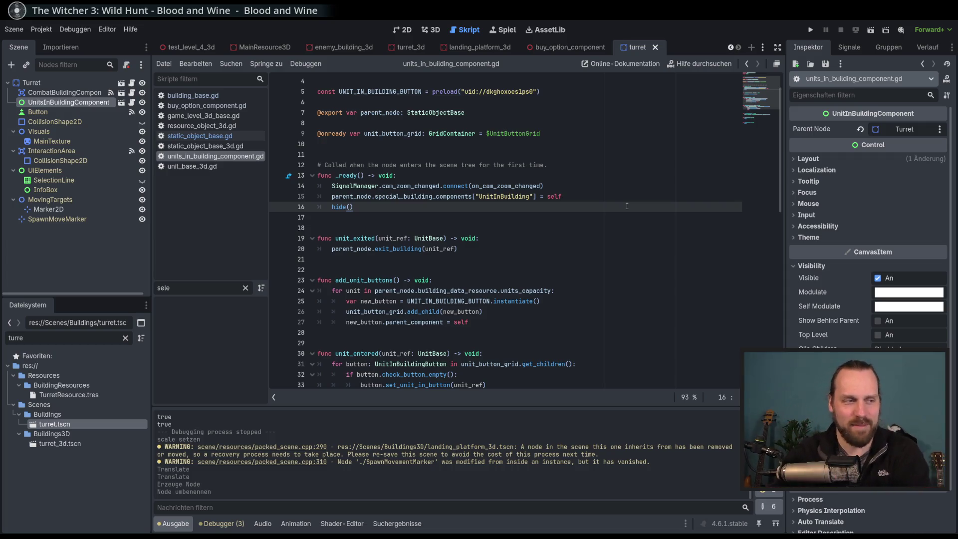
{"action": "scroll", "coordinate": [626, 207], "scroll_direction": "down", "scroll_amount": 4}
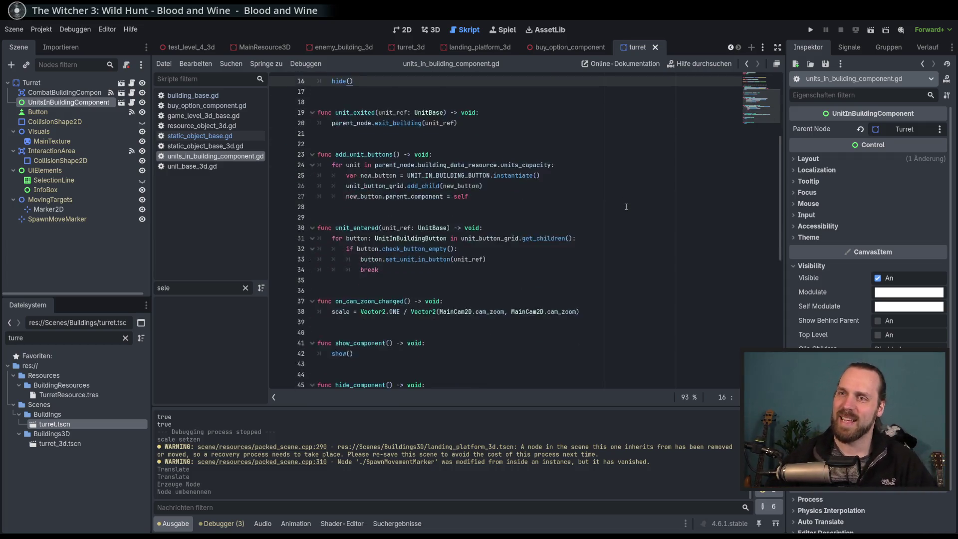
{"action": "scroll", "coordinate": [626, 207], "scroll_direction": "down", "scroll_amount": 4}
{"action": "left_click", "coordinate": [627, 189]}
{"action": "scroll", "coordinate": [629, 195], "scroll_direction": "up", "scroll_amount": 4}
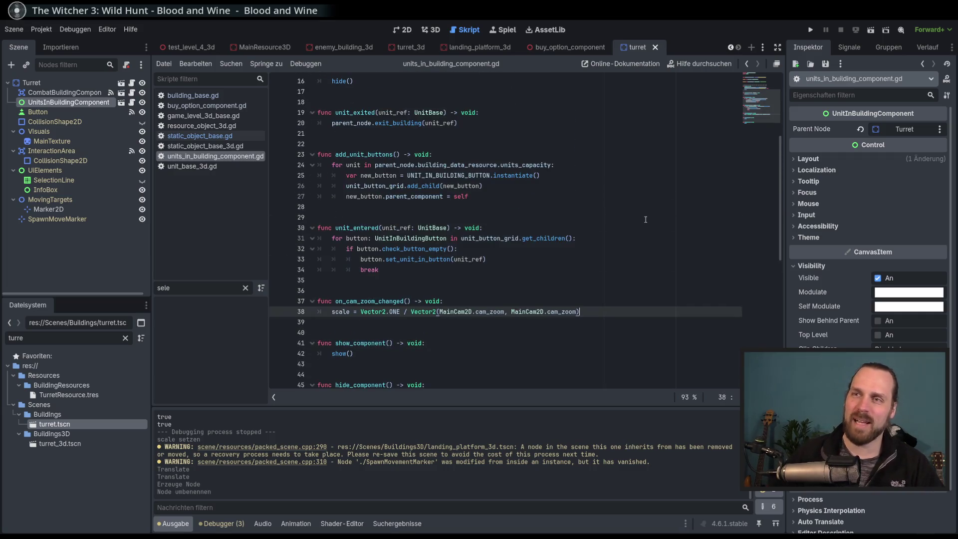
{"action": "left_click", "coordinate": [638, 259]}
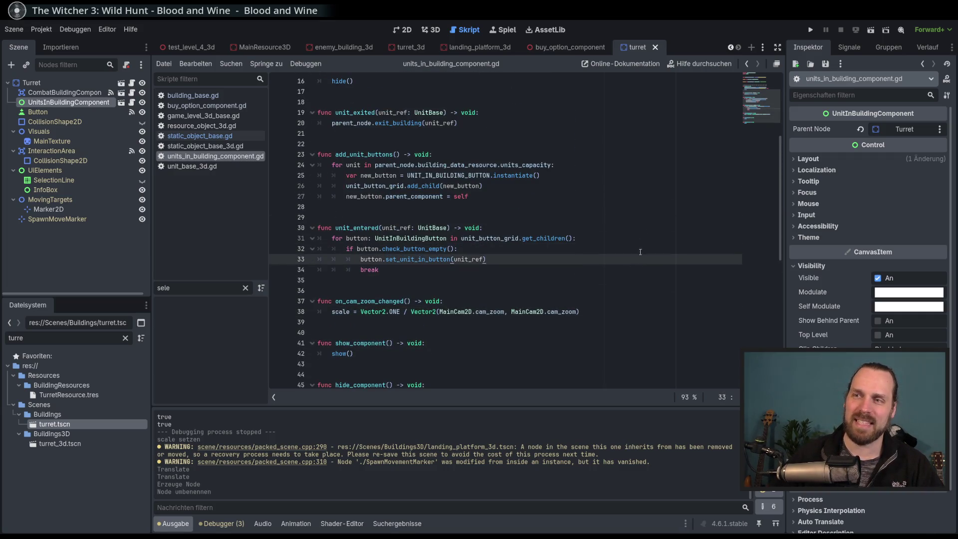
{"action": "scroll", "coordinate": [644, 263], "scroll_direction": "up", "scroll_amount": 5}
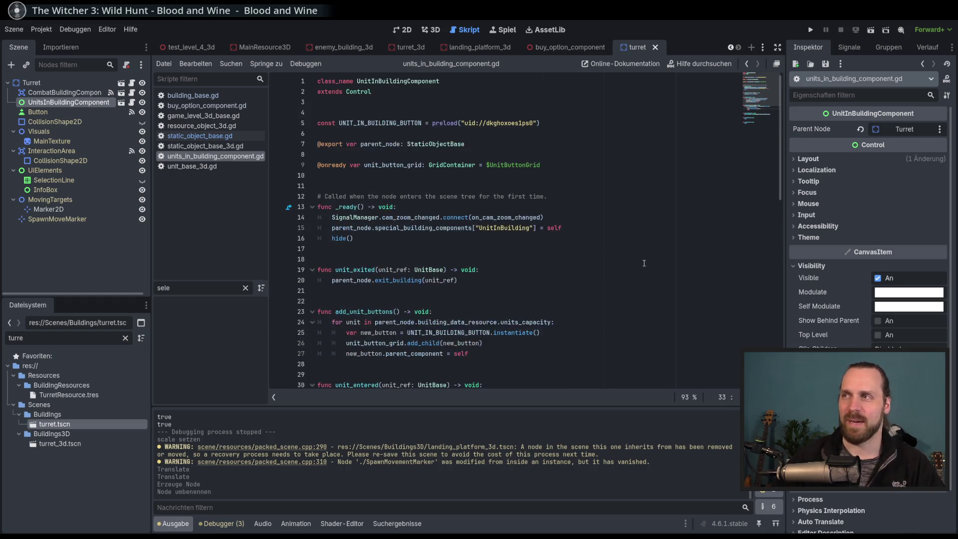
{"action": "left_click", "coordinate": [648, 229]}
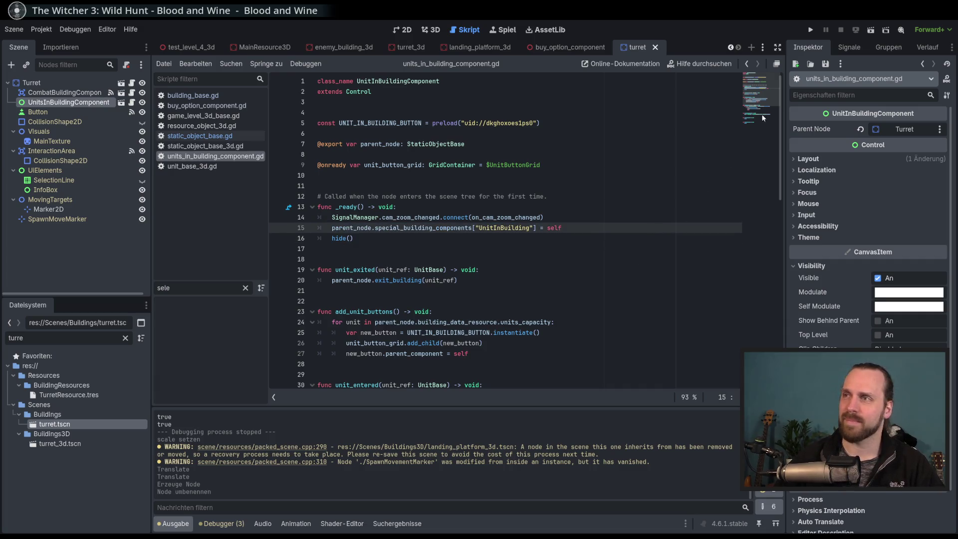
{"action": "scroll", "coordinate": [756, 117], "scroll_direction": "down", "scroll_amount": 4}
{"action": "scroll", "coordinate": [756, 116], "scroll_direction": "up", "scroll_amount": 4}
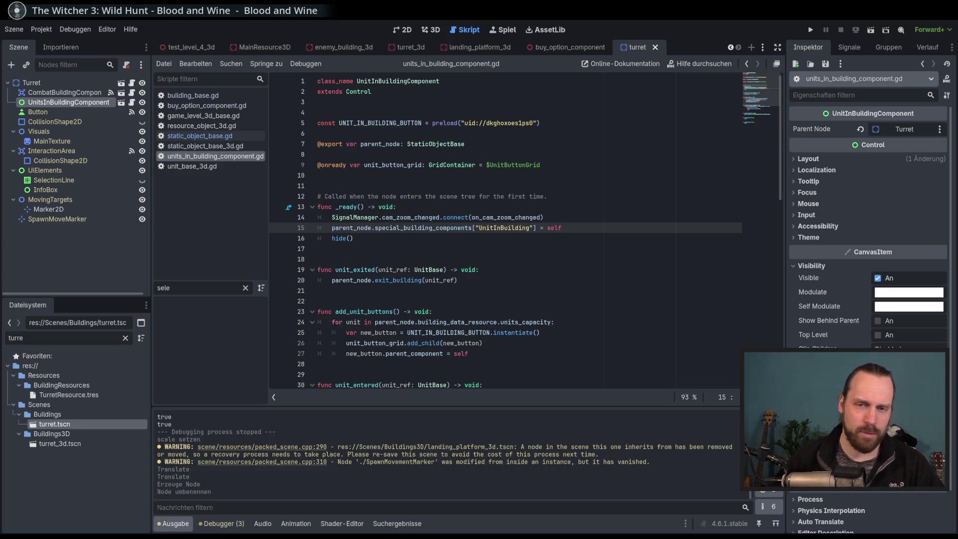
{"action": "left_click", "coordinate": [559, 280]}
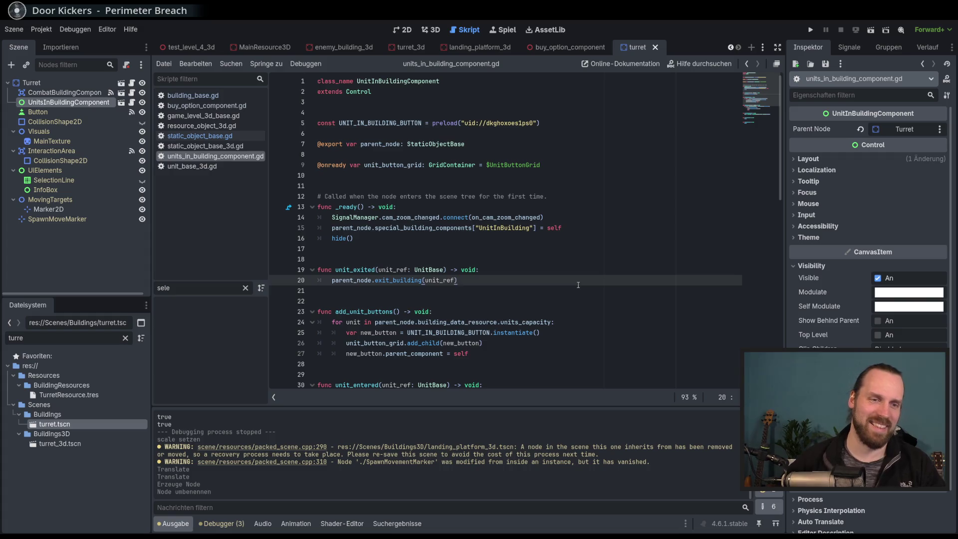
{"action": "key", "text": "Up"}
{"action": "key", "text": "Down"}
{"action": "key", "text": "Down"}
{"action": "key", "text": "Up"}
{"action": "key", "text": "Up"}
{"action": "key", "text": "Down"}
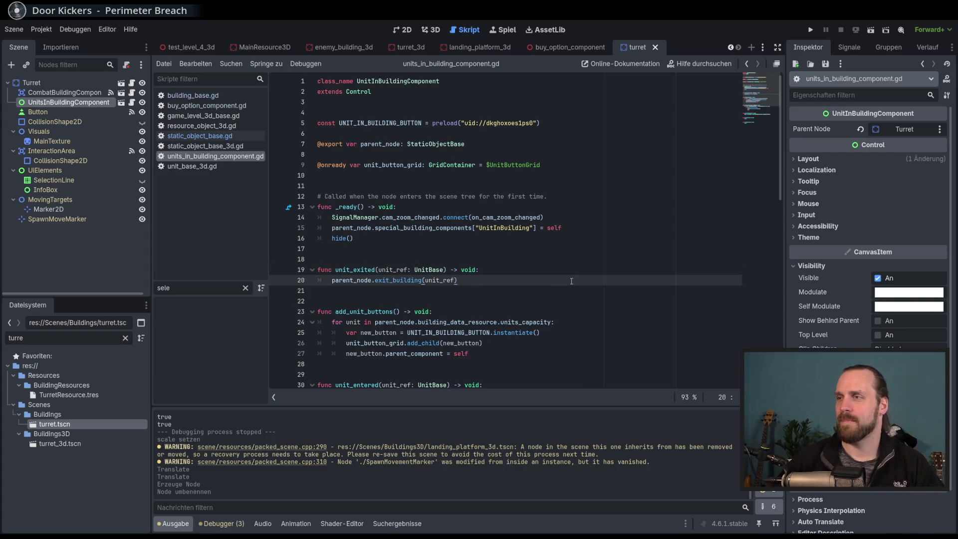
{"action": "scroll", "coordinate": [571, 281], "scroll_direction": "down", "scroll_amount": 6}
{"action": "scroll", "coordinate": [653, 236], "scroll_direction": "up", "scroll_amount": 6}
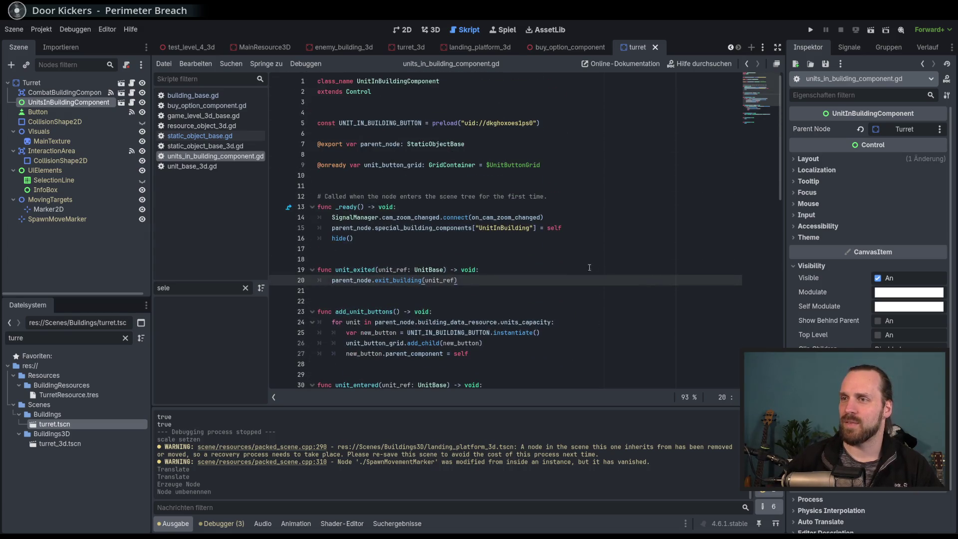
{"action": "key", "text": "Up"}
{"action": "key", "text": "Down"}
{"action": "key", "text": "Up"}
{"action": "key", "text": "Down"}
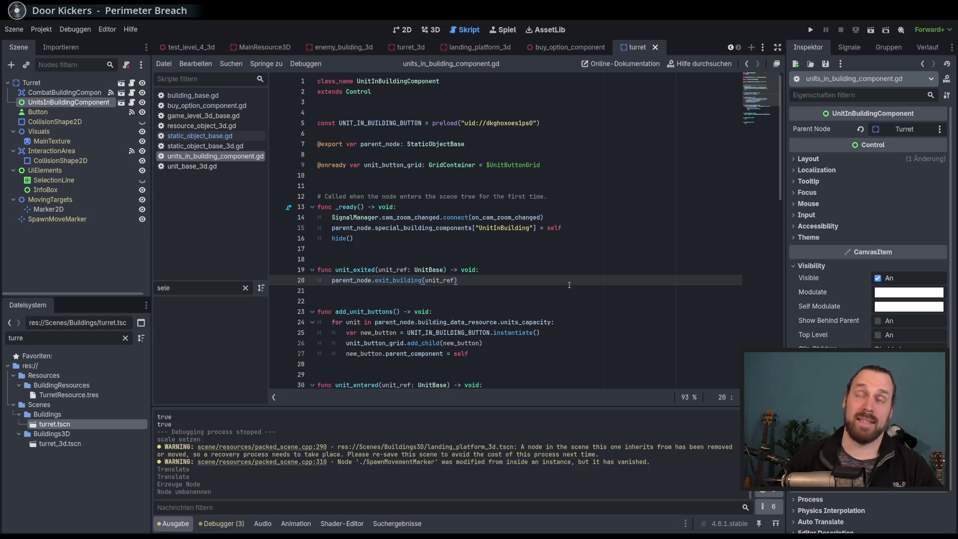
{"action": "scroll", "coordinate": [569, 285], "scroll_direction": "down", "scroll_amount": 6}
{"action": "left_click", "coordinate": [571, 301]}
{"action": "key", "text": "Down"}
{"action": "key", "text": "Down"}
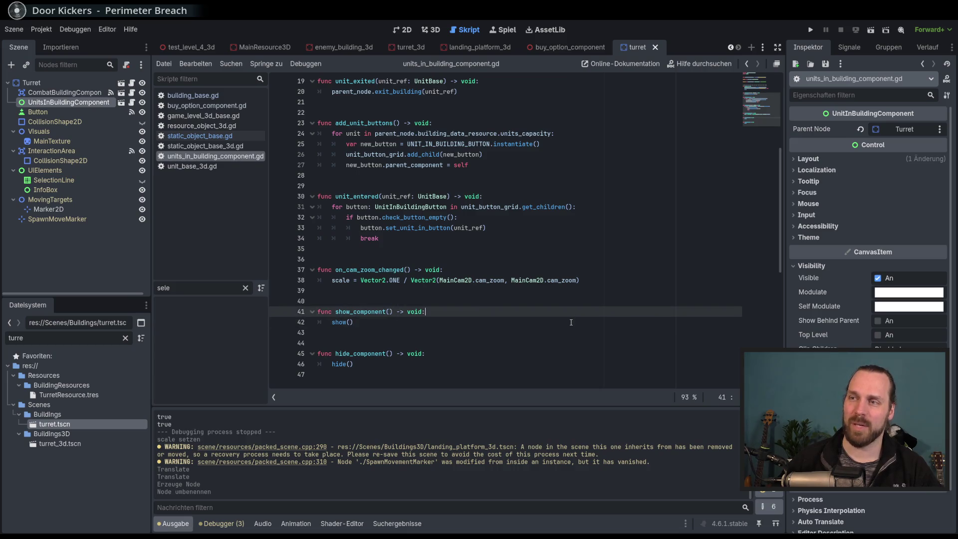
{"action": "scroll", "coordinate": [572, 320], "scroll_direction": "up", "scroll_amount": 5}
{"action": "left_click", "coordinate": [575, 292]}
{"action": "key", "text": "Down"}
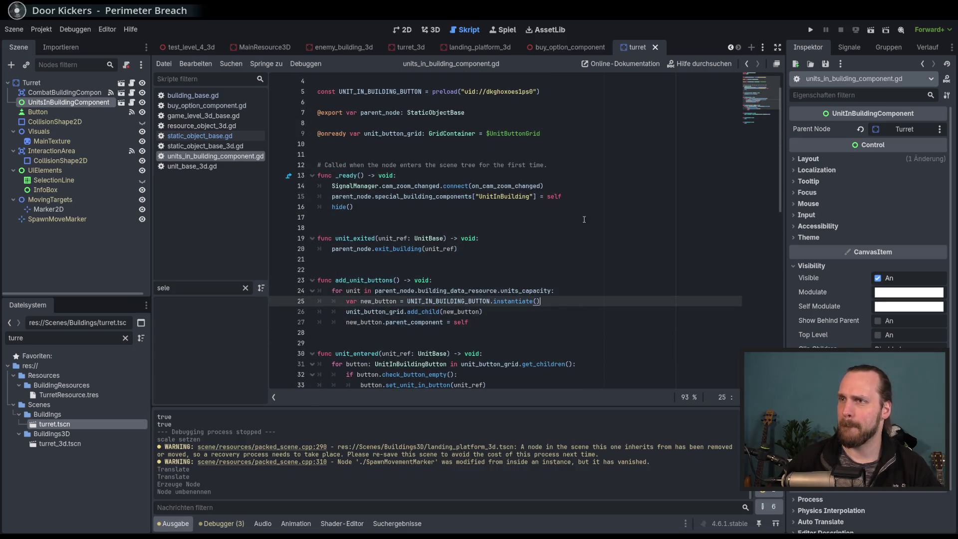
{"action": "scroll", "coordinate": [513, 200], "scroll_direction": "up", "scroll_amount": 1}
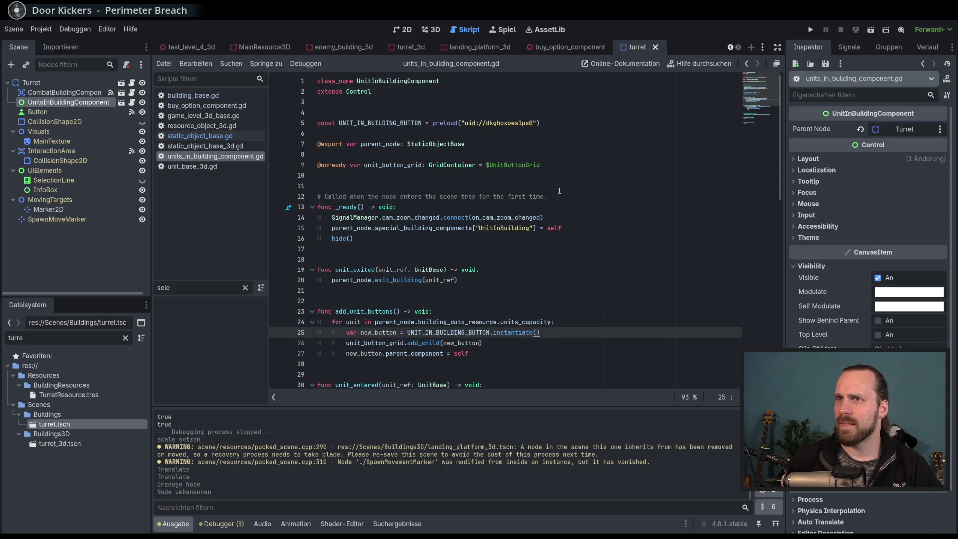
{"action": "left_click", "coordinate": [576, 227]}
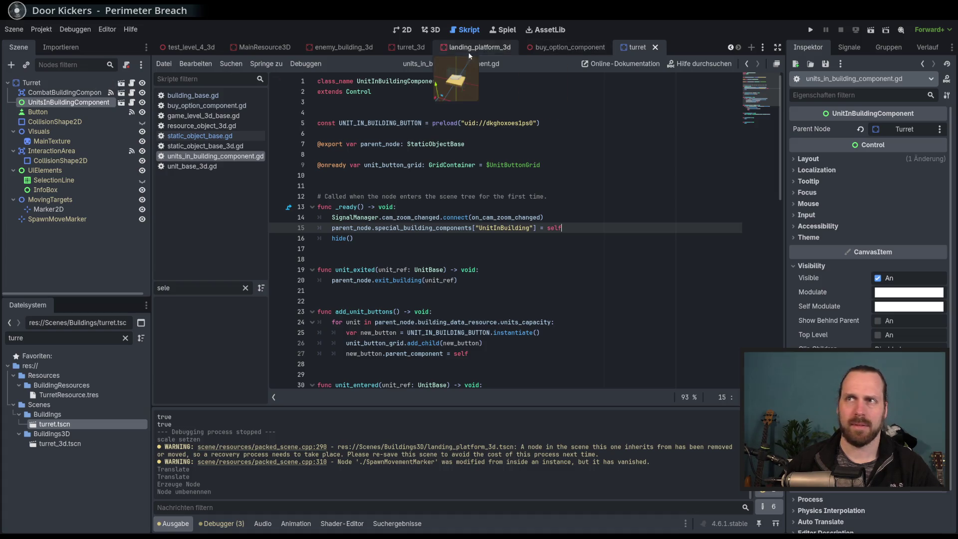
In turret_3d, drag UnitInBuildingComponent up to sit first under Turret3D.
{"action": "left_click", "coordinate": [411, 47]}
{"action": "left_click", "coordinate": [35, 82]}
{"action": "left_click_drag", "start_coordinate": [55, 142], "coordinate": [52, 92]}
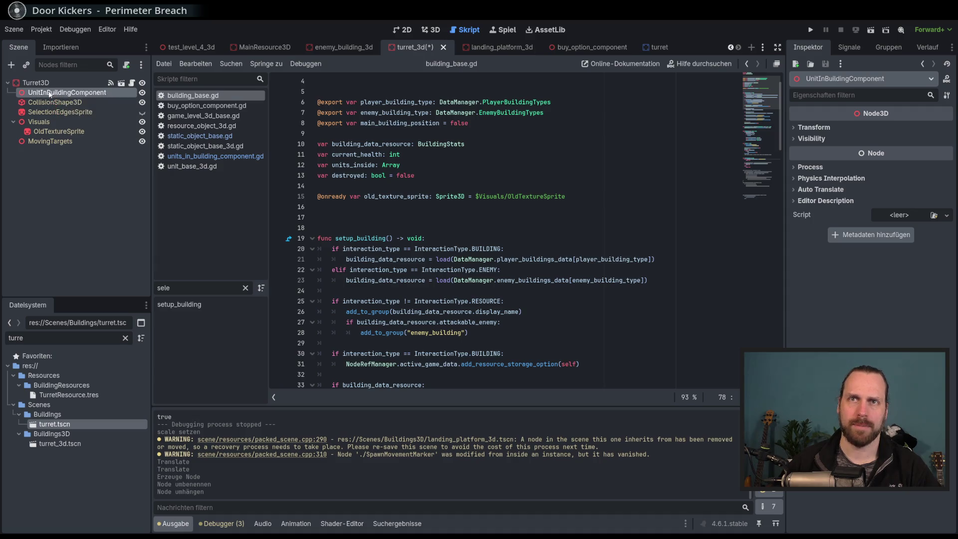
{"action": "right_click", "coordinate": [93, 94]}
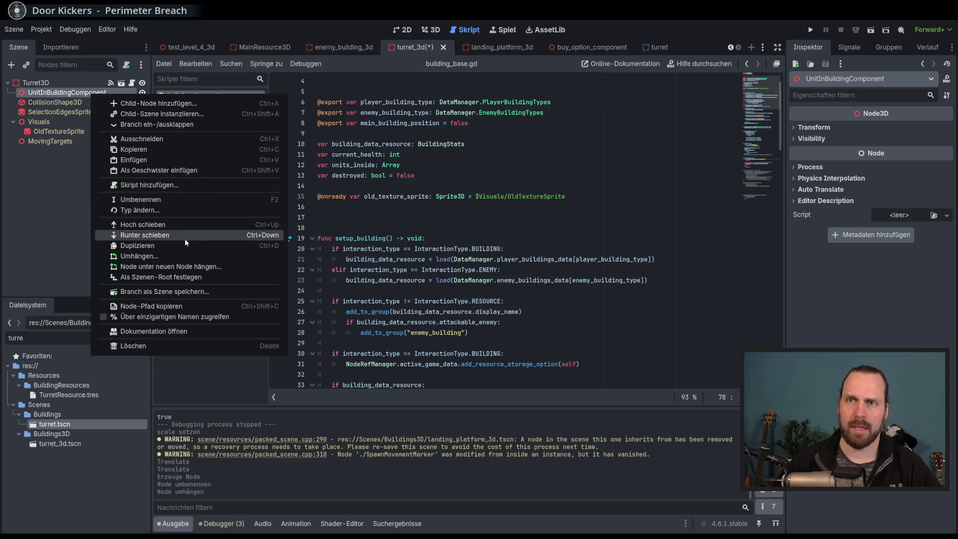
{"action": "left_click", "coordinate": [196, 292]}
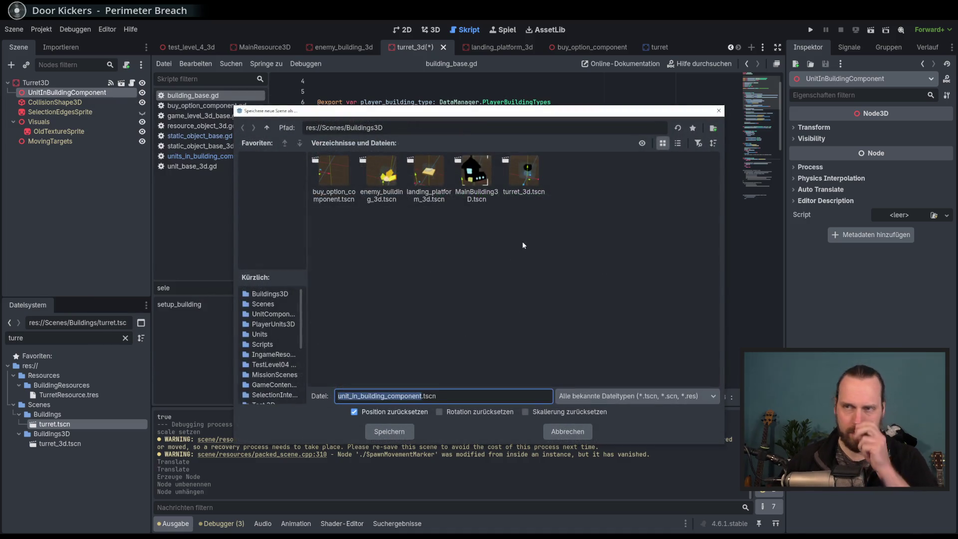
{"action": "left_click_drag", "start_coordinate": [425, 114], "coordinate": [422, 125]}
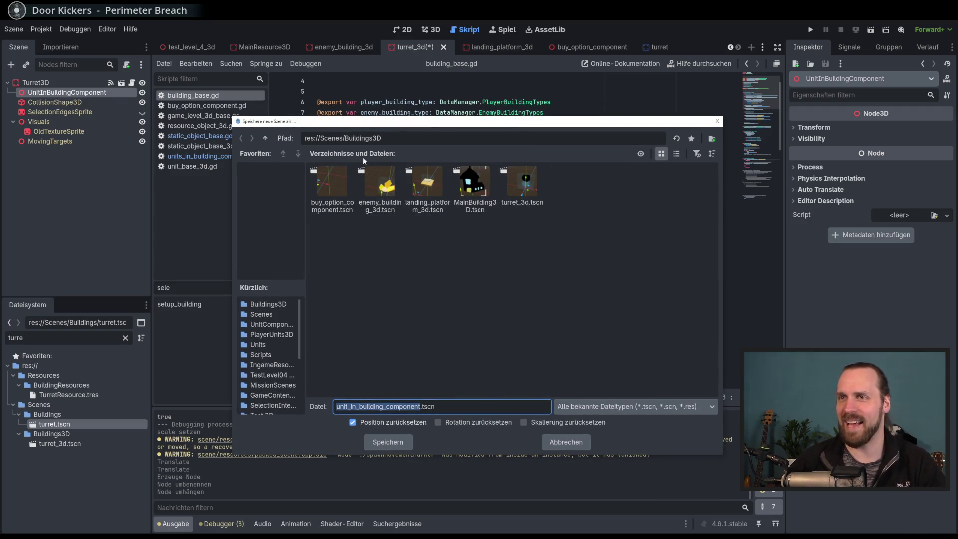
{"action": "left_click", "coordinate": [265, 139]}
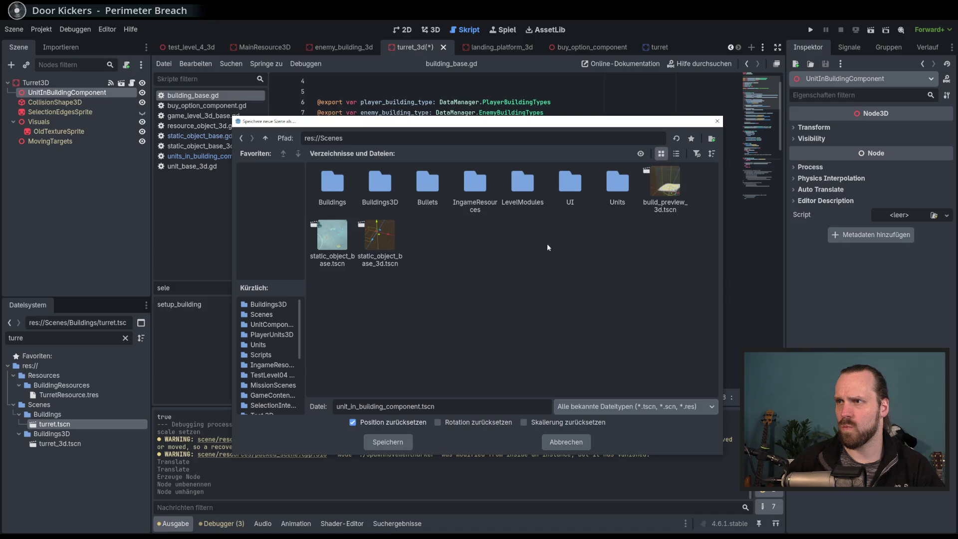
{"action": "left_click", "coordinate": [265, 139]}
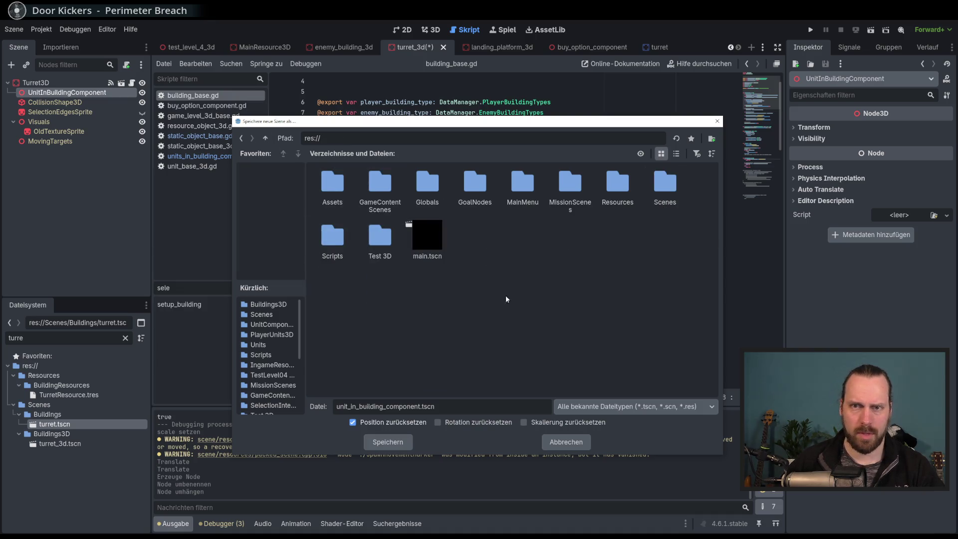
{"action": "left_click", "coordinate": [581, 444]}
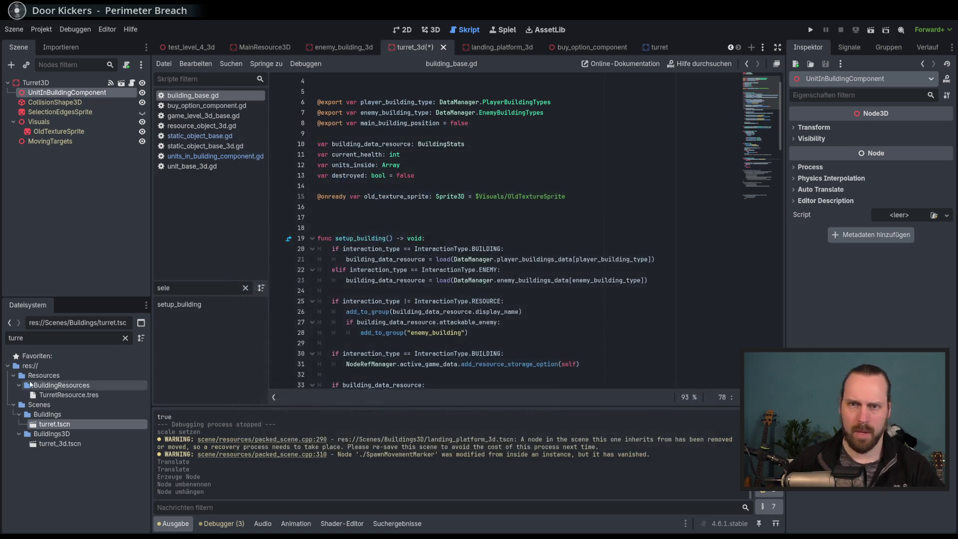
{"action": "left_click", "coordinate": [57, 337]}
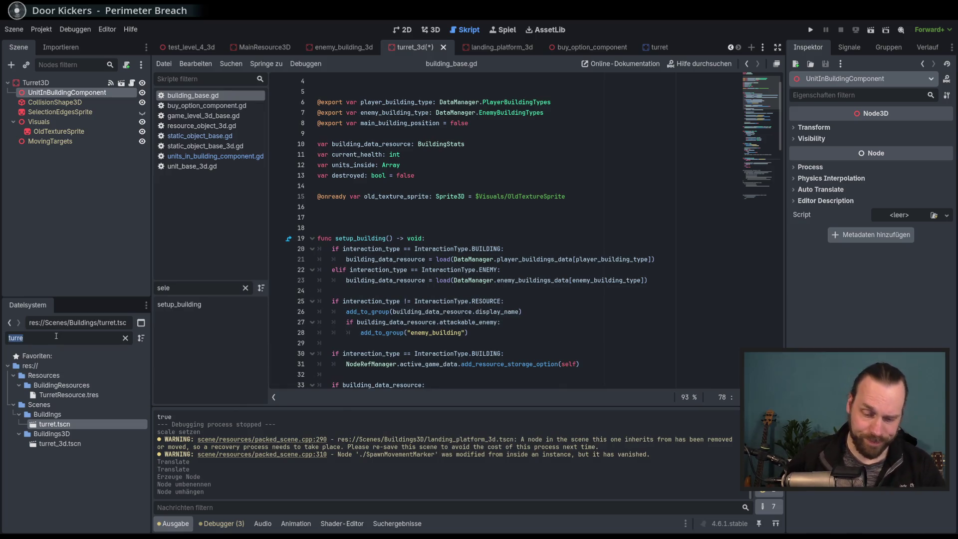
Set the FileSystem filter to 'buy_op' to list the buy_option_component files.
{"action": "type", "text": "bu"}
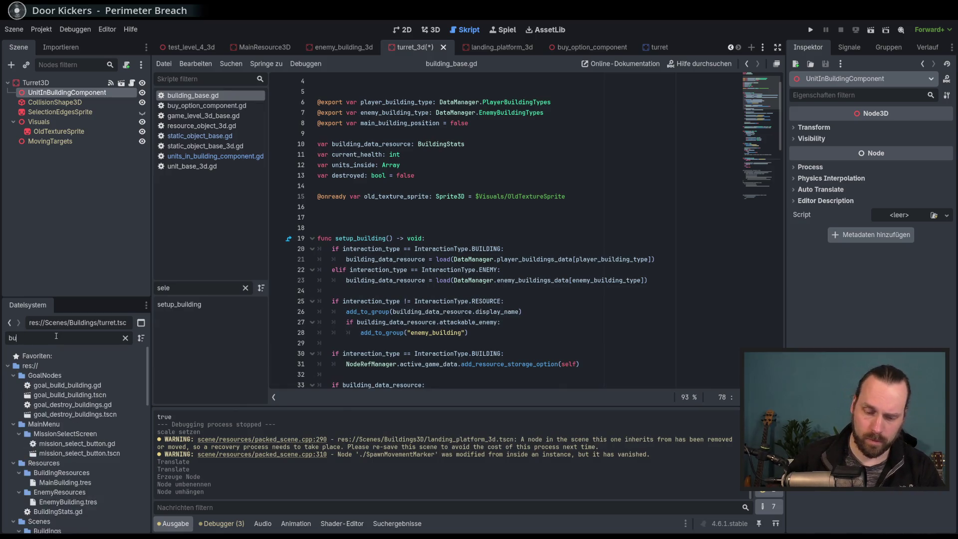
{"action": "type", "text": "y_op"}
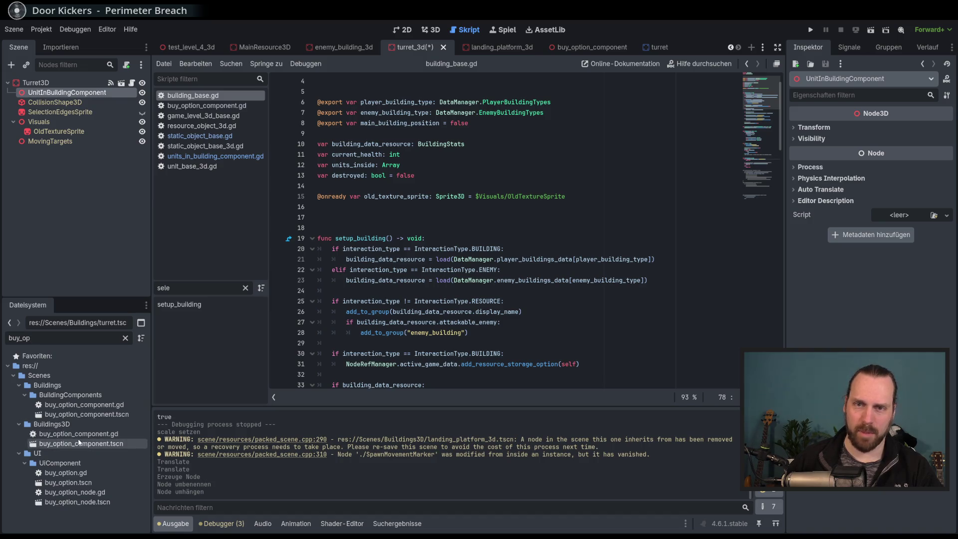
Save the UnitInBuildingComponent branch as unit_in_building_component.tscn in res://Scenes/Buildings3D.
{"action": "right_click", "coordinate": [80, 95]}
{"action": "left_click", "coordinate": [203, 290]}
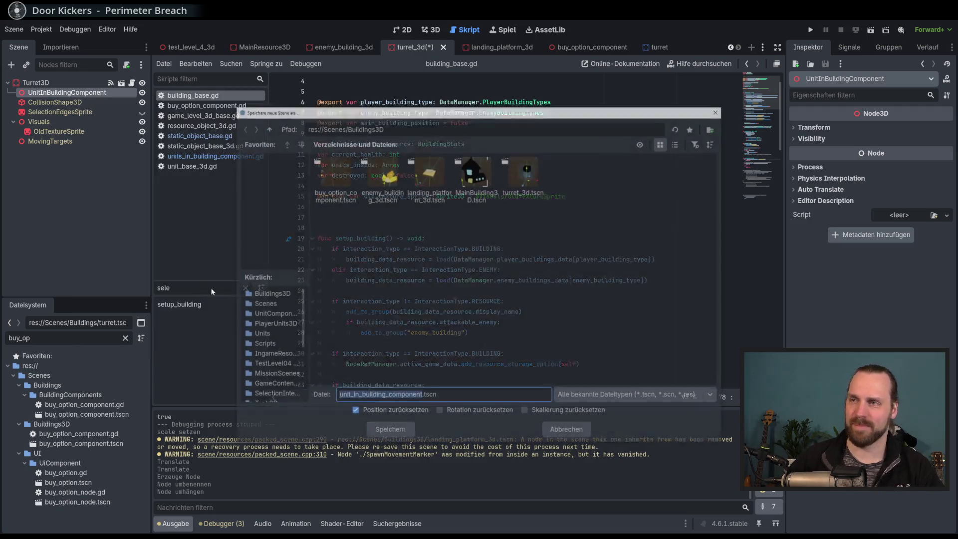
{"action": "double_click", "coordinate": [267, 127]}
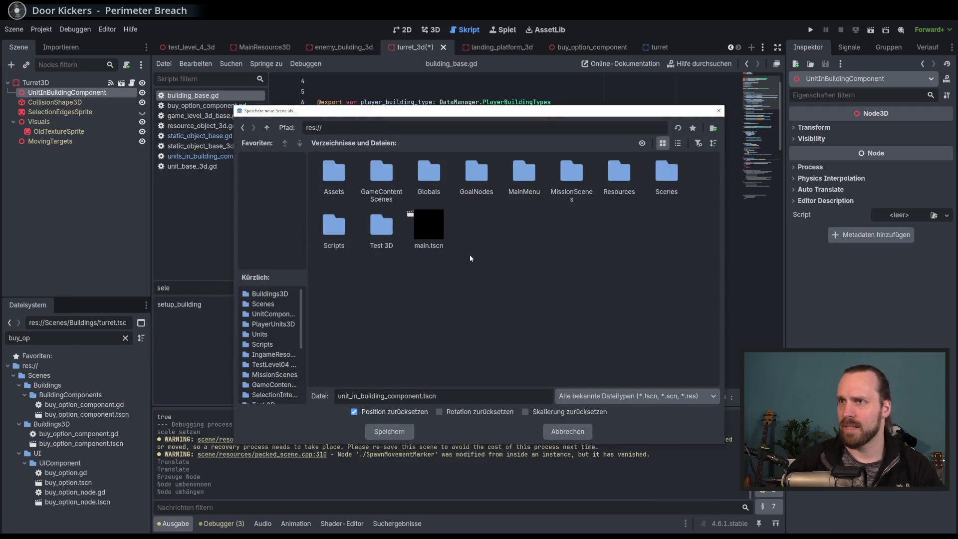
{"action": "double_click", "coordinate": [660, 180]}
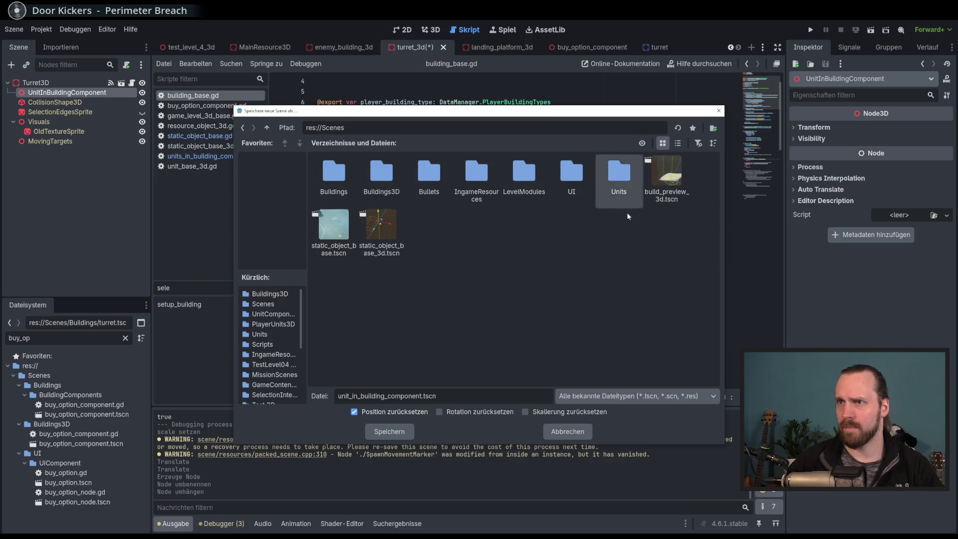
{"action": "double_click", "coordinate": [381, 172]}
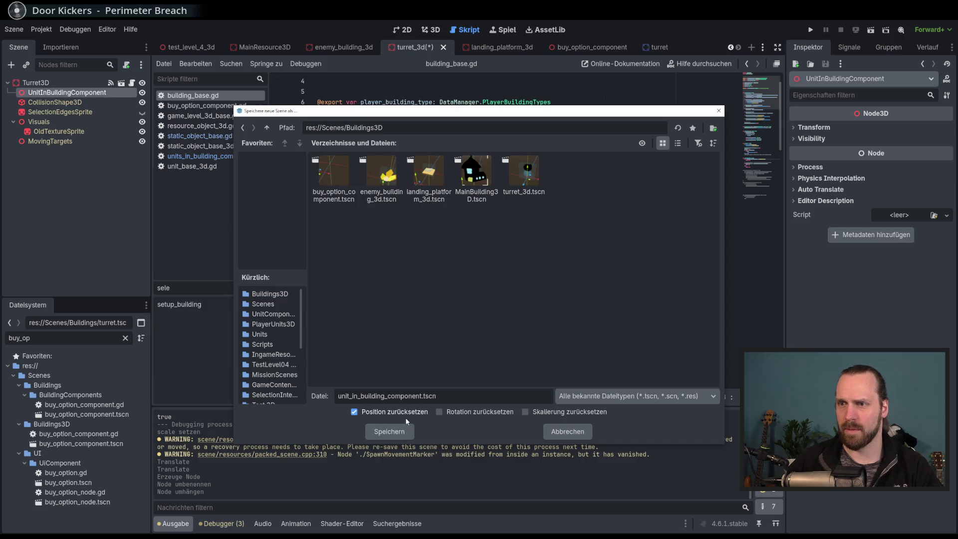
{"action": "left_click", "coordinate": [395, 432]}
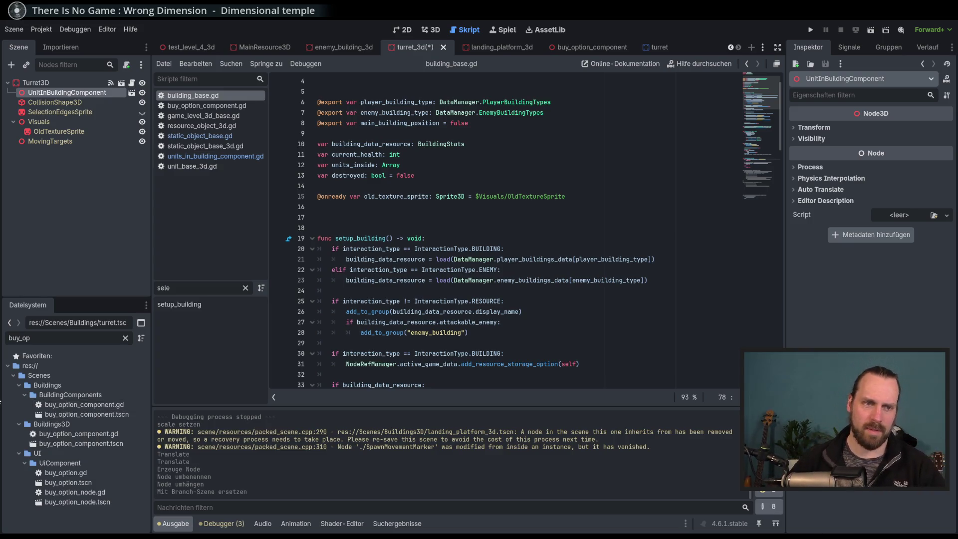
Review setup_building in building_base.gd, around add_resource_storage_option and setup_attack_info.
{"action": "scroll", "coordinate": [620, 359], "scroll_direction": "down", "scroll_amount": 2}
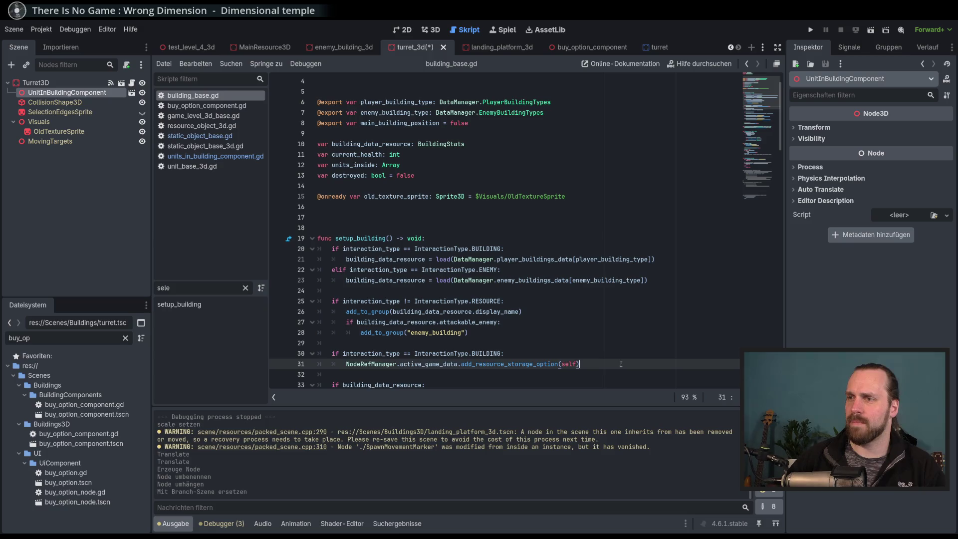
{"action": "left_click", "coordinate": [626, 289]}
{"action": "scroll", "coordinate": [625, 354], "scroll_direction": "down", "scroll_amount": 4}
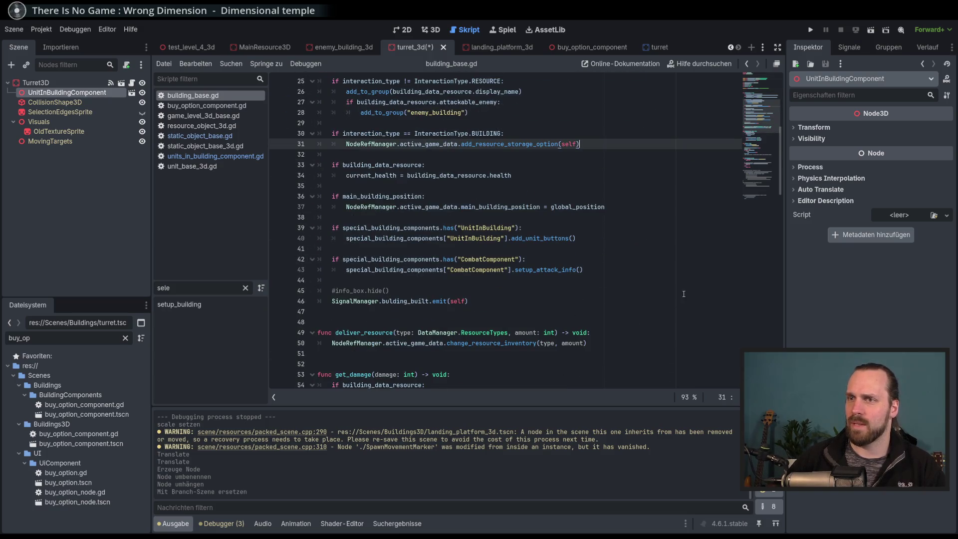
{"action": "left_click", "coordinate": [648, 272]}
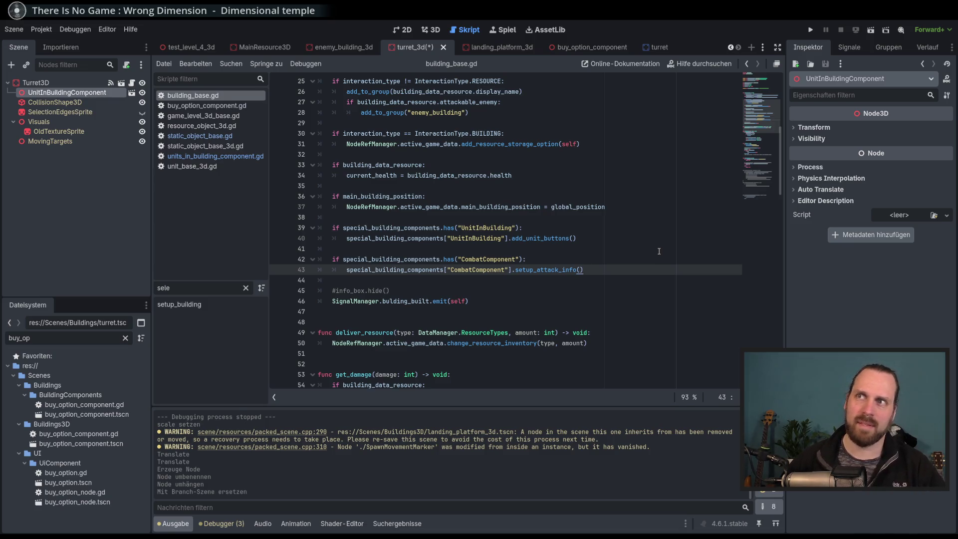
Review the destroy function, ending at the TODO about throwing units out.
{"action": "left_click_drag", "start_coordinate": [771, 104], "coordinate": [765, 143]}
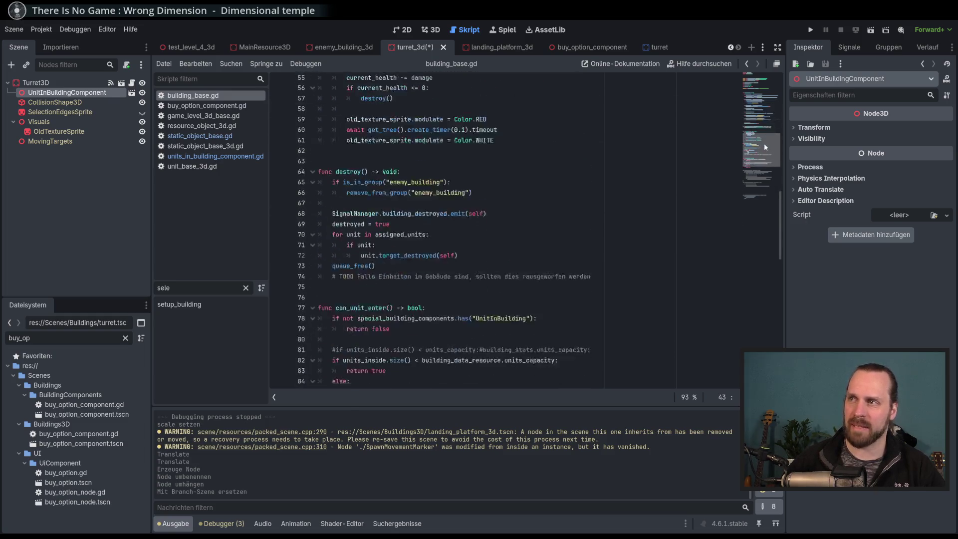
{"action": "left_click", "coordinate": [633, 252]}
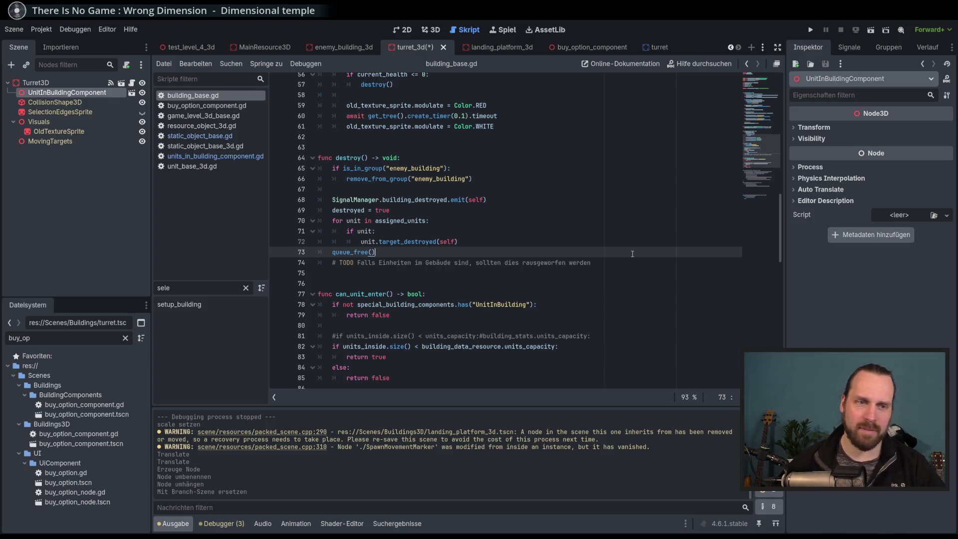
{"action": "scroll", "coordinate": [639, 253], "scroll_direction": "up", "scroll_amount": 7}
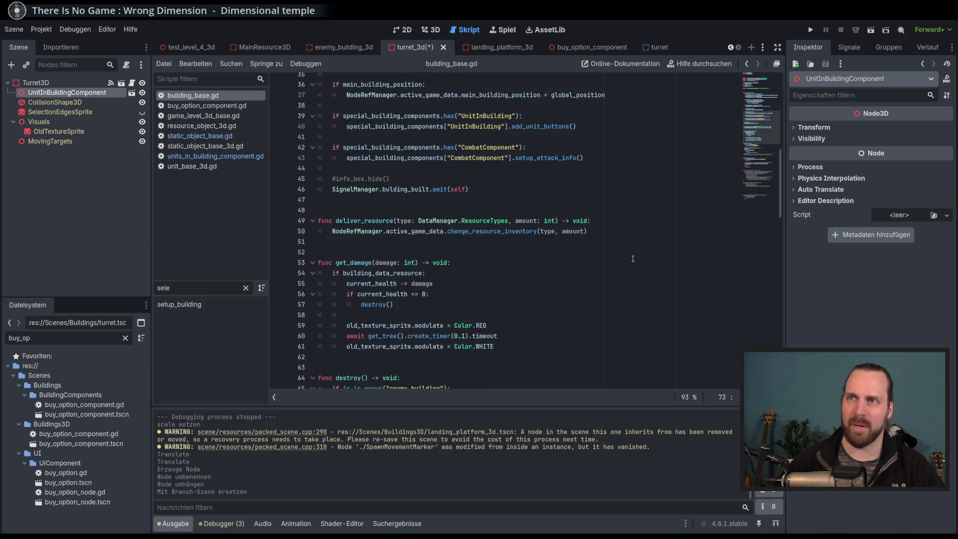
{"action": "scroll", "coordinate": [693, 223], "scroll_direction": "down", "scroll_amount": 4}
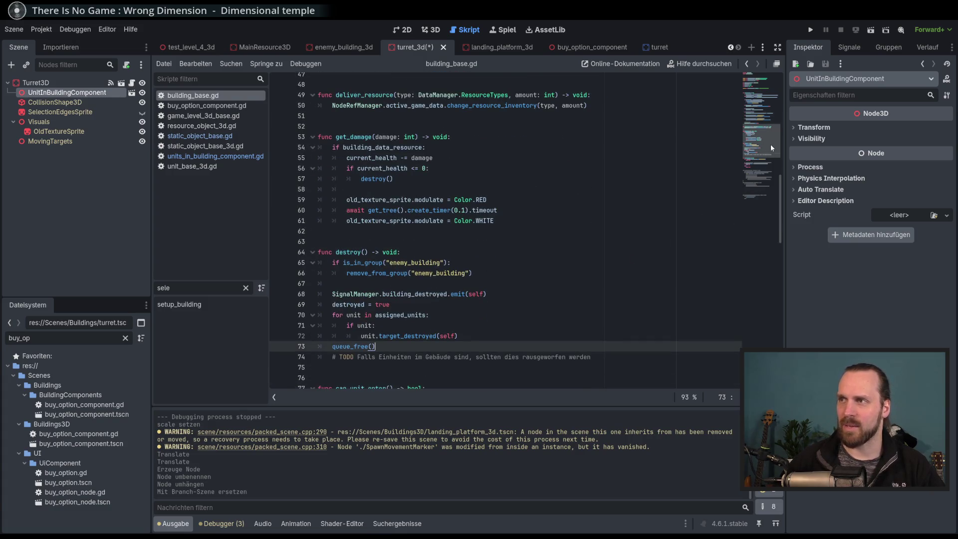
{"action": "scroll", "coordinate": [770, 146], "scroll_direction": "down", "scroll_amount": 6}
{"action": "scroll", "coordinate": [769, 164], "scroll_direction": "up", "scroll_amount": 2}
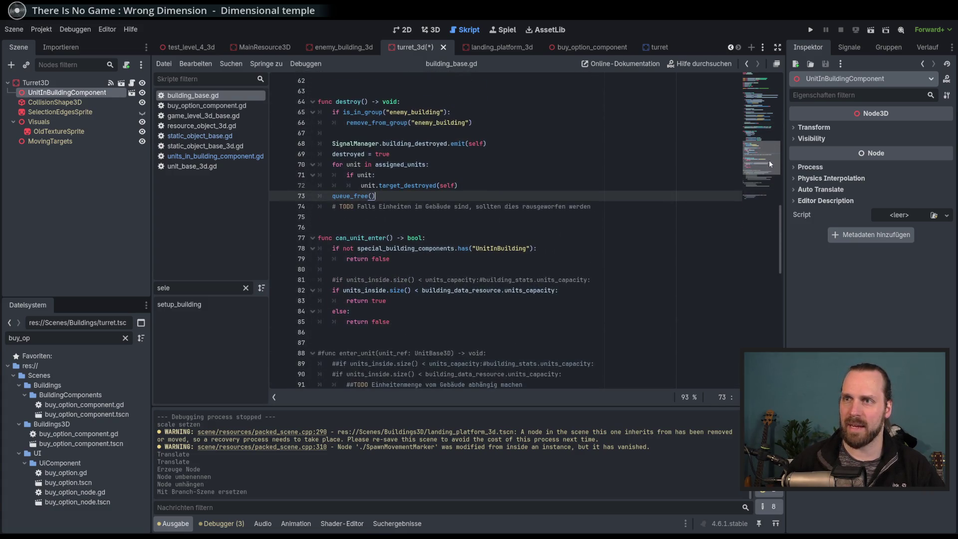
{"action": "left_click", "coordinate": [653, 210]}
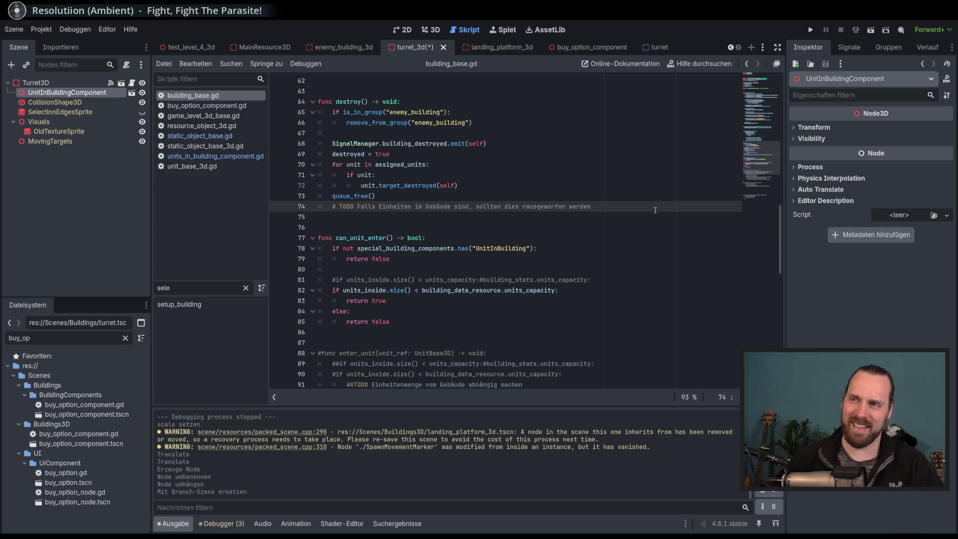
{"action": "left_click", "coordinate": [427, 196]}
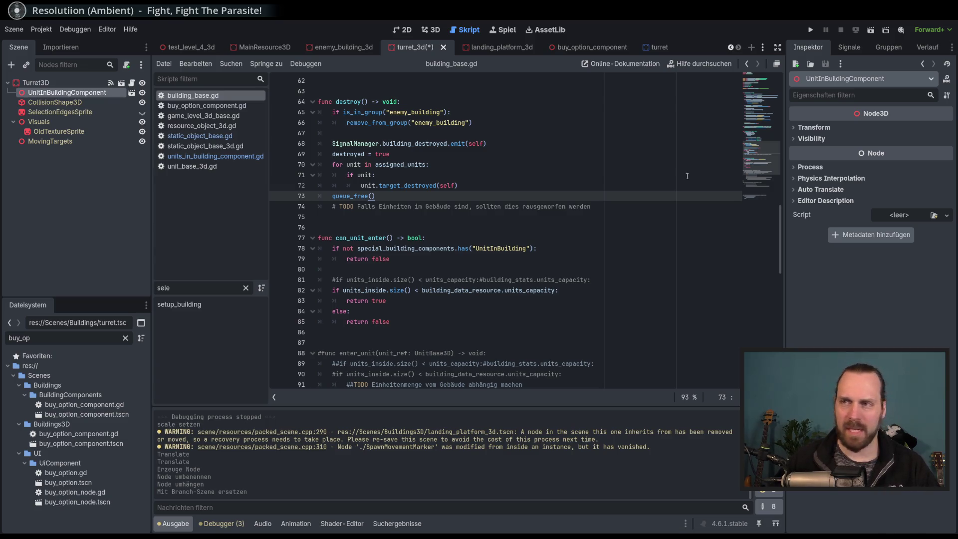
{"action": "left_click", "coordinate": [626, 240]}
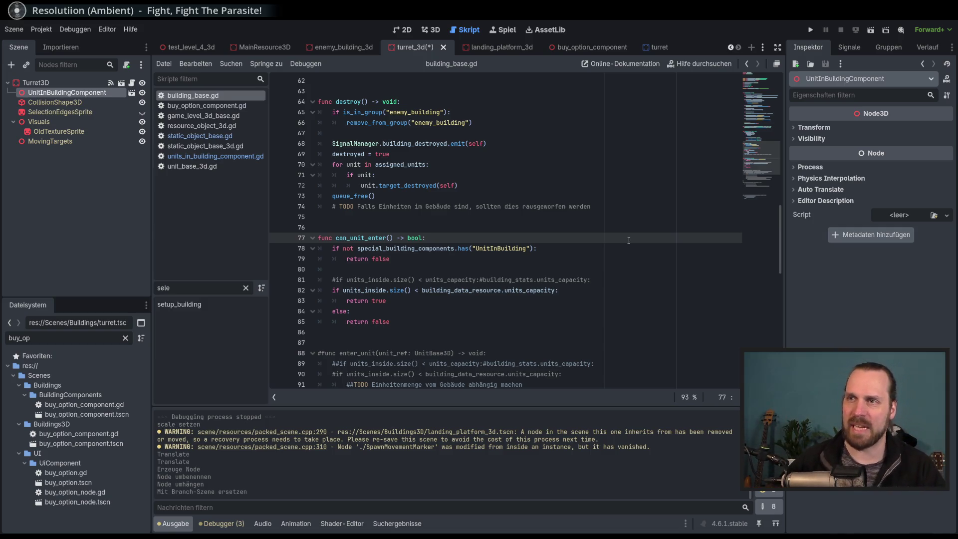
{"action": "left_click", "coordinate": [641, 246]}
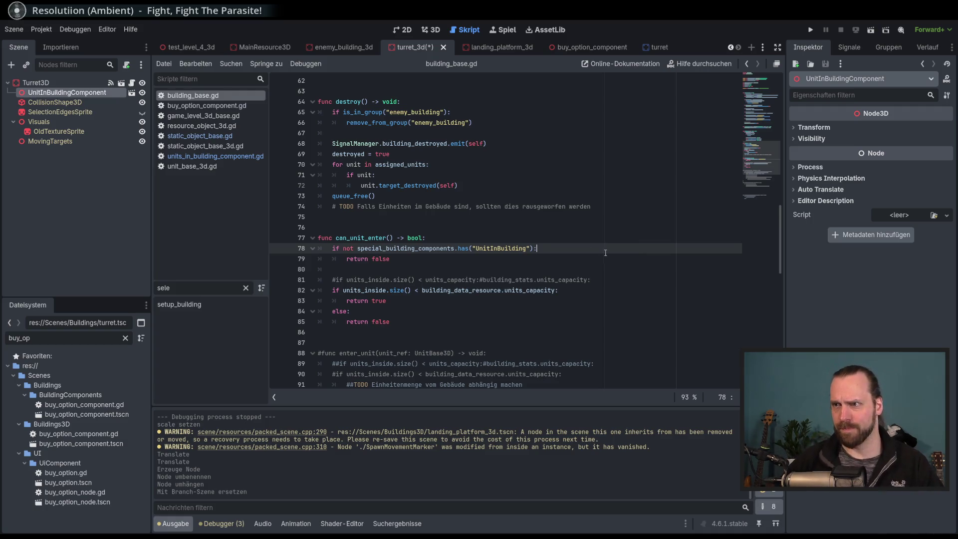
{"action": "key", "text": "Down"}
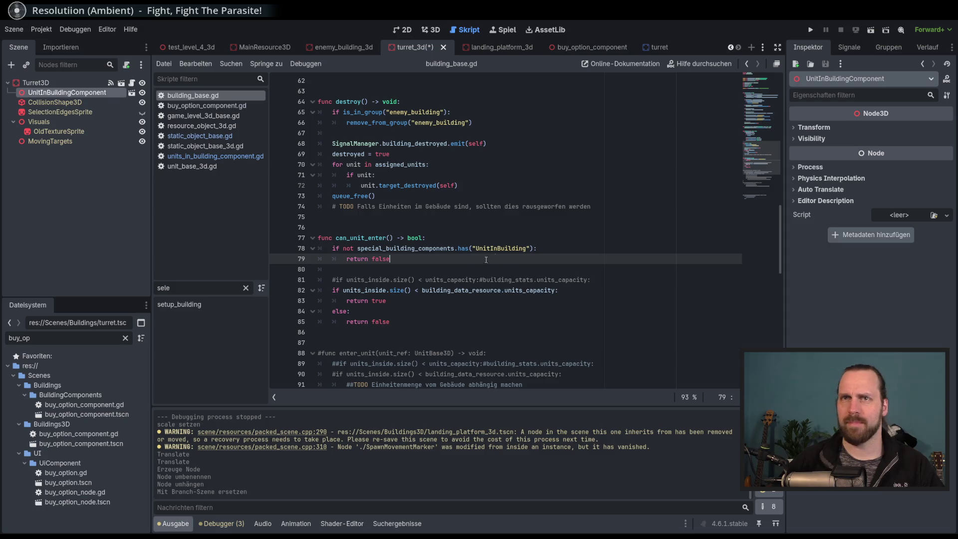
{"action": "left_click", "coordinate": [55, 102]}
{"action": "left_click", "coordinate": [65, 93]}
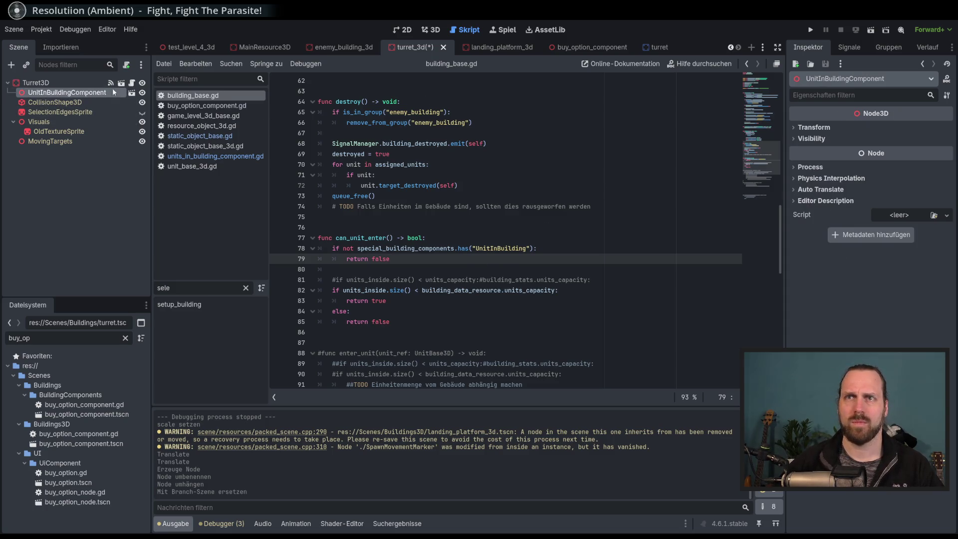
{"action": "left_click", "coordinate": [132, 93]}
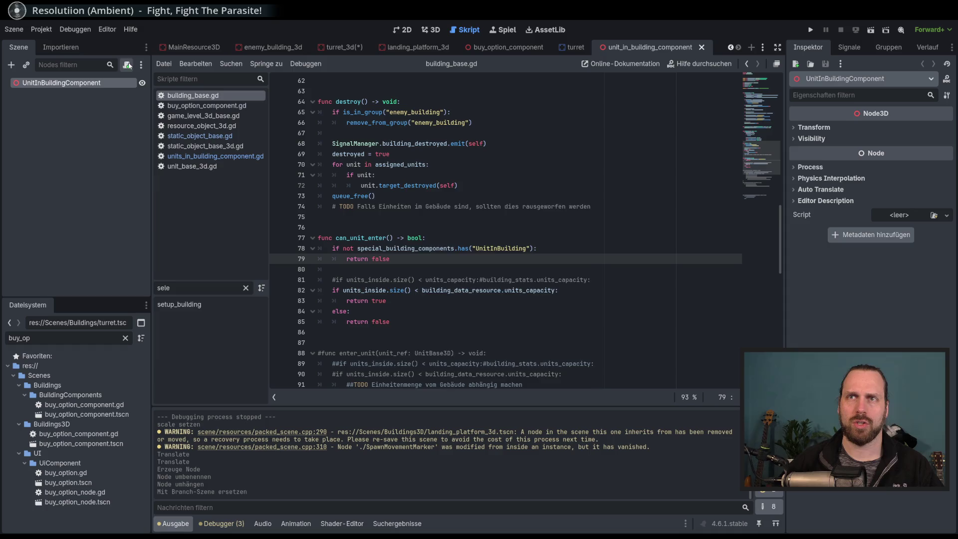
Attach a new unit_in_building_component.gd script to UnitInBuildingComponent and save the scene.
{"action": "left_click", "coordinate": [126, 65]}
{"action": "key", "text": "Return"}
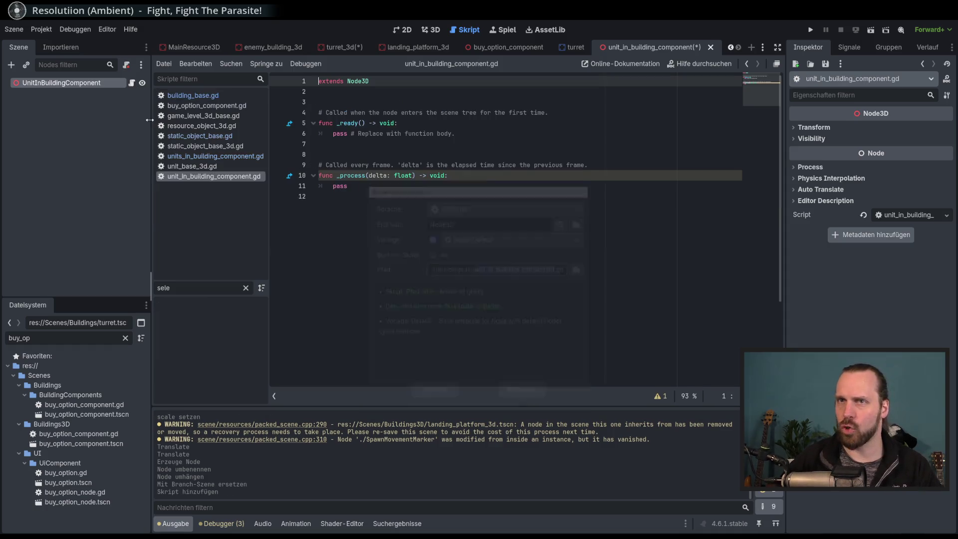
{"action": "key", "text": "ctrl+s"}
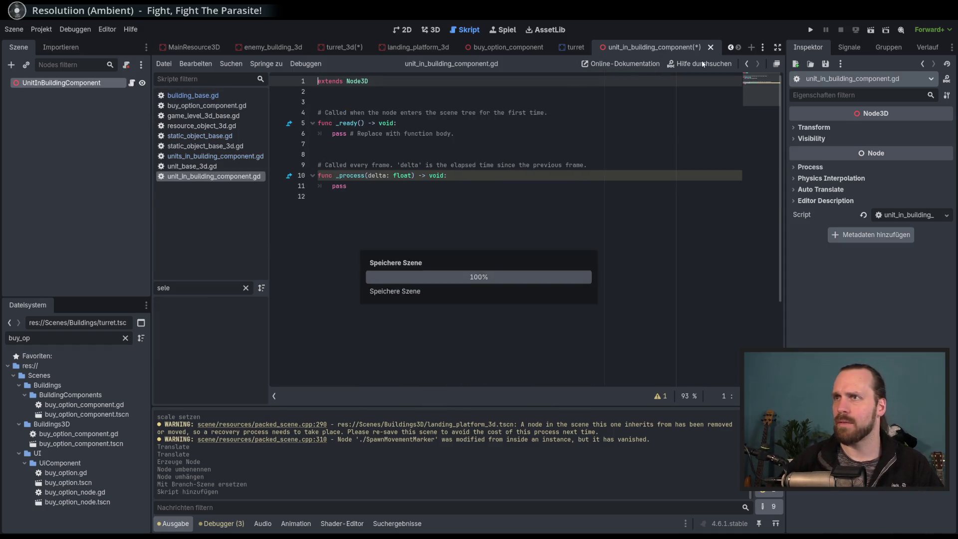
In the turret scene, open UnitsInBuildingComponent's own scene and its script.
{"action": "left_click", "coordinate": [762, 47]}
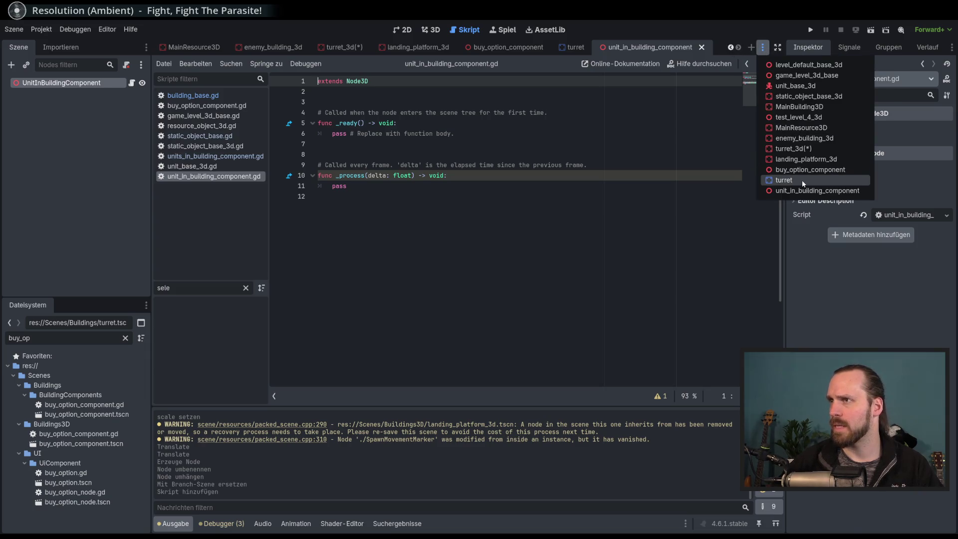
{"action": "left_click", "coordinate": [805, 181]}
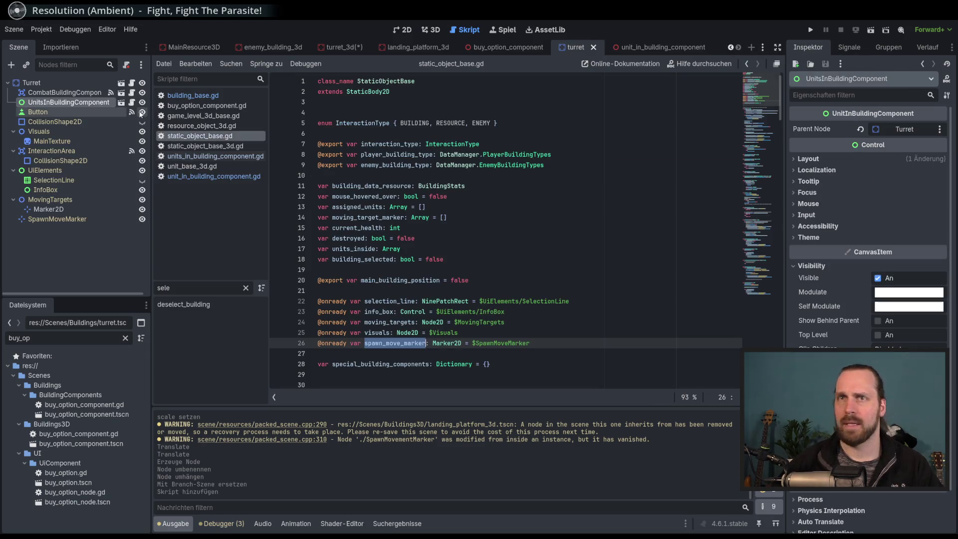
{"action": "left_click", "coordinate": [110, 92]}
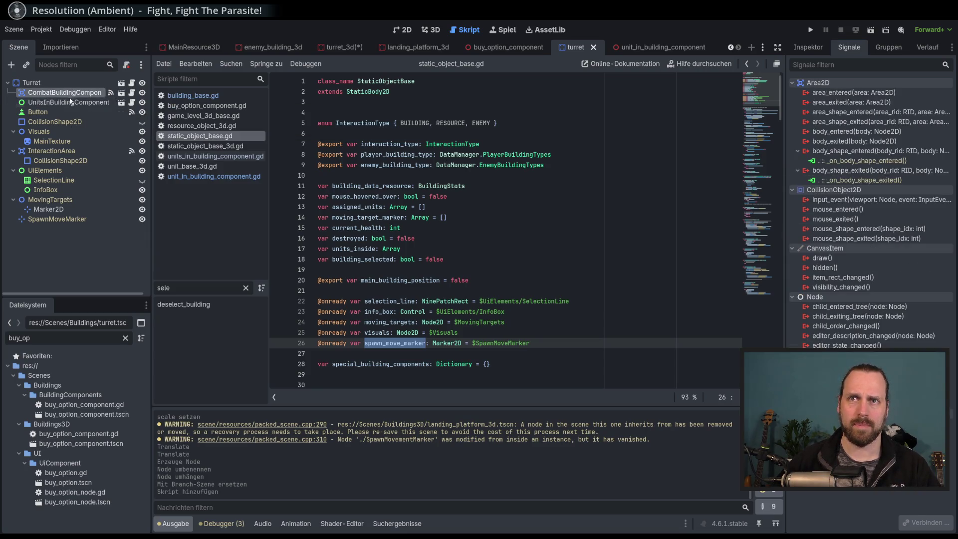
{"action": "left_click", "coordinate": [69, 102]}
{"action": "left_click", "coordinate": [121, 103]}
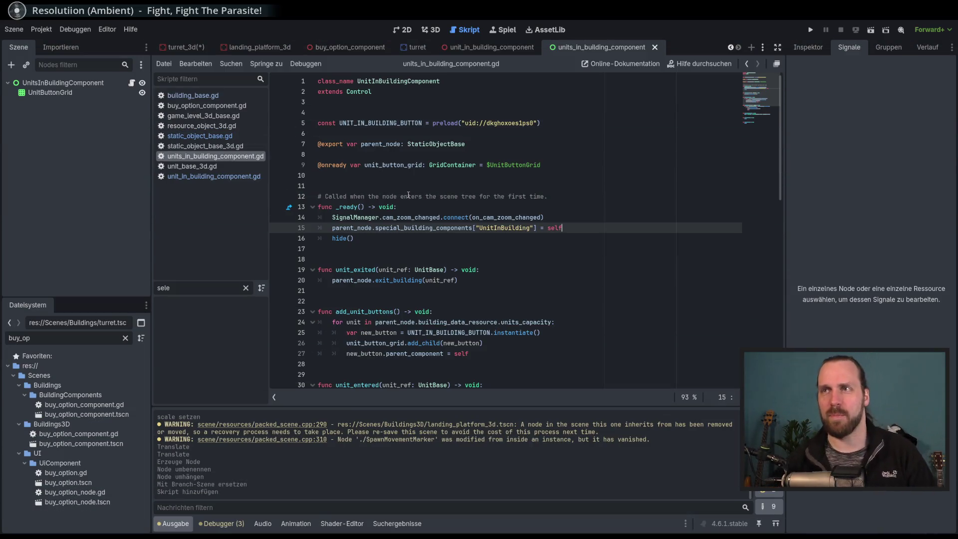
Review the class_name header, extends Control line and hide() call in units_in_building_component.gd.
{"action": "double_click", "coordinate": [359, 92]}
{"action": "left_click", "coordinate": [479, 82]}
{"action": "left_click", "coordinate": [480, 92]}
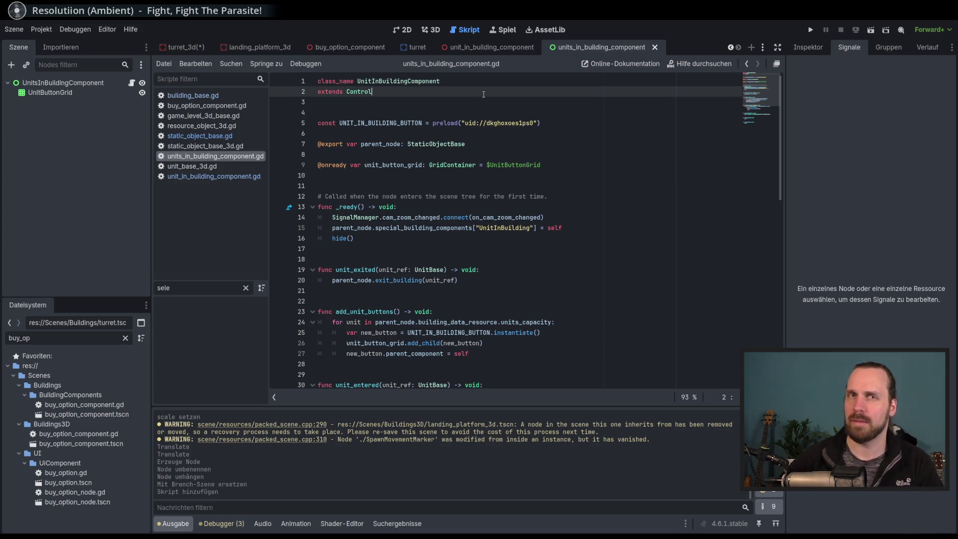
{"action": "scroll", "coordinate": [558, 222], "scroll_direction": "down", "scroll_amount": 10}
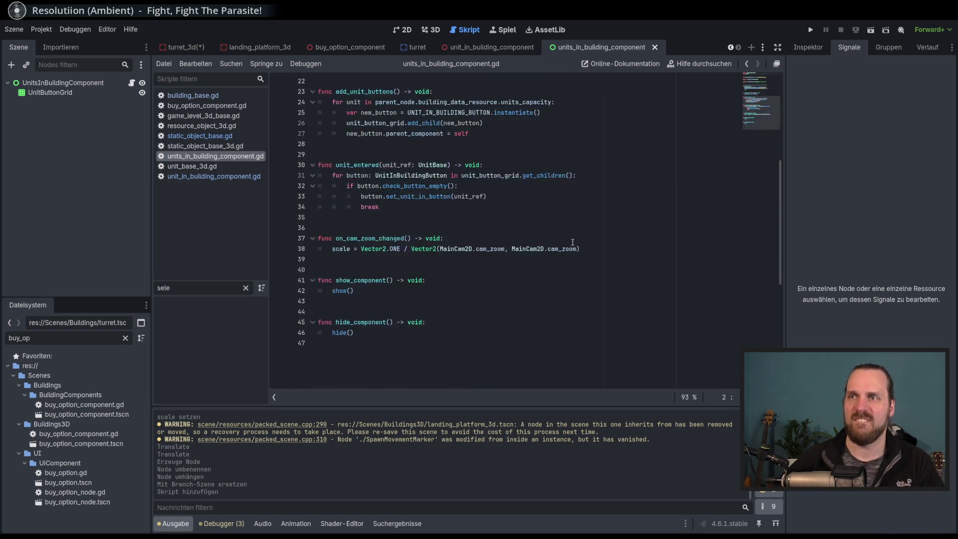
{"action": "scroll", "coordinate": [584, 252], "scroll_direction": "up", "scroll_amount": 10}
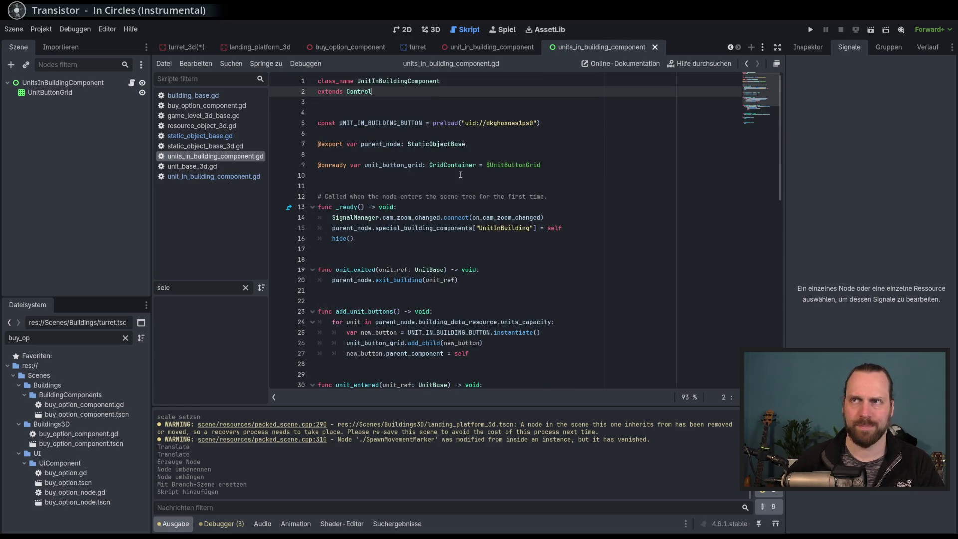
{"action": "mouse_move", "coordinate": [462, 170]}
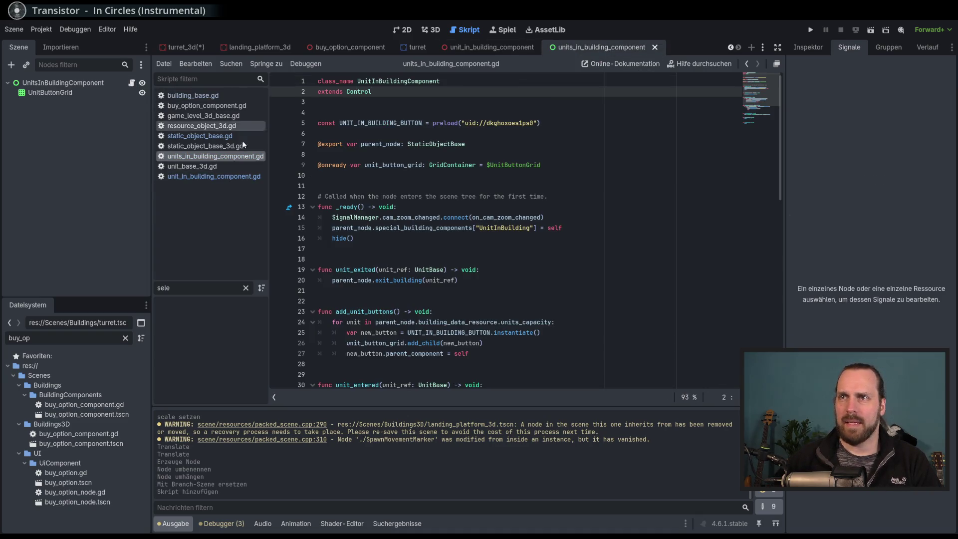
{"action": "left_click", "coordinate": [604, 236]}
{"action": "scroll", "coordinate": [604, 233], "scroll_direction": "down", "scroll_amount": 6}
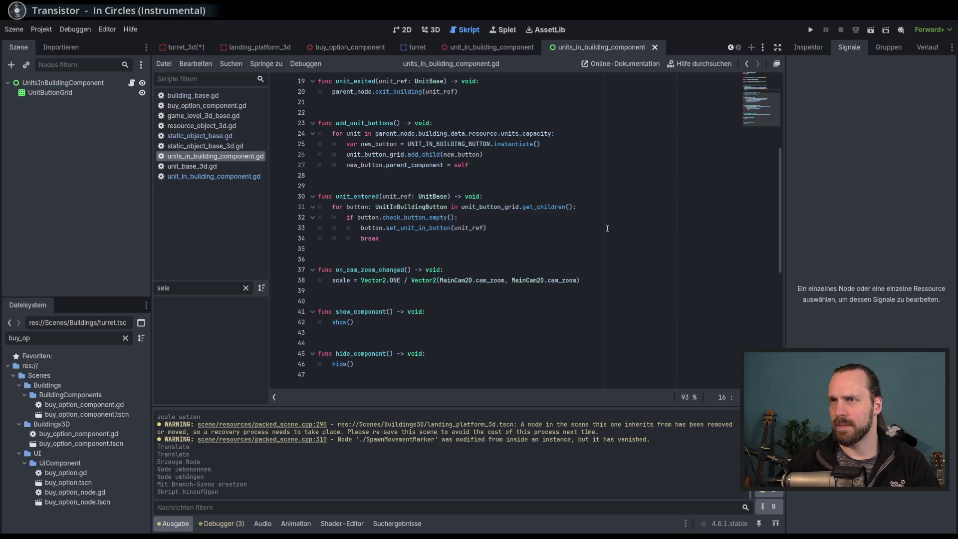
{"action": "scroll", "coordinate": [608, 228], "scroll_direction": "up", "scroll_amount": 3}
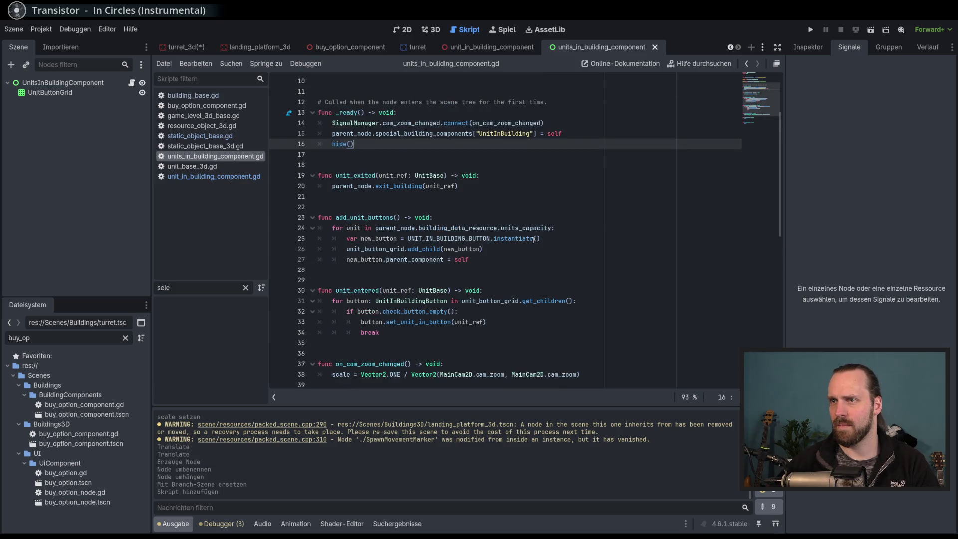
Review the add_unit_buttons function and highlight every use of parent_node.
{"action": "left_click_drag", "start_coordinate": [380, 196], "coordinate": [518, 269]}
{"action": "left_click", "coordinate": [519, 228]}
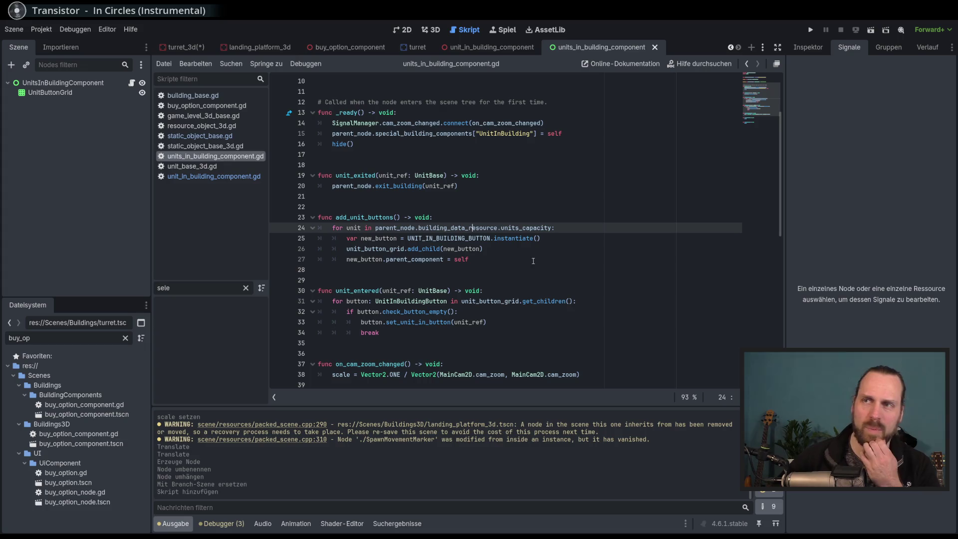
{"action": "left_click", "coordinate": [519, 250]}
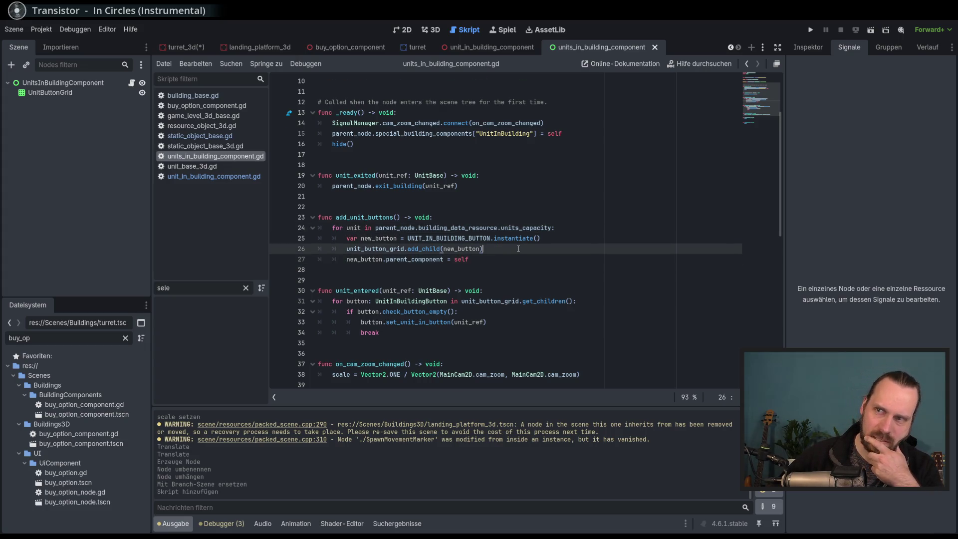
{"action": "scroll", "coordinate": [518, 254], "scroll_direction": "up", "scroll_amount": 3}
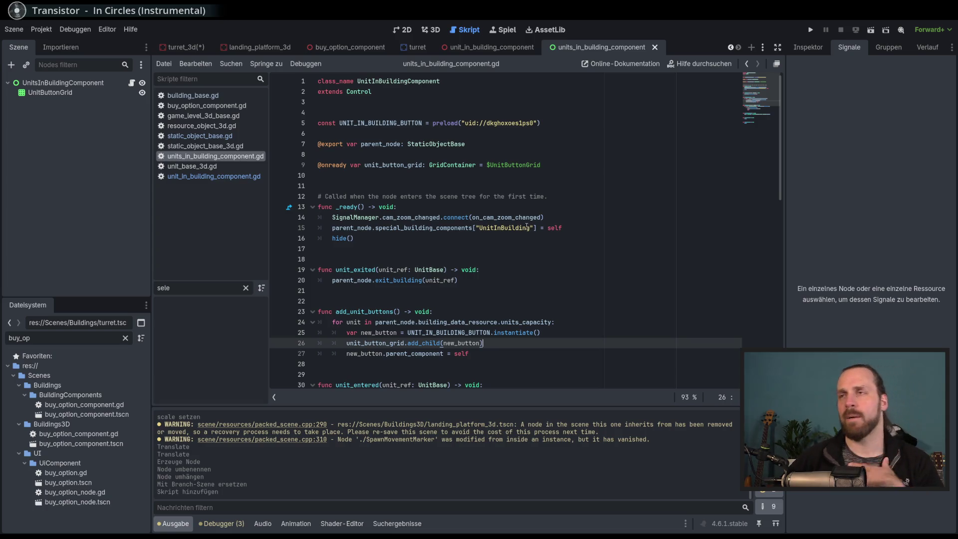
{"action": "double_click", "coordinate": [384, 144]}
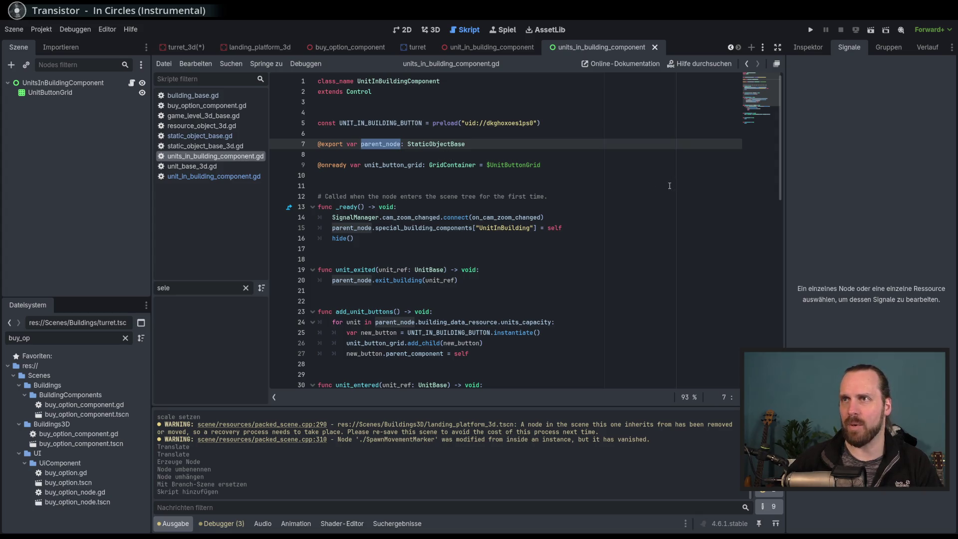
{"action": "scroll", "coordinate": [671, 202], "scroll_direction": "down", "scroll_amount": 10}
{"action": "scroll", "coordinate": [680, 210], "scroll_direction": "up", "scroll_amount": 5}
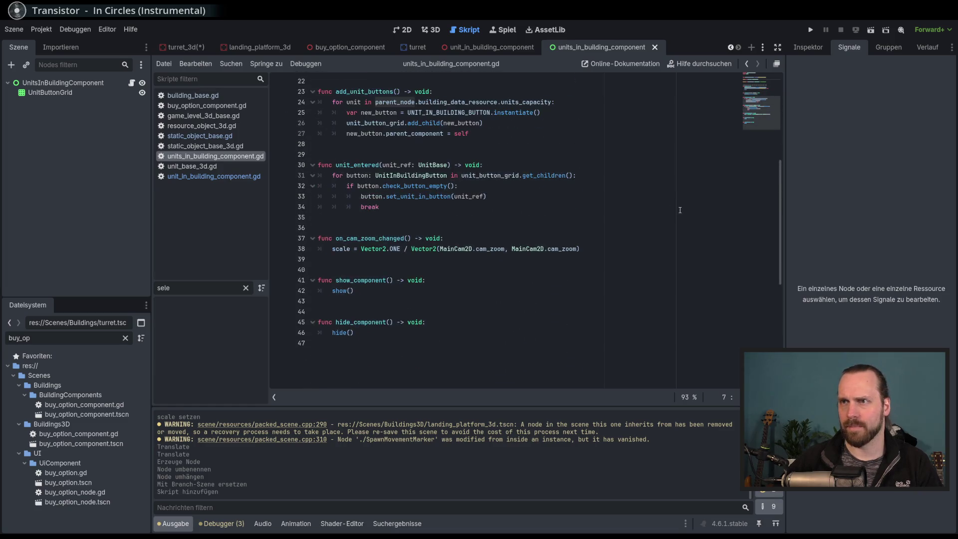
{"action": "scroll", "coordinate": [680, 210], "scroll_direction": "up", "scroll_amount": 5}
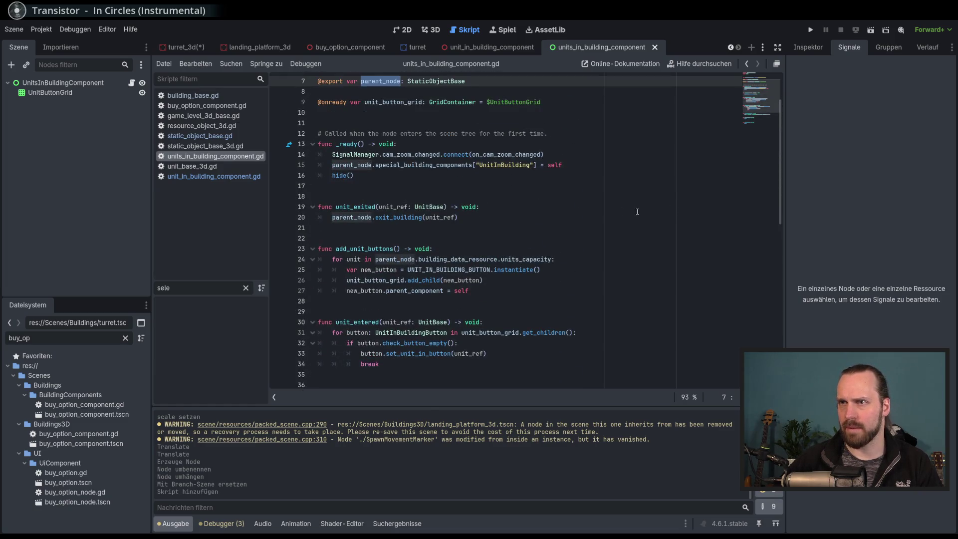
{"action": "scroll", "coordinate": [549, 210], "scroll_direction": "down", "scroll_amount": 1}
Look over lines 24–37 down to show(), then return to the unit_in_building_component script.
{"action": "left_click_drag", "start_coordinate": [320, 155], "coordinate": [380, 332]}
{"action": "left_click", "coordinate": [545, 283]}
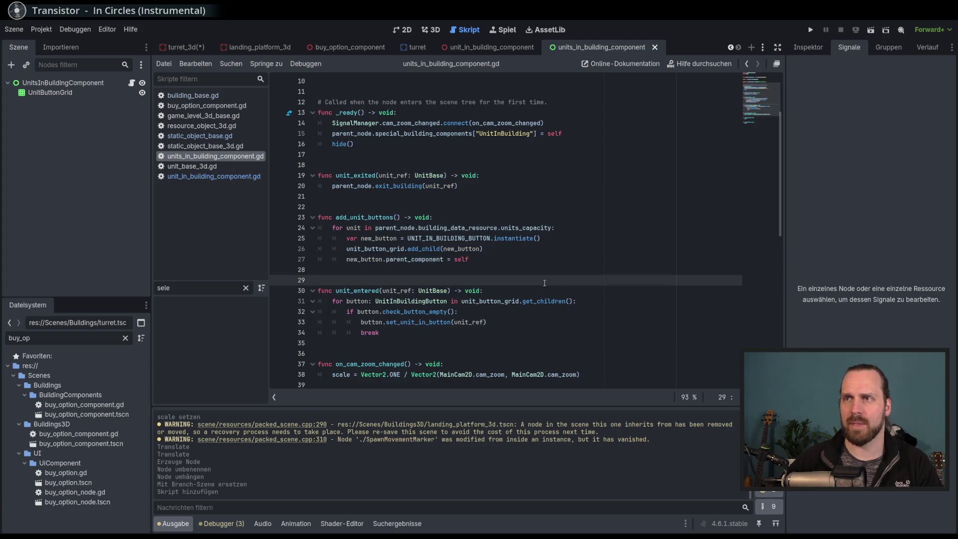
{"action": "scroll", "coordinate": [545, 282], "scroll_direction": "down", "scroll_amount": 1}
{"action": "left_click_drag", "start_coordinate": [368, 198], "coordinate": [407, 333]}
{"action": "scroll", "coordinate": [474, 292], "scroll_direction": "down", "scroll_amount": 3}
{"action": "left_click", "coordinate": [474, 292]}
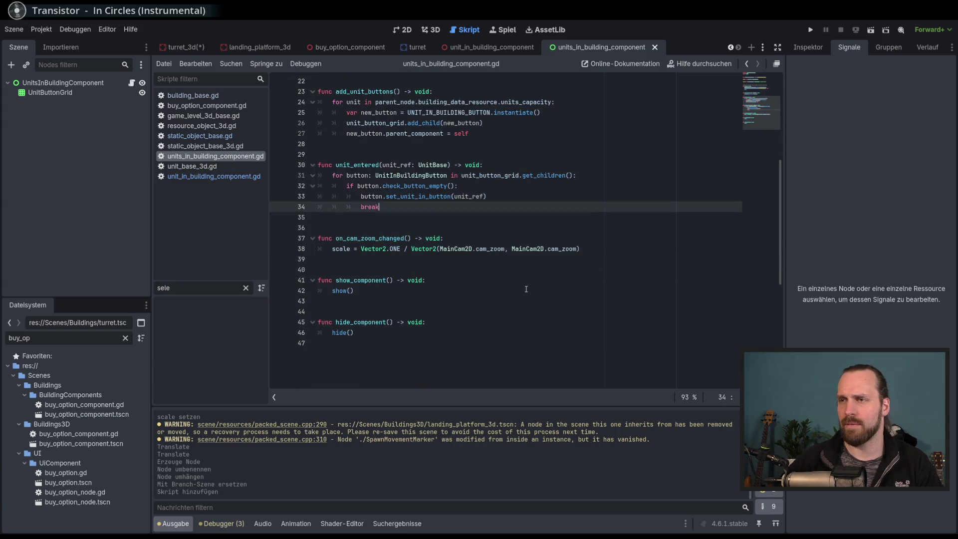
{"action": "scroll", "coordinate": [474, 291], "scroll_direction": "up", "scroll_amount": 7}
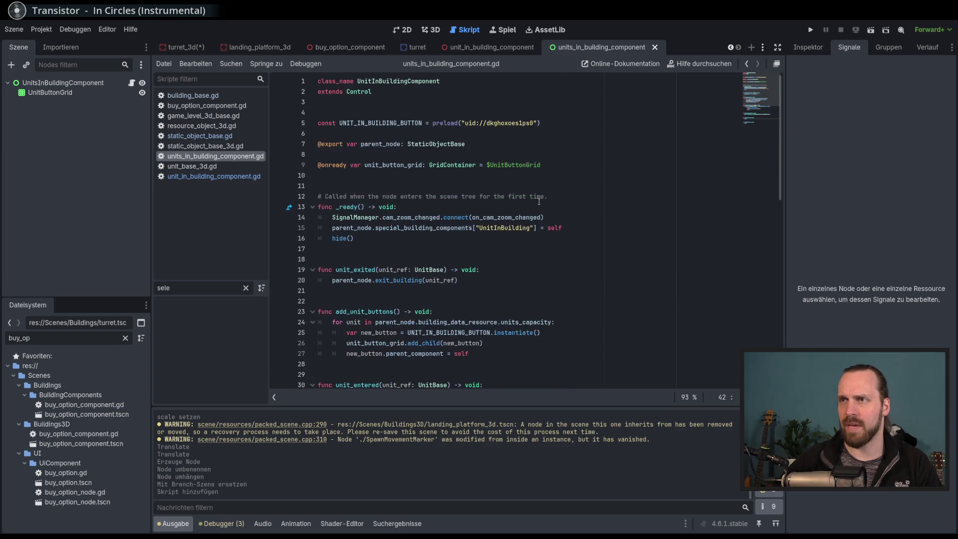
{"action": "left_click", "coordinate": [484, 46]}
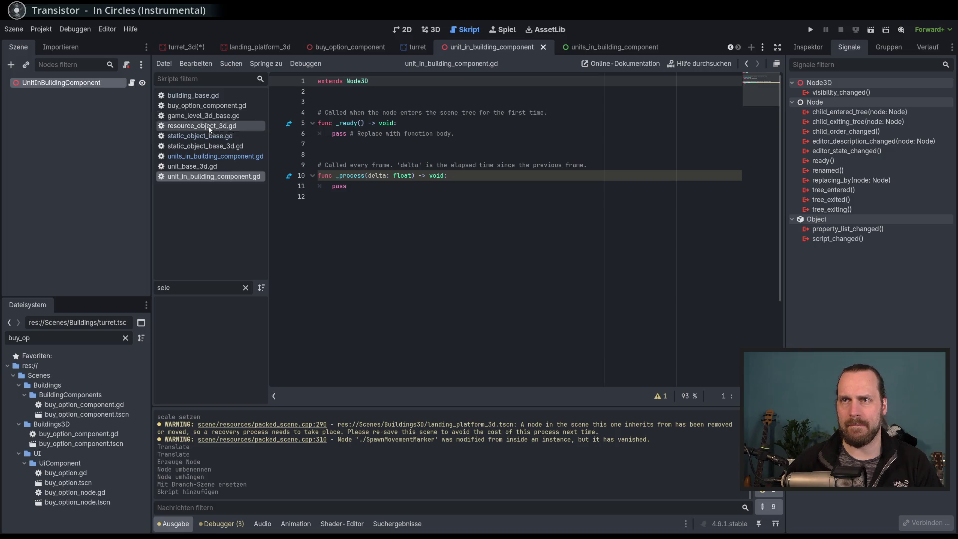
Look through static_object_base_3d.gd, then open building_base.gd from the script list.
{"action": "left_click", "coordinate": [208, 146]}
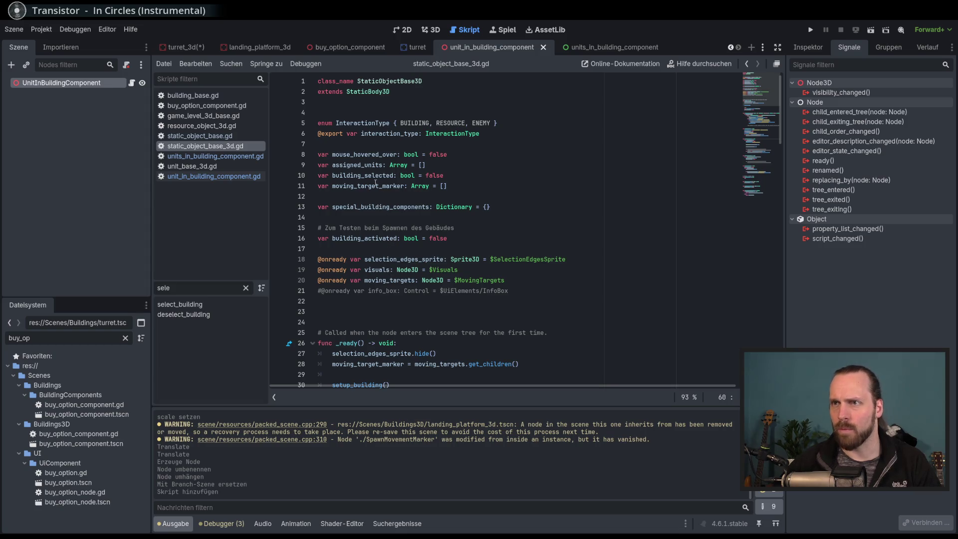
{"action": "scroll", "coordinate": [526, 229], "scroll_direction": "down", "scroll_amount": 20}
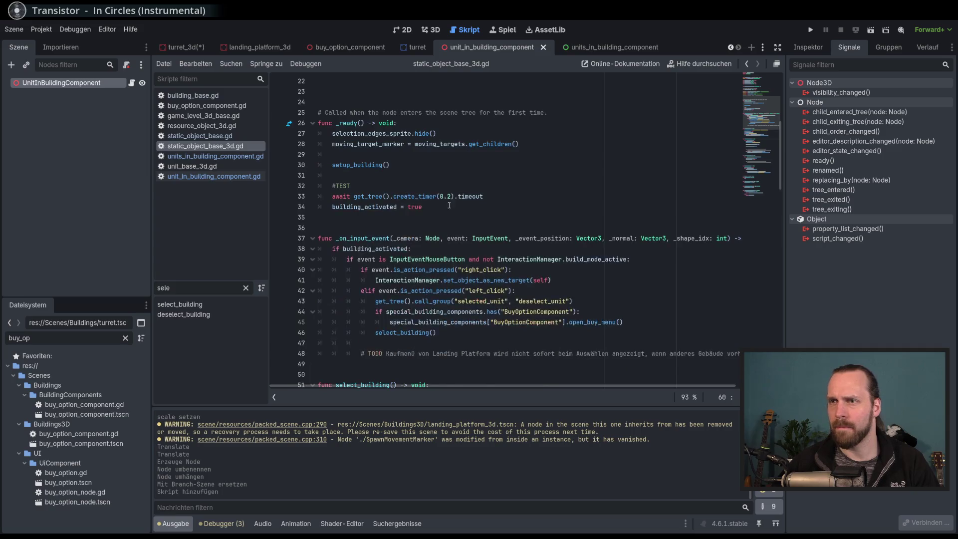
{"action": "scroll", "coordinate": [526, 229], "scroll_direction": "down", "scroll_amount": 13}
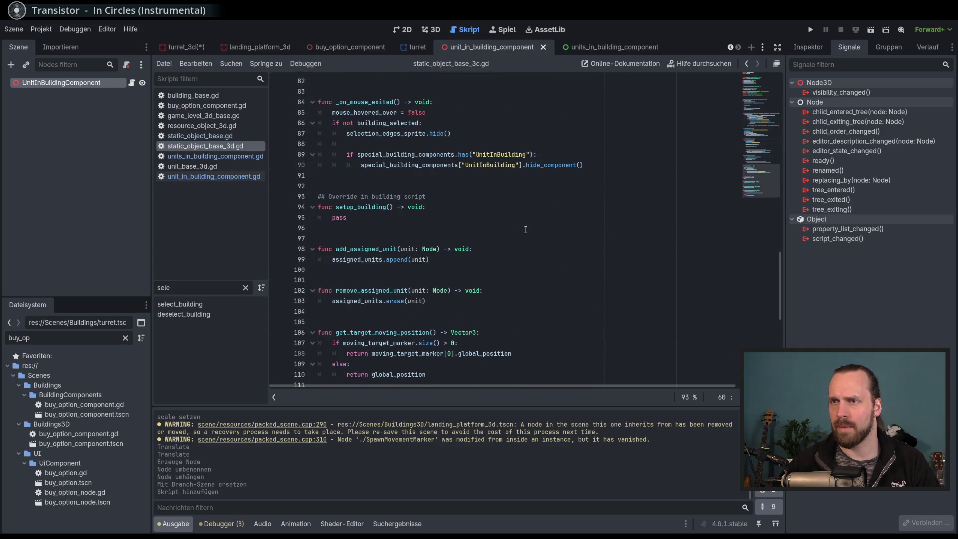
{"action": "scroll", "coordinate": [526, 229], "scroll_direction": "up", "scroll_amount": 20}
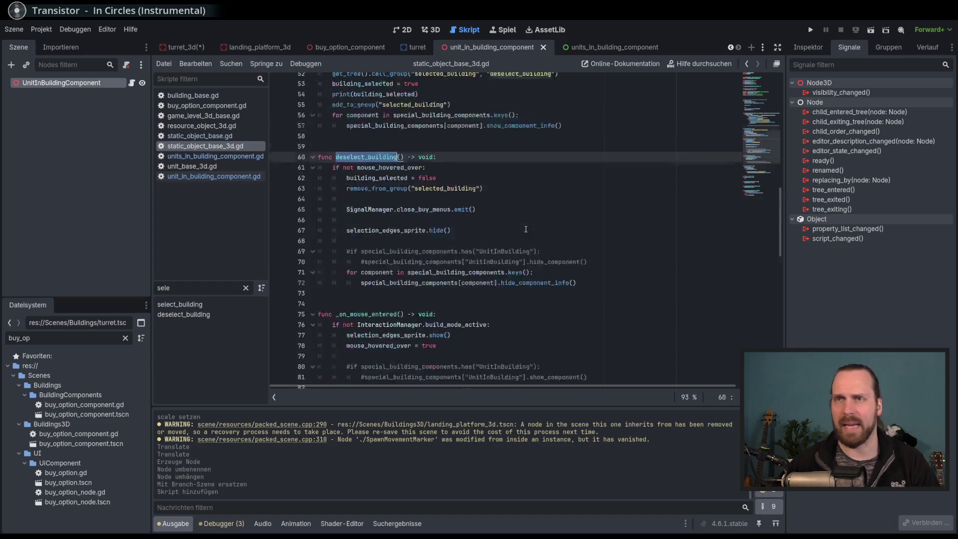
{"action": "scroll", "coordinate": [526, 229], "scroll_direction": "up", "scroll_amount": 1}
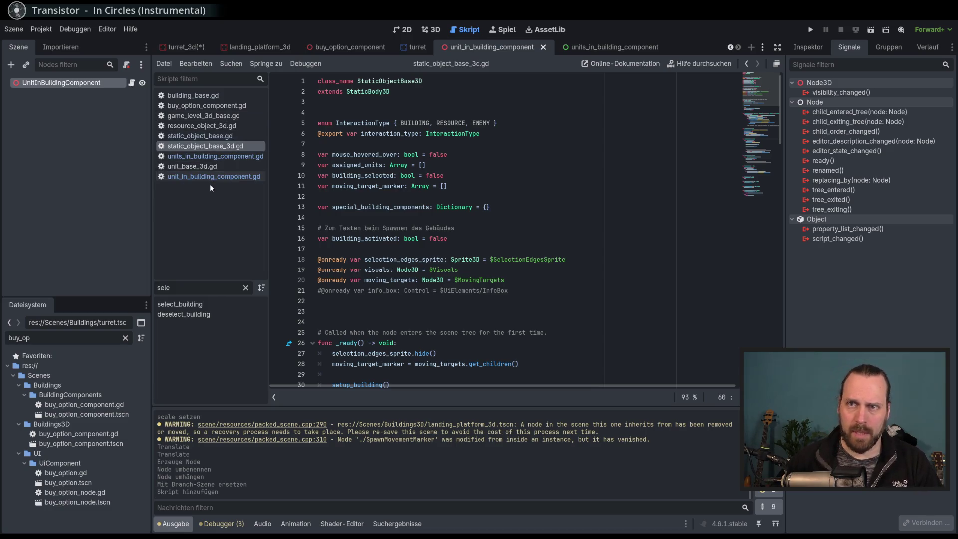
{"action": "left_click", "coordinate": [199, 99]}
{"action": "scroll", "coordinate": [465, 141], "scroll_direction": "up", "scroll_amount": 5}
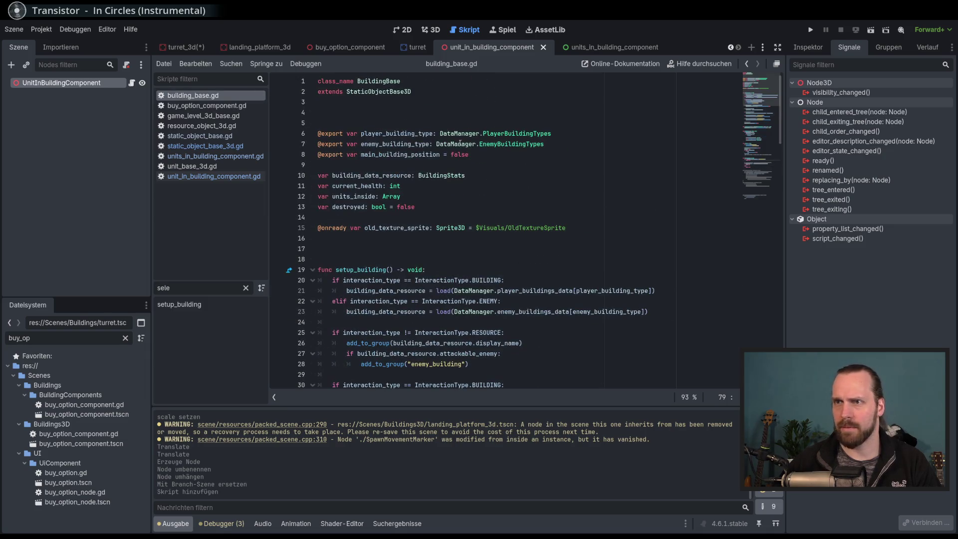
{"action": "double_click", "coordinate": [348, 197]}
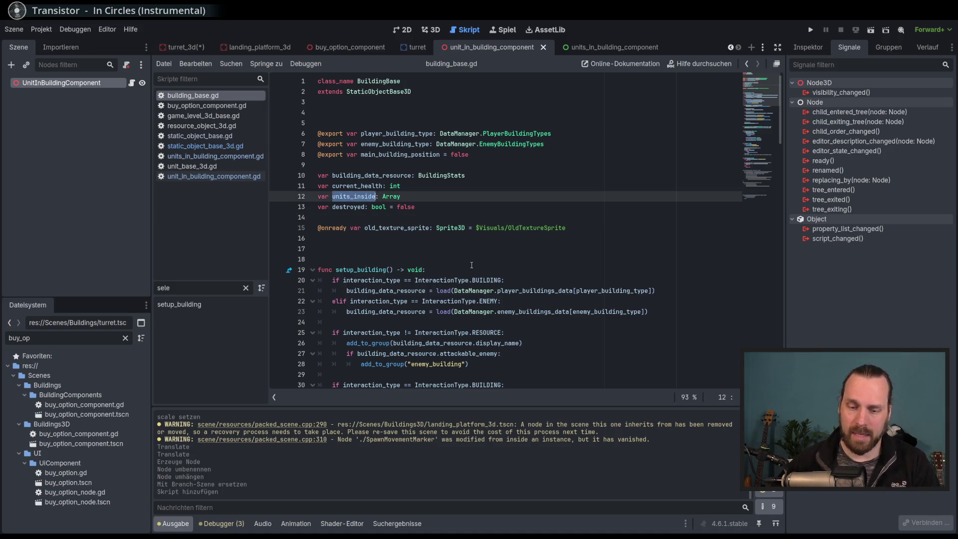
{"action": "key", "text": "ctrl+f"}
{"action": "left_click", "coordinate": [562, 397]}
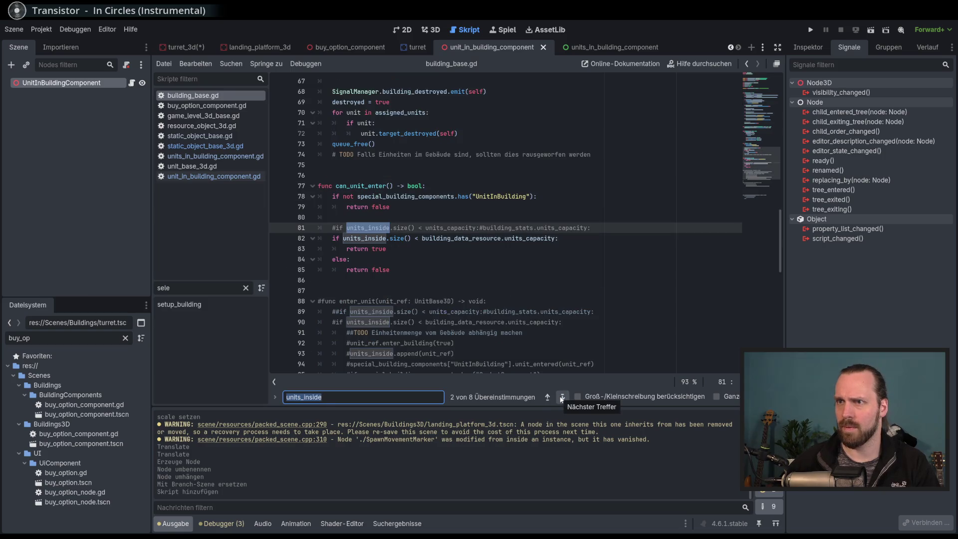
{"action": "left_click", "coordinate": [562, 397]}
{"action": "left_click", "coordinate": [562, 397]}
{"action": "left_click", "coordinate": [562, 397]}
{"action": "left_click", "coordinate": [562, 397]}
{"action": "left_click", "coordinate": [562, 397]}
{"action": "left_click", "coordinate": [562, 397]}
{"action": "left_click", "coordinate": [562, 397]}
{"action": "left_click", "coordinate": [562, 397]}
{"action": "left_click", "coordinate": [562, 398]}
{"action": "left_click", "coordinate": [562, 397]}
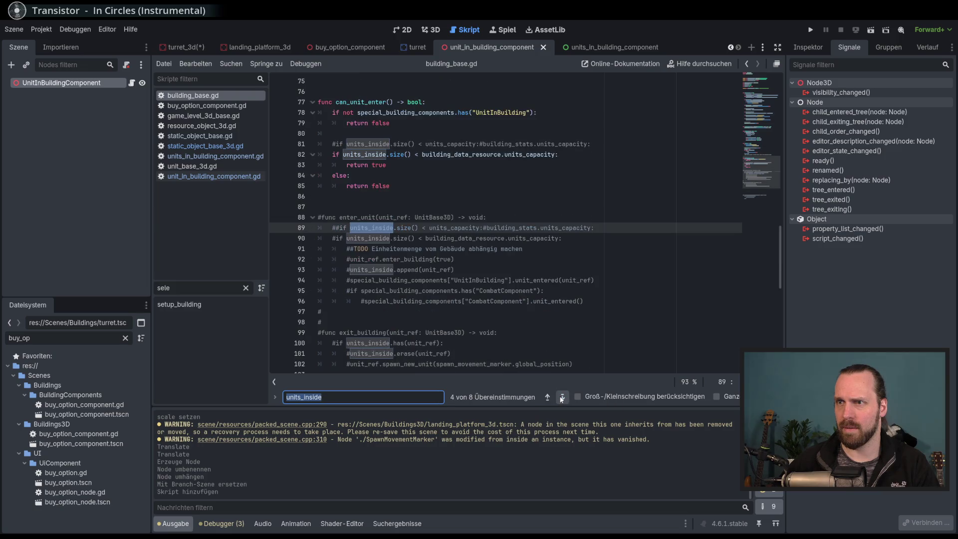
{"action": "left_click", "coordinate": [547, 397]}
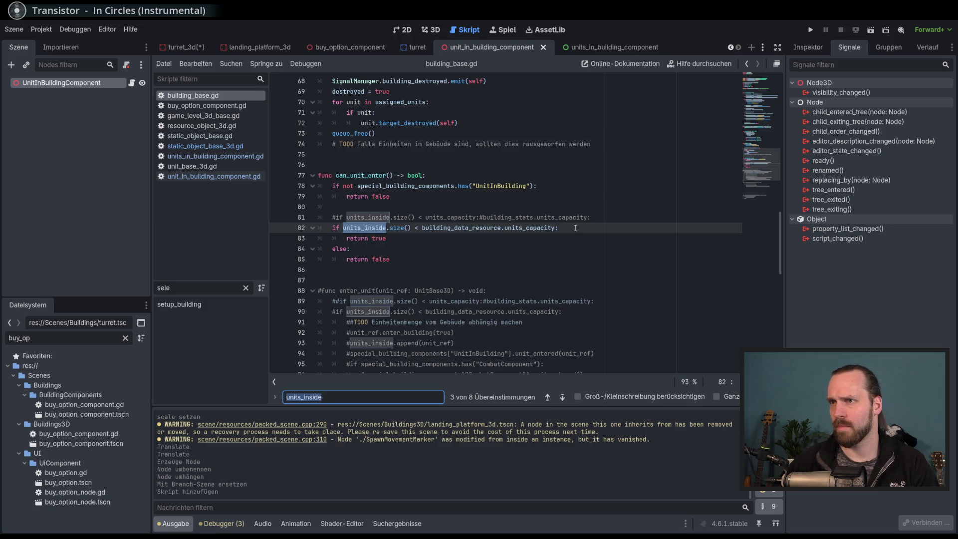
{"action": "left_click_drag", "start_coordinate": [429, 175], "coordinate": [524, 259]}
{"action": "left_click", "coordinate": [525, 259]}
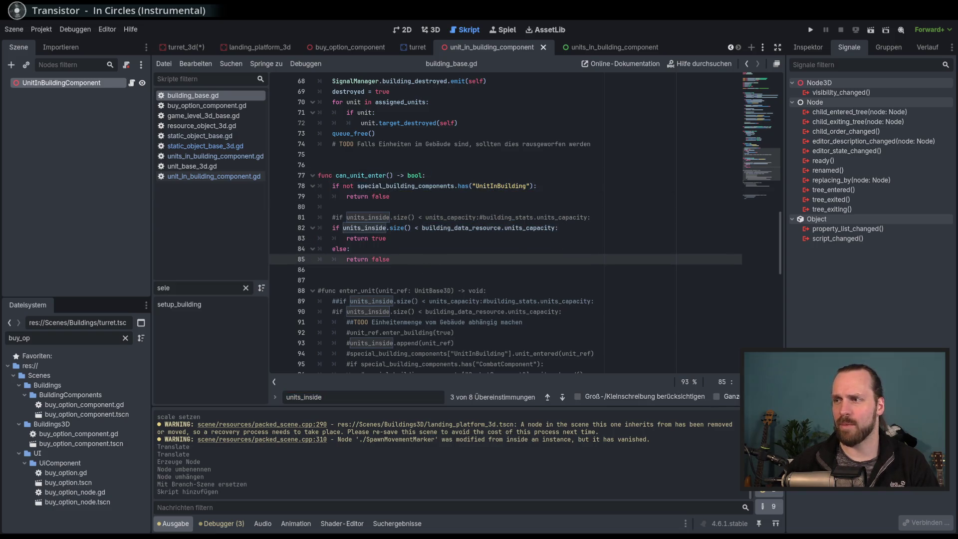
{"action": "key", "text": "Escape"}
{"action": "scroll", "coordinate": [445, 236], "scroll_direction": "down", "scroll_amount": 5}
{"action": "scroll", "coordinate": [445, 236], "scroll_direction": "up", "scroll_amount": 4}
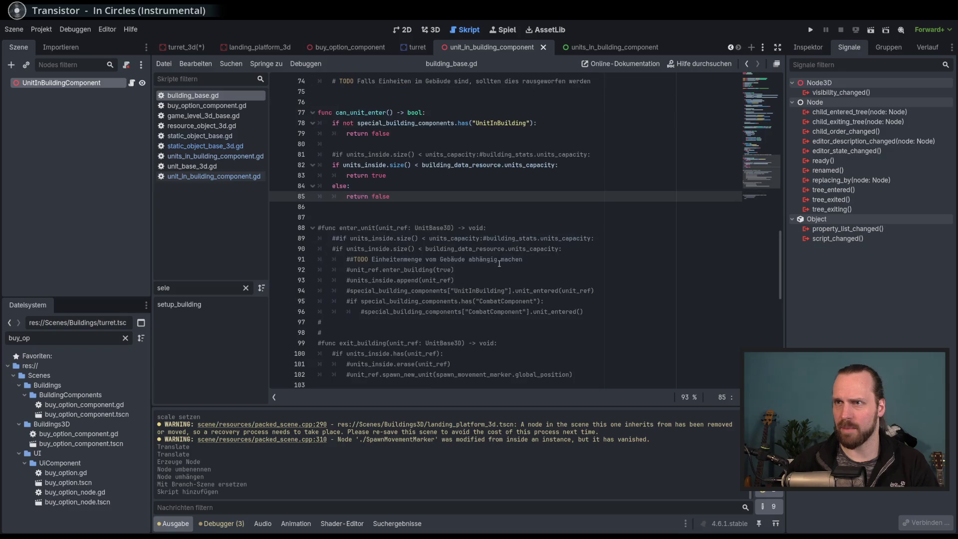
Select and look over the can_unit_enter function in building_base.gd.
{"action": "left_click_drag", "start_coordinate": [355, 144], "coordinate": [362, 226]}
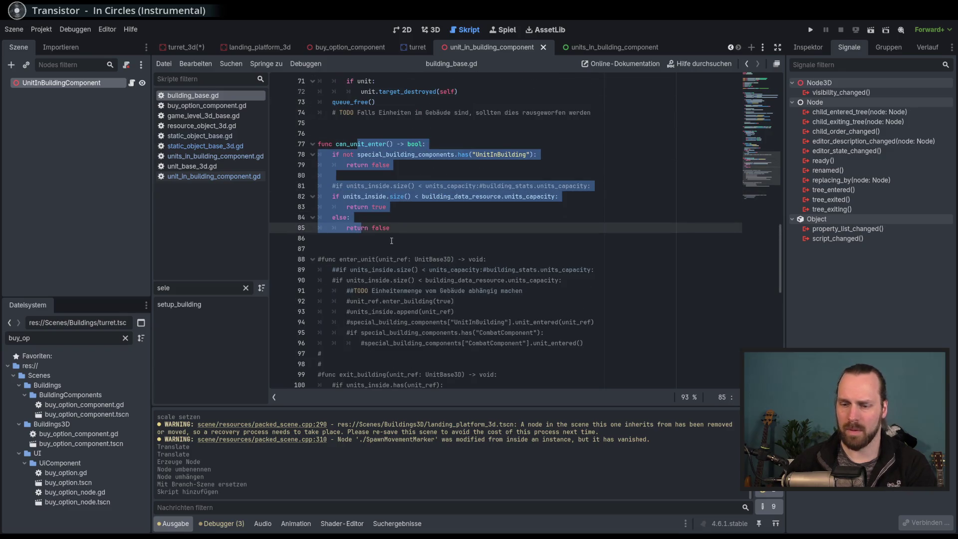
{"action": "left_click", "coordinate": [559, 269]}
{"action": "scroll", "coordinate": [560, 260], "scroll_direction": "up", "scroll_amount": 8}
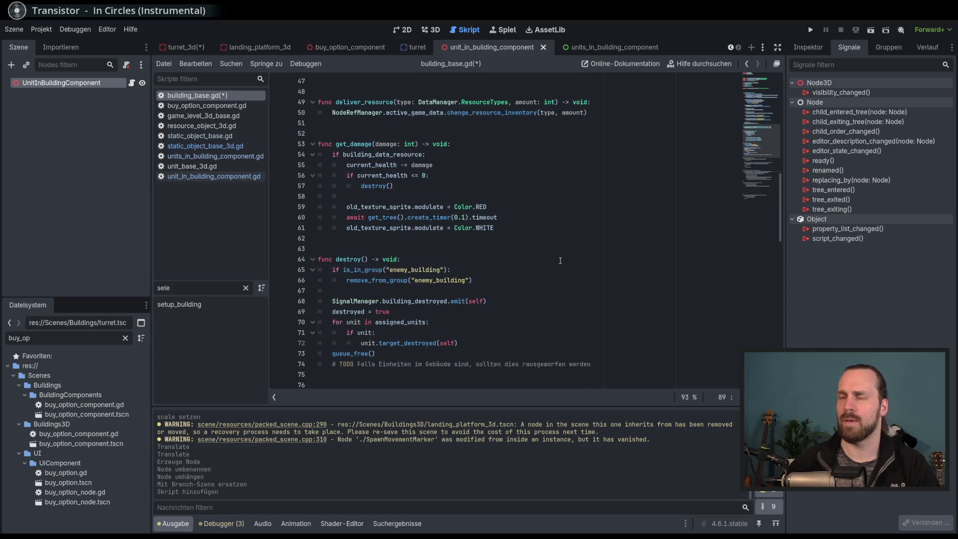
{"action": "scroll", "coordinate": [560, 261], "scroll_direction": "up", "scroll_amount": 8}
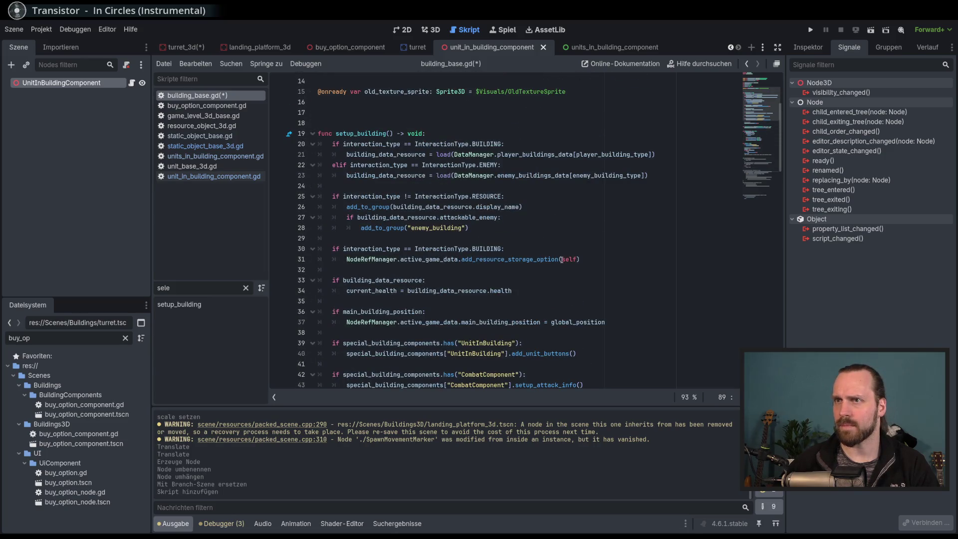
{"action": "scroll", "coordinate": [562, 259], "scroll_direction": "up", "scroll_amount": 4}
{"action": "scroll", "coordinate": [562, 260], "scroll_direction": "down", "scroll_amount": 4}
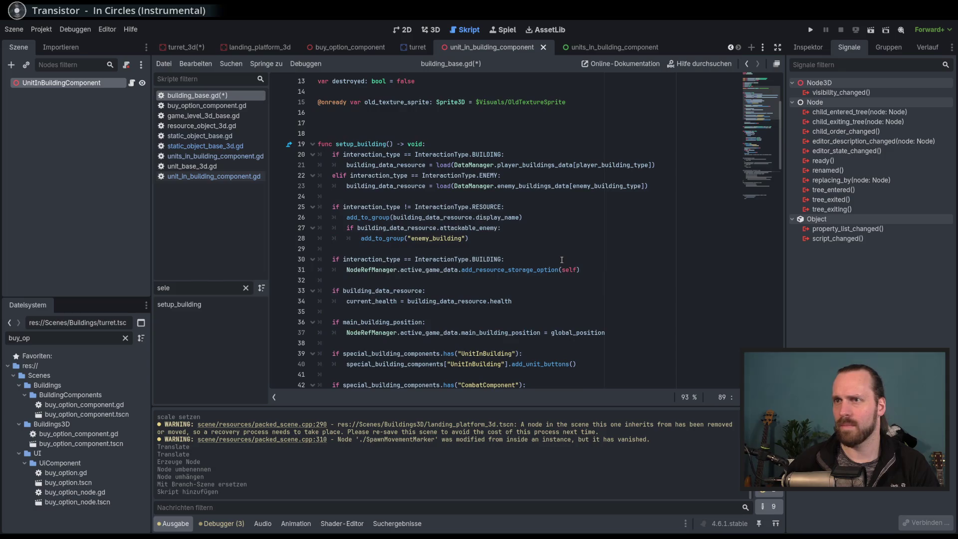
{"action": "scroll", "coordinate": [443, 211], "scroll_direction": "down", "scroll_amount": 1}
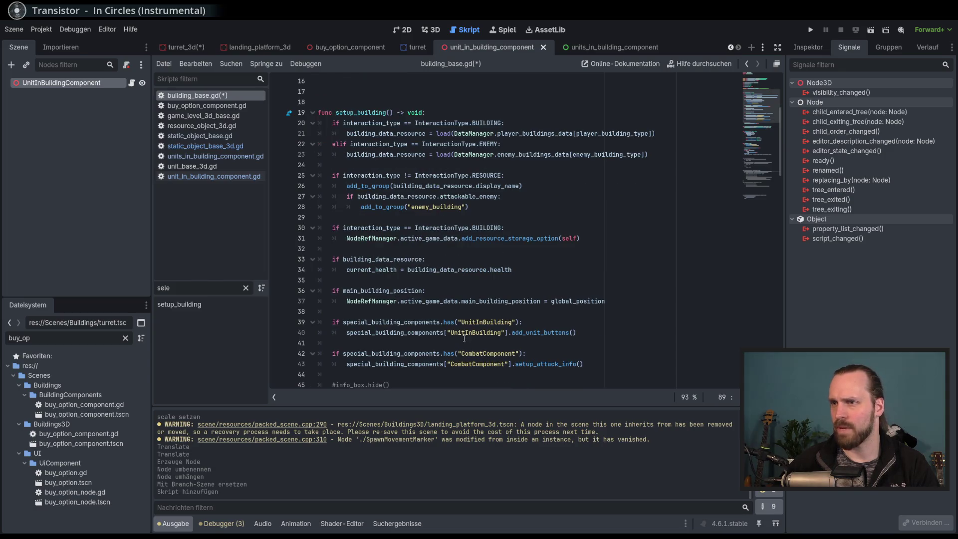
{"action": "scroll", "coordinate": [441, 344], "scroll_direction": "down", "scroll_amount": 9}
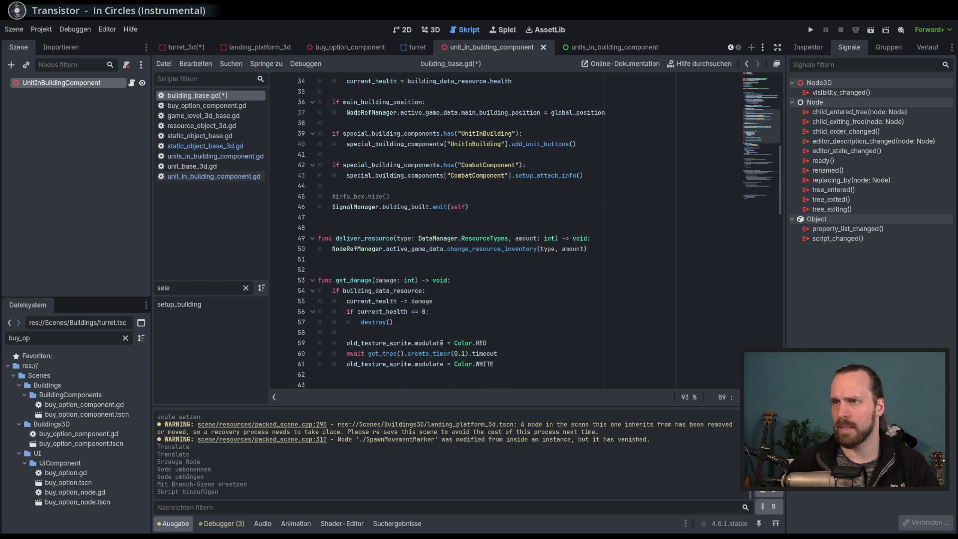
{"action": "scroll", "coordinate": [442, 343], "scroll_direction": "up", "scroll_amount": 3}
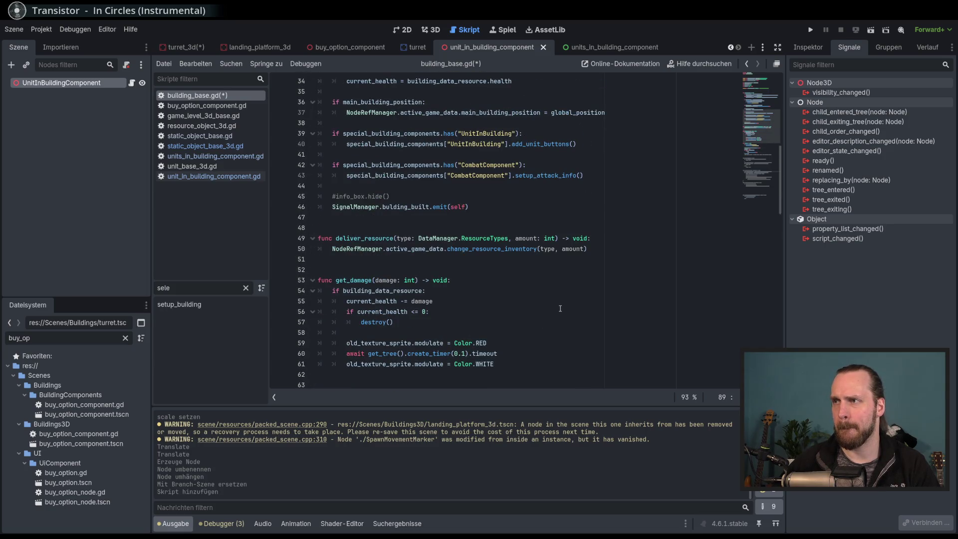
{"action": "scroll", "coordinate": [560, 308], "scroll_direction": "up", "scroll_amount": 11}
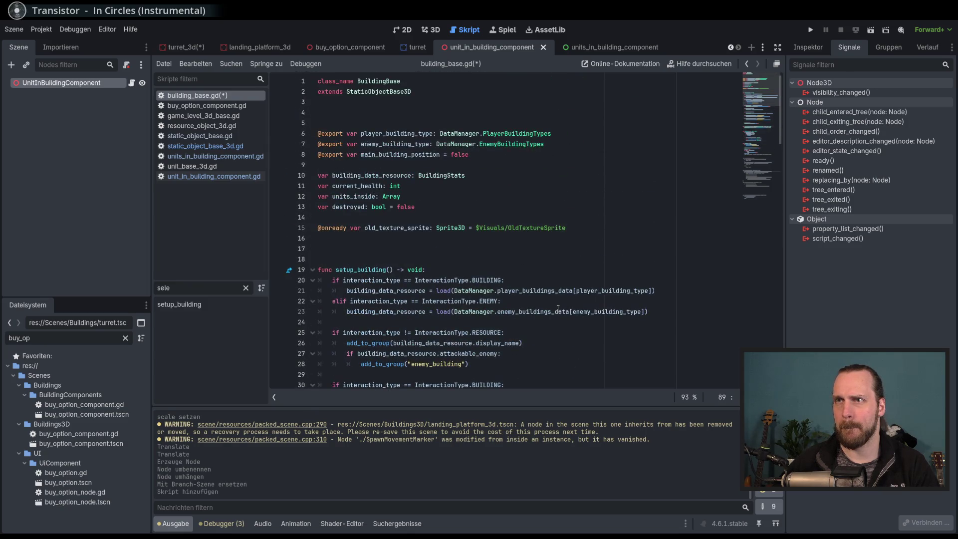
Delete the 'var units_inside: Array' line from building_base.gd and save it.
{"action": "triple_click", "coordinate": [358, 198]}
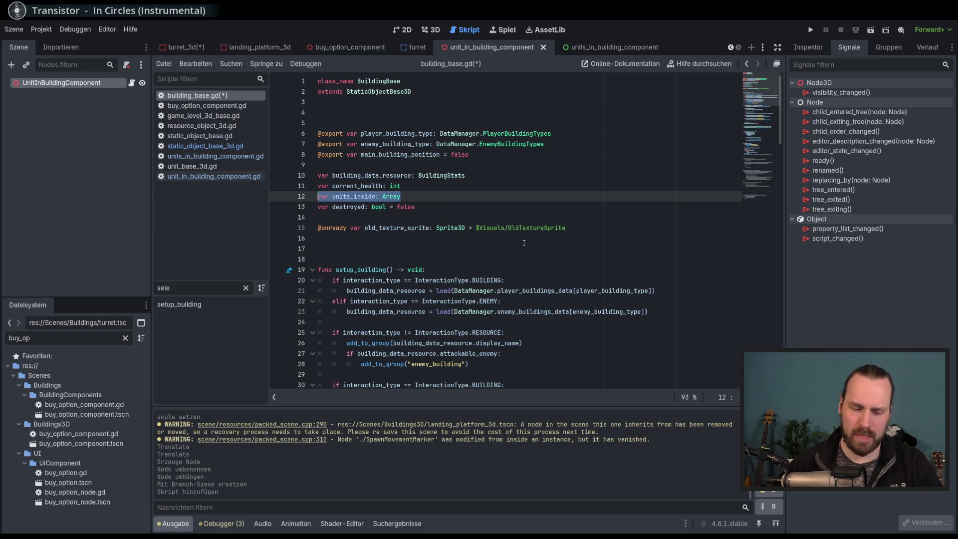
{"action": "key", "text": "Delete"}
{"action": "key", "text": "Delete"}
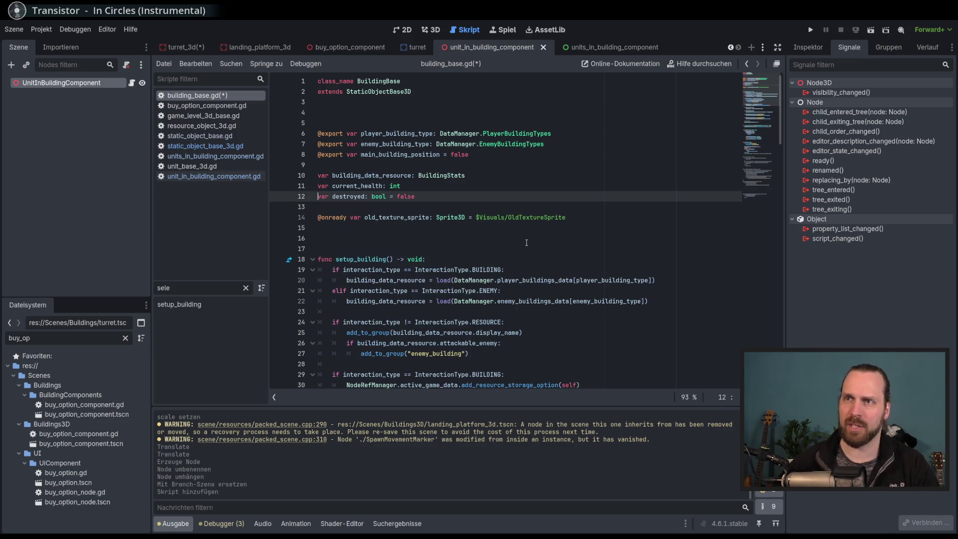
{"action": "key", "text": "ctrl+s"}
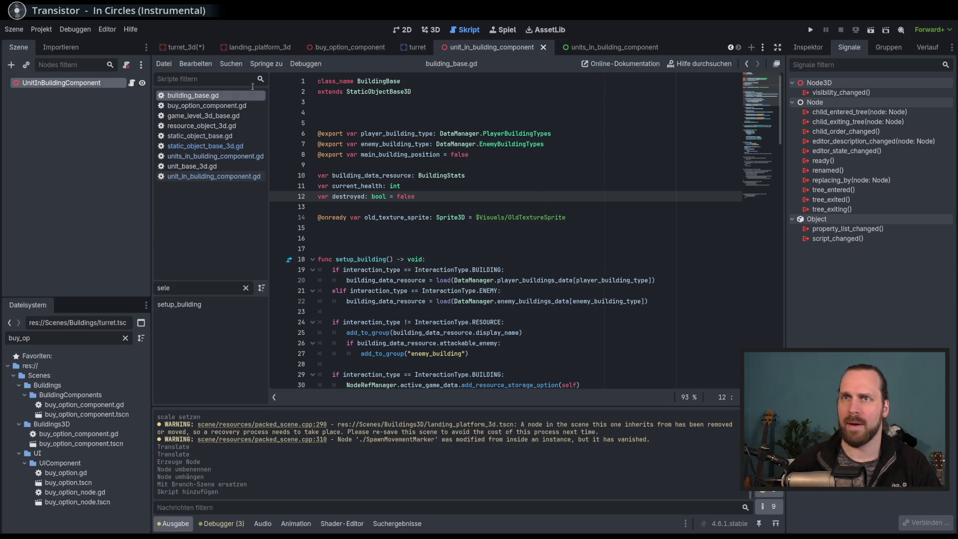
{"action": "left_click", "coordinate": [210, 176]}
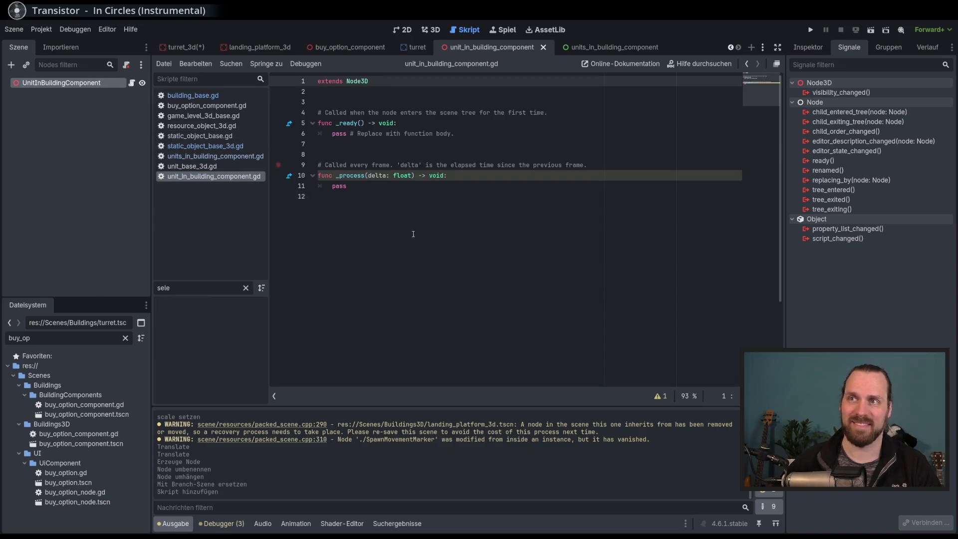
Add 'var units_inside: Array' below extends Node3D in unit_in_building_component.gd and save.
{"action": "left_click", "coordinate": [389, 91]}
{"action": "key", "text": "Return"}
{"action": "key", "text": "Return"}
{"action": "key", "text": "Return"}
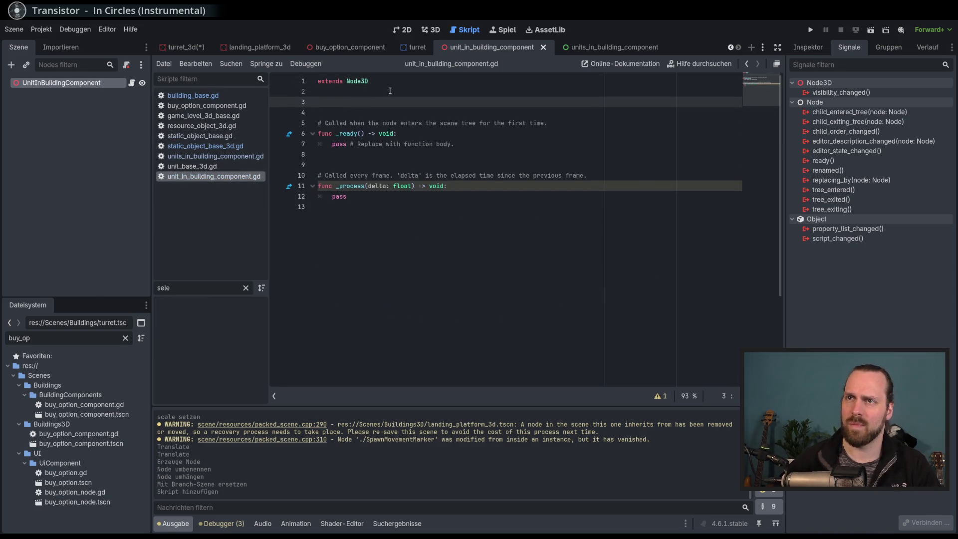
{"action": "key", "text": "Up"}
{"action": "type", "text": "var units_inside: Array"}
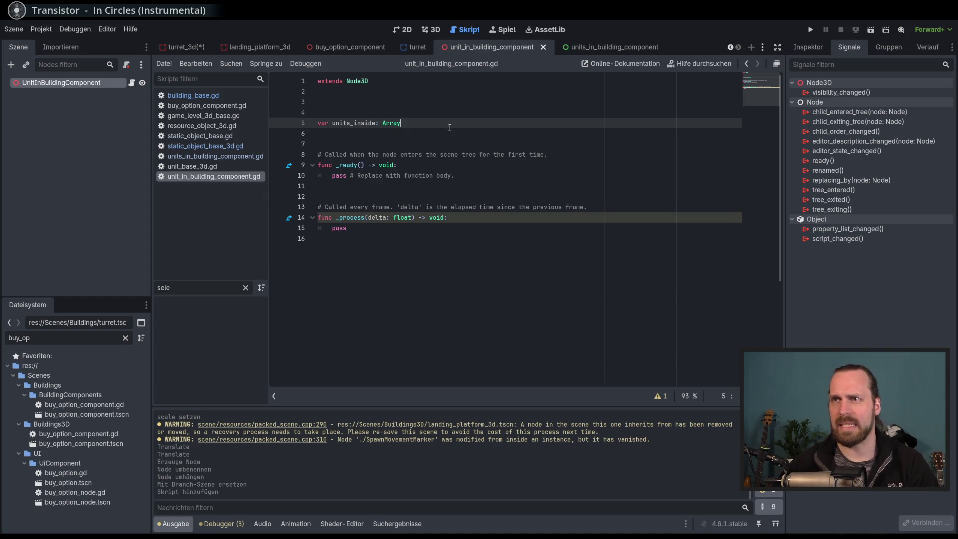
{"action": "key", "text": "ctrl+s"}
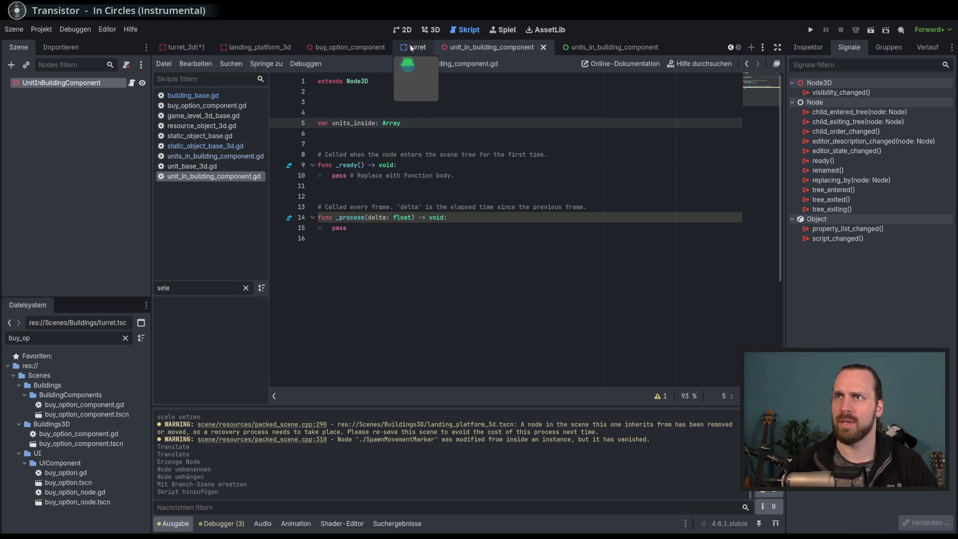
{"action": "left_click", "coordinate": [289, 49]}
Close the landing_platform_3d, MainBuilding3D, MainResource3D, unit_base_3d, game_level_3d_base and level_default_base_3d scenes.
{"action": "left_click", "coordinate": [300, 47]}
{"action": "left_click", "coordinate": [220, 50]}
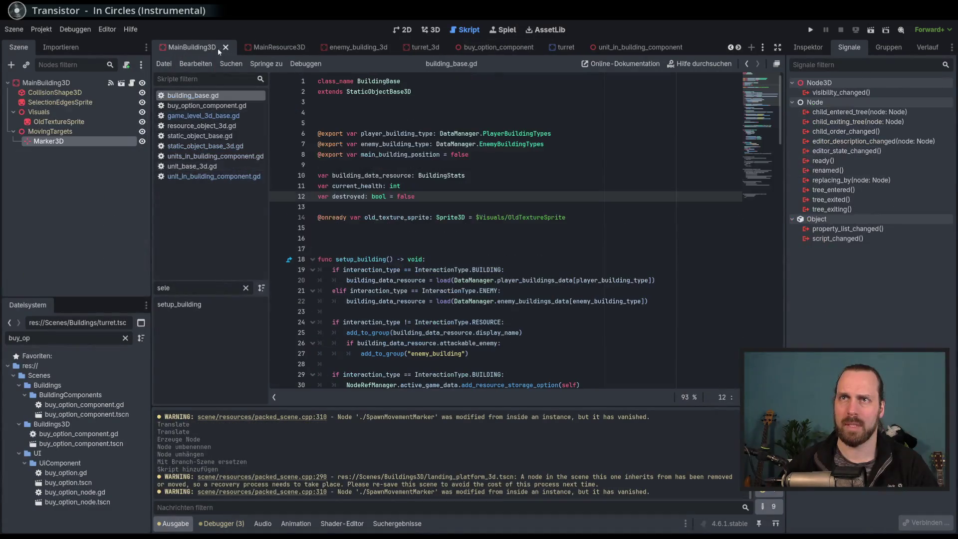
{"action": "left_click", "coordinate": [226, 48]}
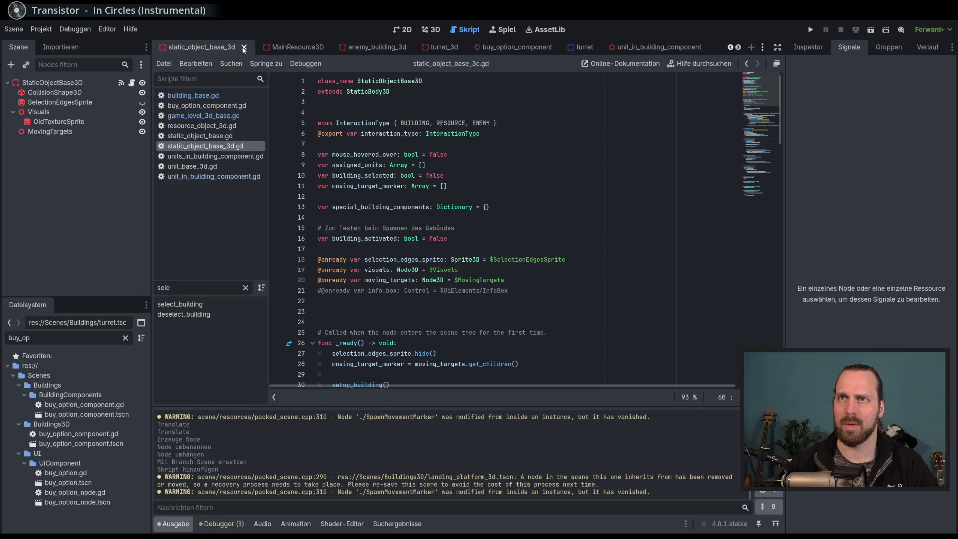
{"action": "left_click", "coordinate": [299, 48]}
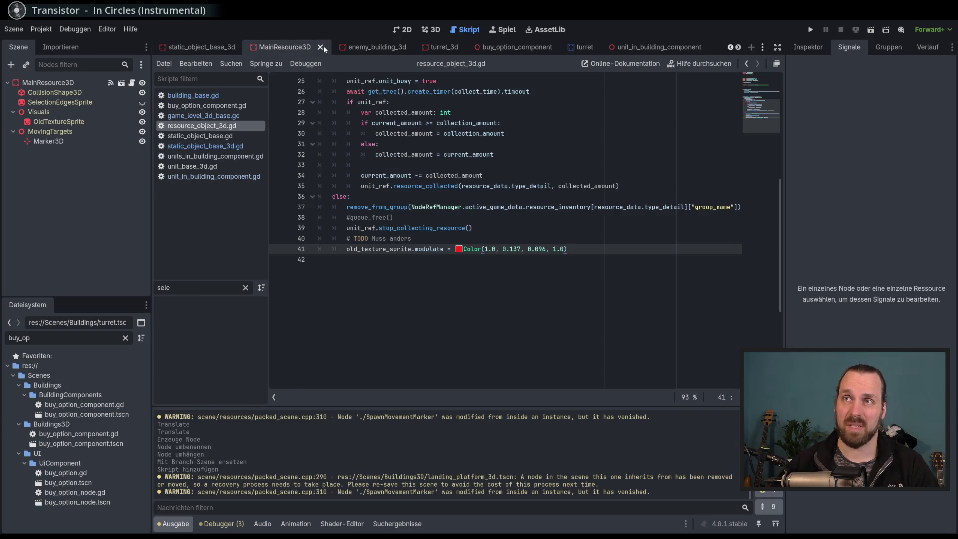
{"action": "left_click", "coordinate": [322, 47]}
{"action": "left_click", "coordinate": [219, 47]}
{"action": "left_click", "coordinate": [240, 48]}
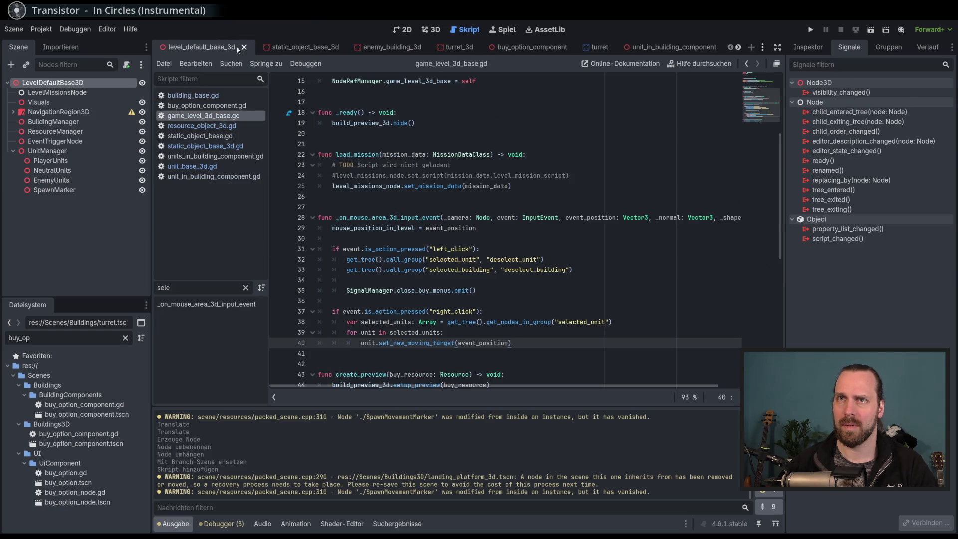
{"action": "left_click", "coordinate": [244, 47]}
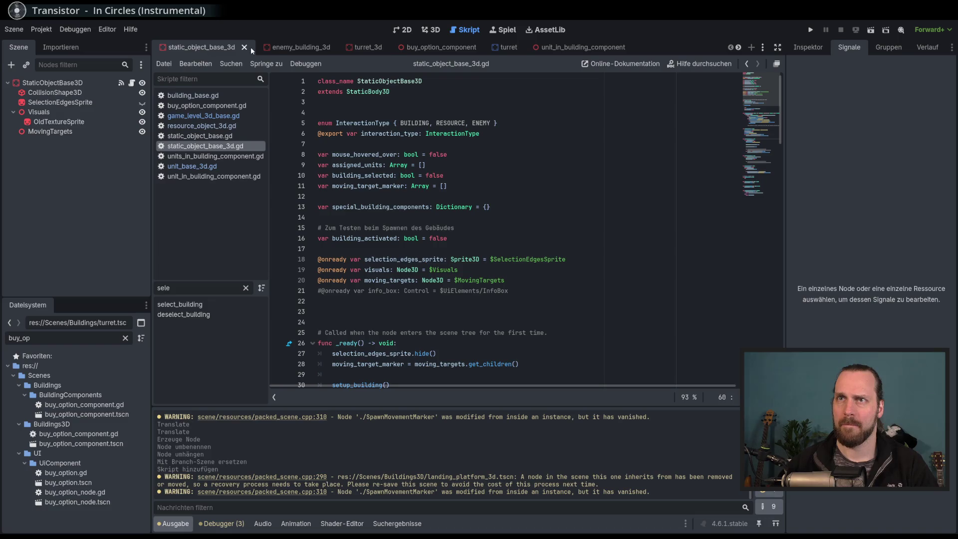
{"action": "left_click", "coordinate": [762, 48]}
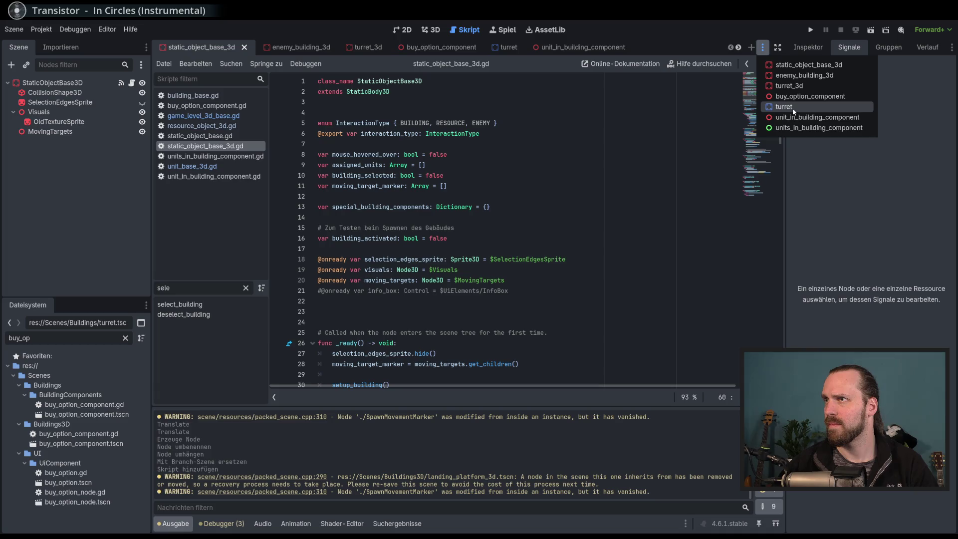
{"action": "left_click", "coordinate": [677, 42]}
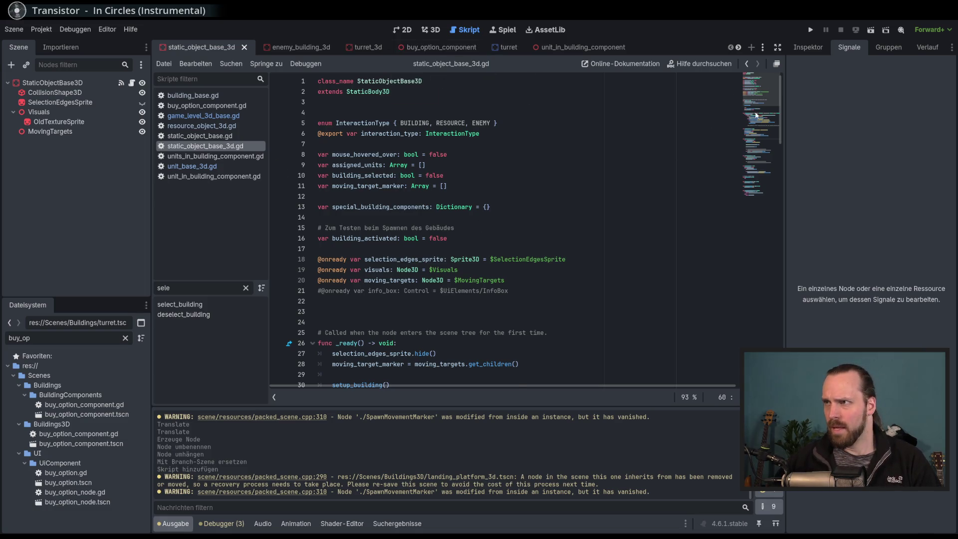
Jump to the deselect_building function and look over the surrounding code.
{"action": "left_click", "coordinate": [765, 127]}
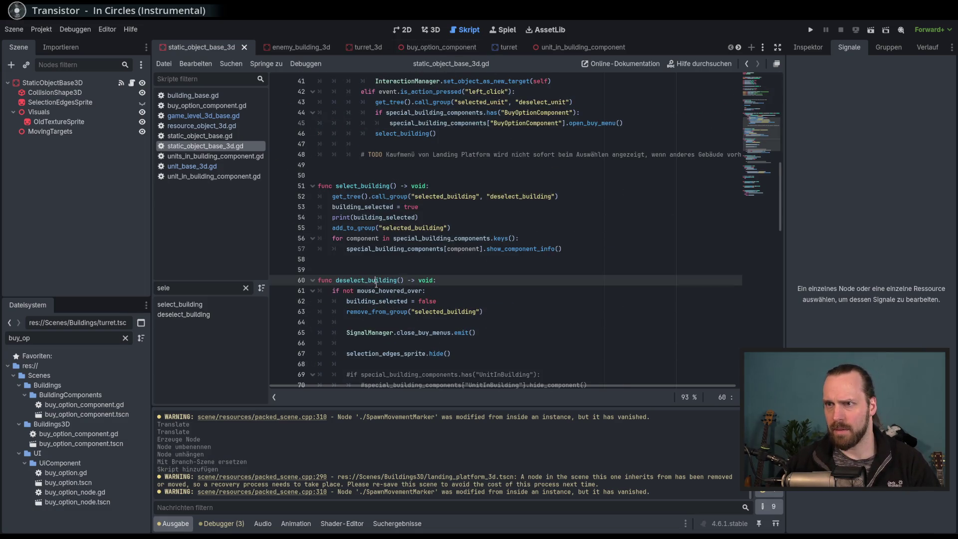
{"action": "scroll", "coordinate": [376, 284], "scroll_direction": "down", "scroll_amount": 10}
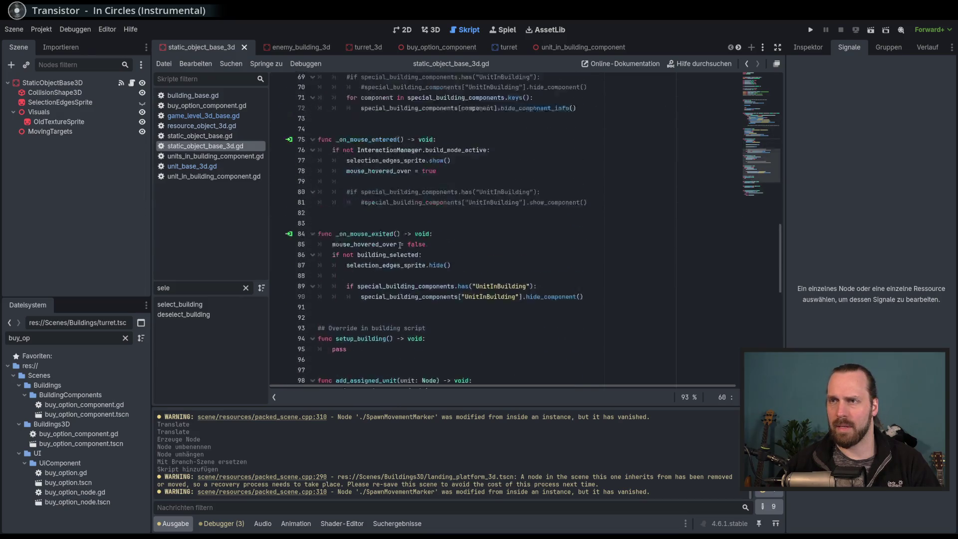
{"action": "scroll", "coordinate": [400, 245], "scroll_direction": "up", "scroll_amount": 7}
{"action": "scroll", "coordinate": [559, 232], "scroll_direction": "down", "scroll_amount": 2}
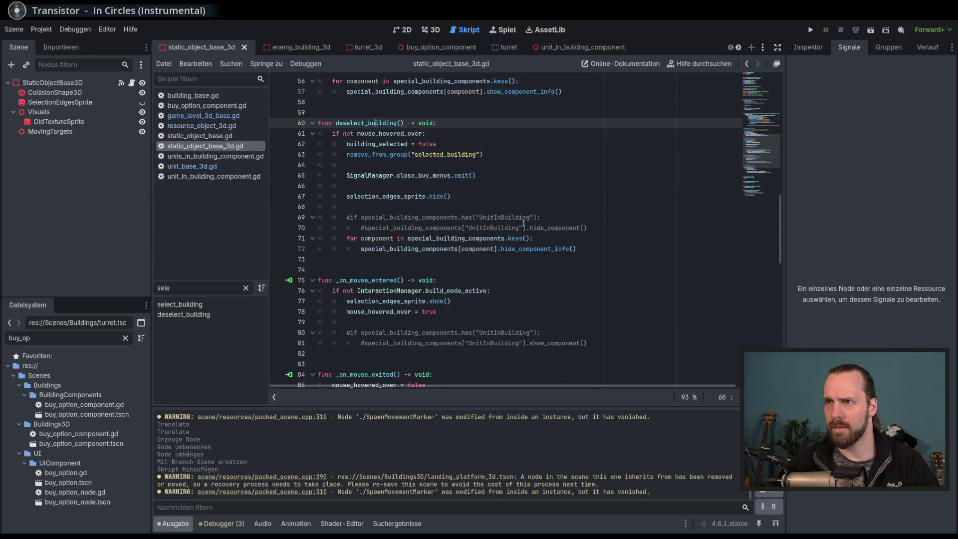
{"action": "scroll", "coordinate": [530, 226], "scroll_direction": "up", "scroll_amount": 9}
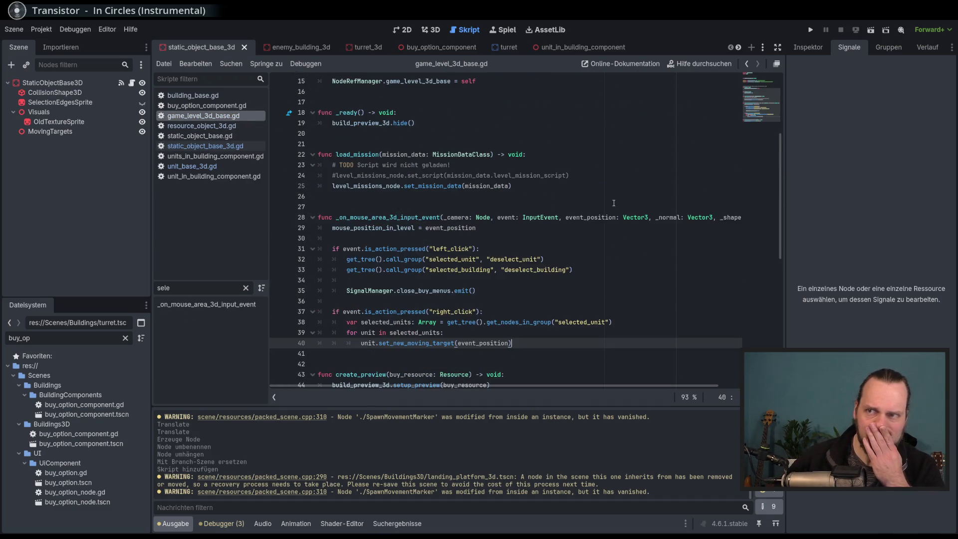
{"action": "scroll", "coordinate": [597, 226], "scroll_direction": "up", "scroll_amount": 5}
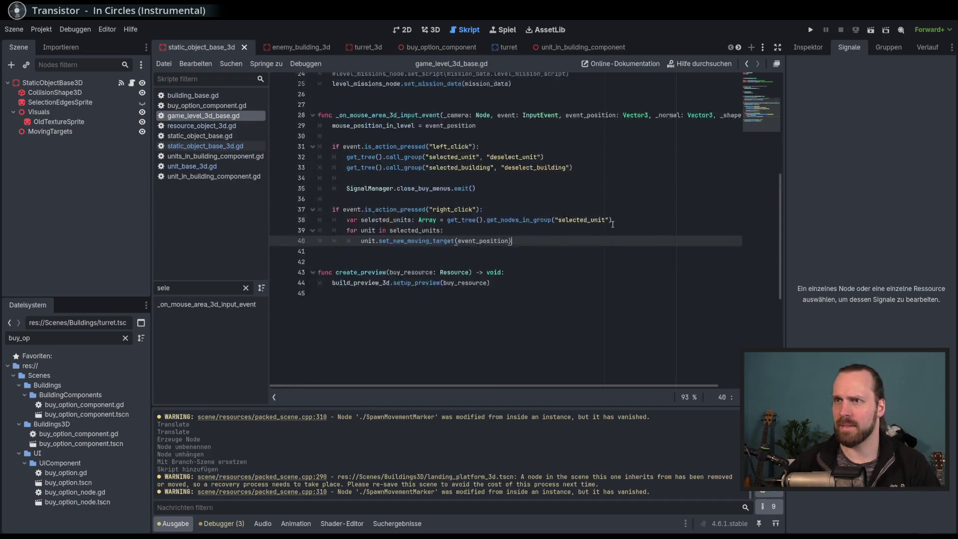
Check resource_object_3d.gd, unit_base_3d.gd, static_object_base_3d.gd and buy_option_component's parent_node export.
{"action": "left_click", "coordinate": [219, 126]}
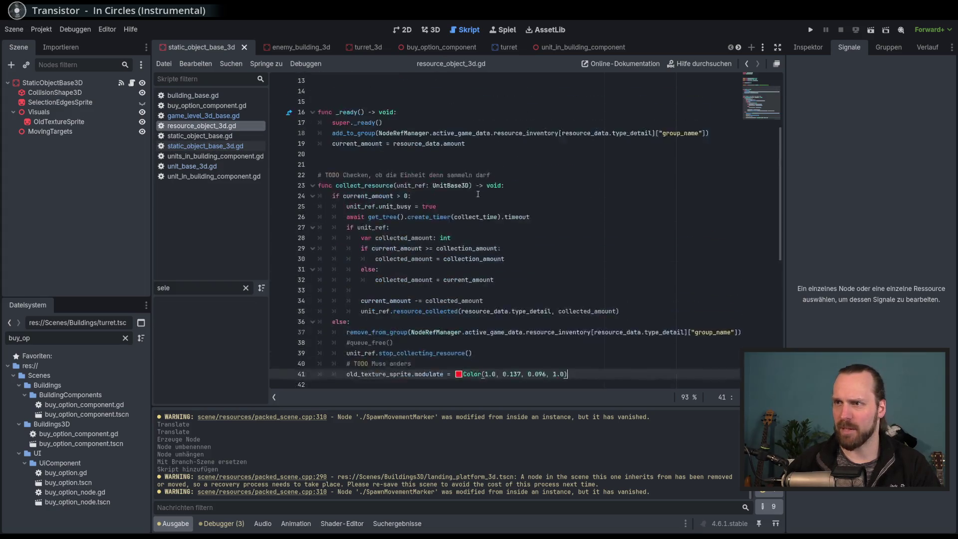
{"action": "left_click", "coordinate": [195, 169]}
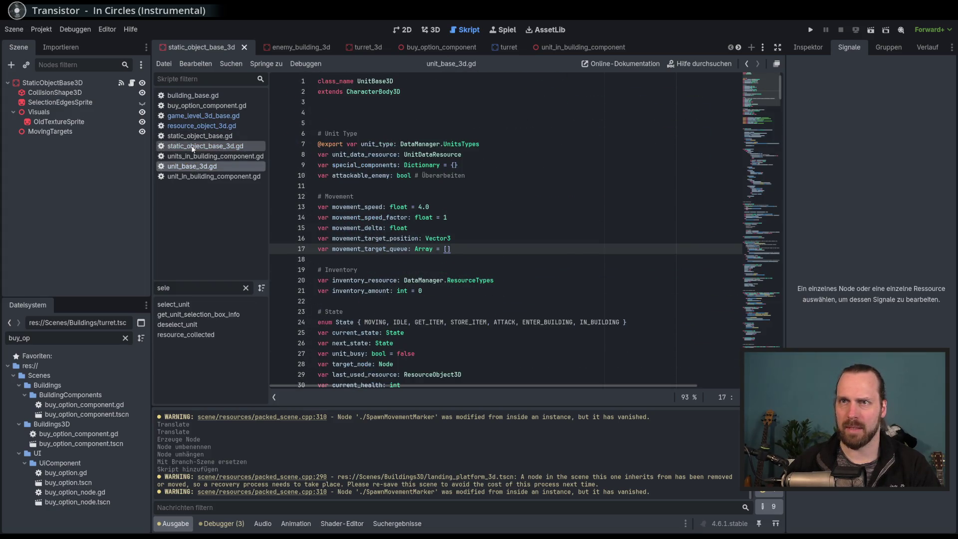
{"action": "left_click", "coordinate": [209, 146]}
{"action": "scroll", "coordinate": [565, 235], "scroll_direction": "down", "scroll_amount": 6}
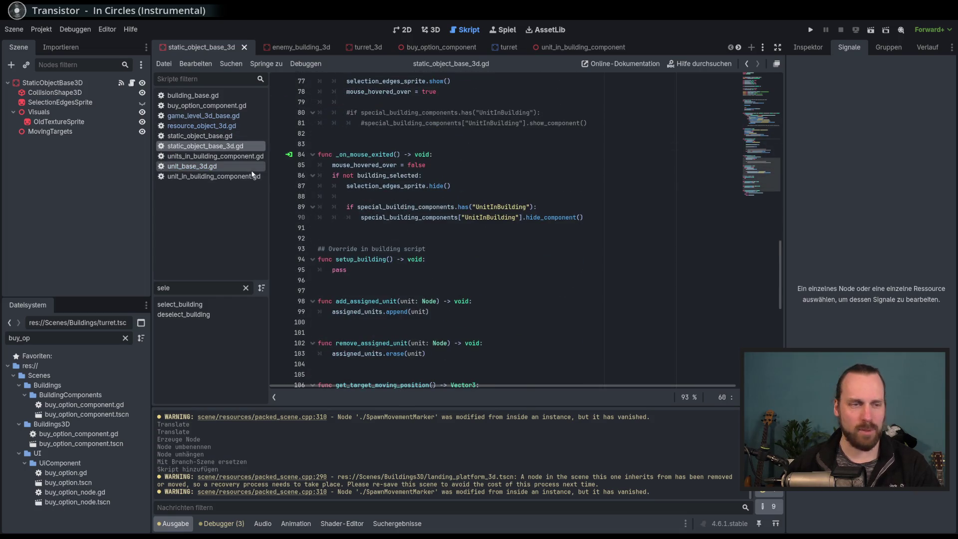
{"action": "left_click", "coordinate": [435, 52]}
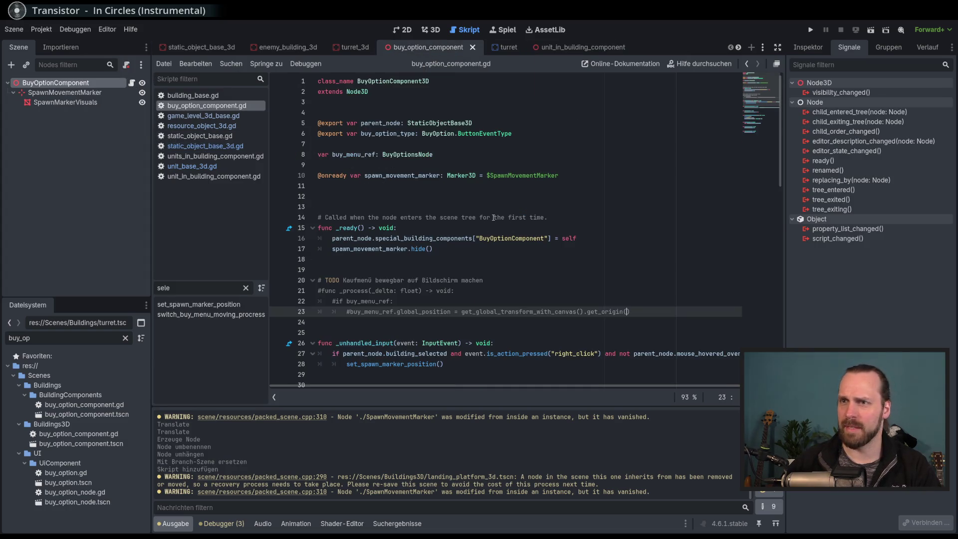
{"action": "scroll", "coordinate": [493, 217], "scroll_direction": "down", "scroll_amount": 12}
{"action": "scroll", "coordinate": [492, 220], "scroll_direction": "up", "scroll_amount": 12}
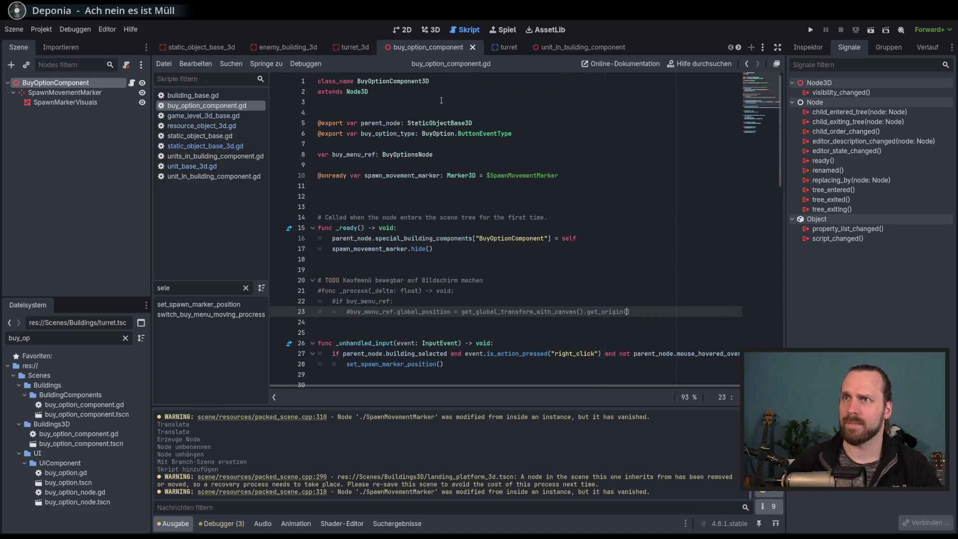
{"action": "left_click", "coordinate": [277, 48]}
Cut the commented can_unit_enter, enter_unit and exit_building functions into unit_in_building_component.gd.
{"action": "scroll", "coordinate": [452, 183], "scroll_direction": "down", "scroll_amount": 4}
{"action": "scroll", "coordinate": [452, 183], "scroll_direction": "down", "scroll_amount": 17}
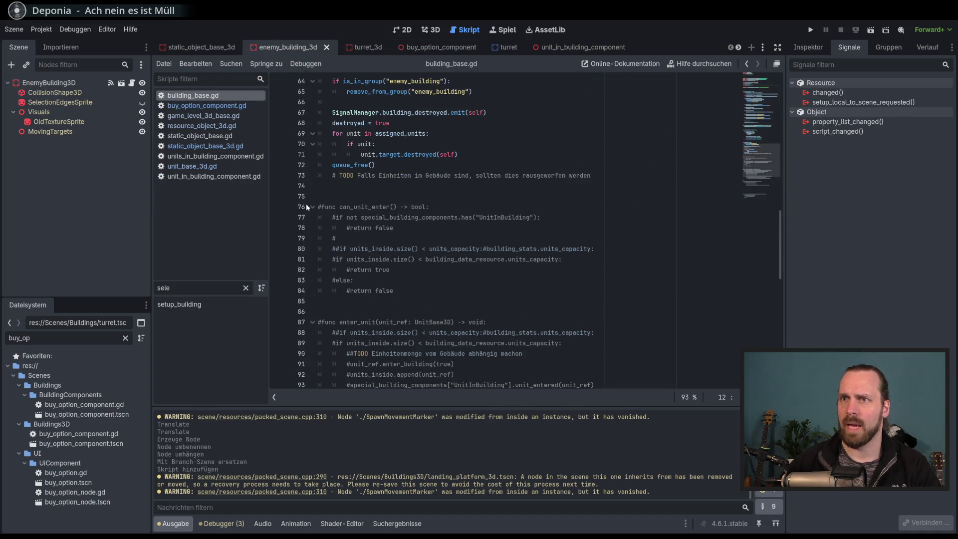
{"action": "mouse_move", "coordinate": [318, 206]}
{"action": "left_mouse_down"}
{"action": "mouse_move", "coordinate": [434, 387]}
{"action": "mouse_move", "coordinate": [462, 300]}
{"action": "mouse_move", "coordinate": [601, 257]}
{"action": "left_mouse_up"}
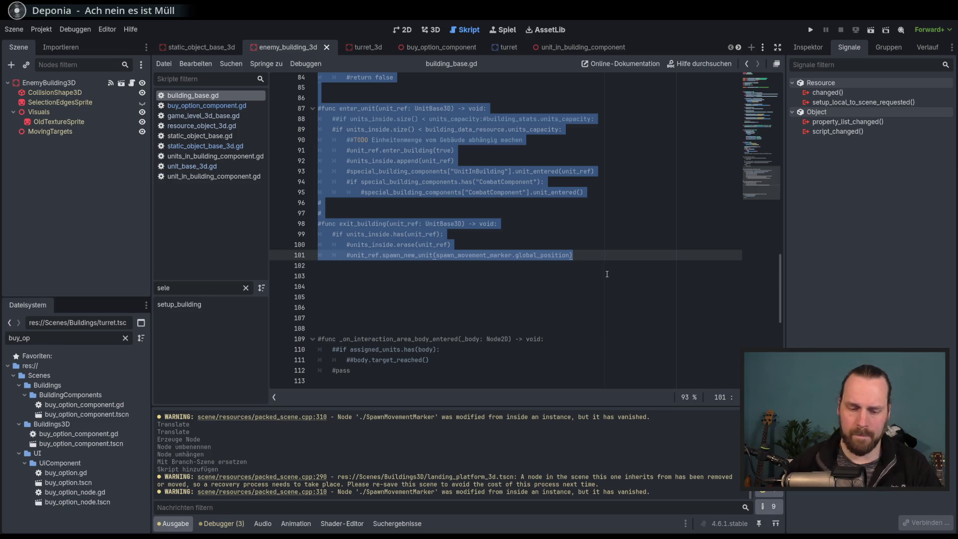
{"action": "key", "text": "Delete"}
{"action": "scroll", "coordinate": [599, 225], "scroll_direction": "up", "scroll_amount": 7}
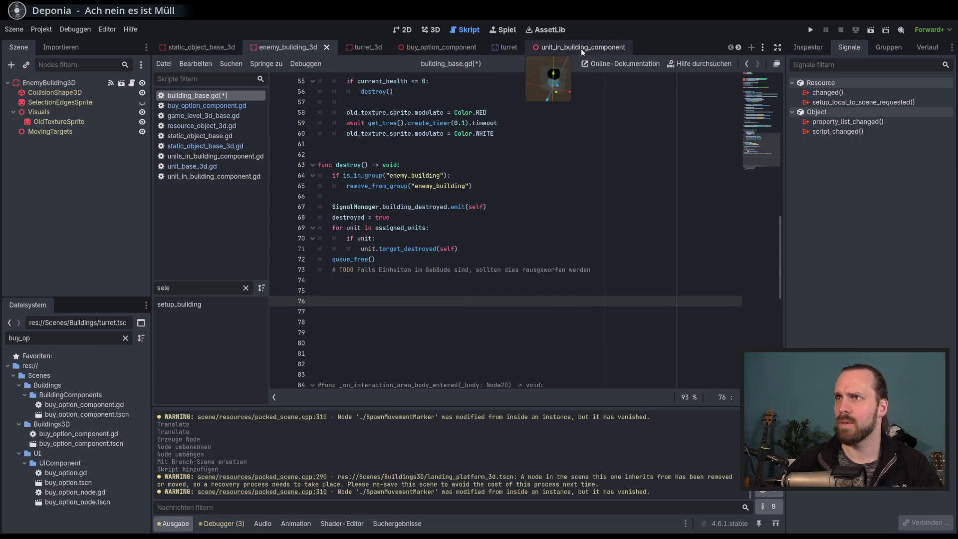
{"action": "left_click", "coordinate": [581, 48]}
{"action": "left_click", "coordinate": [472, 280]}
{"action": "type", "text": "#func can_unit_enter() -> bool: \t#if not special_building_components.has(\"UnitInBuilding\"): \t\t#return false \t# \t##if units_inside.size() < units_capacity:#building_stats.units_capacity: \t#if units_inside.size() < building_data_resource.units_capacity: \t\t#return true \t#else: \t\t#return false   #func enter_unit(unit_ref: UnitBase3D) -> void: \t#if units_inside.size() < units_capacity:#building_stats.units_capacity: \t#if units_inside.size() < building_data_resource.units_capacity: \t\t##TODO Einheitenmenge vom Gebäude abhängig machen \t\t#unit_ref.enter_building(true) \t\t#units_inside.append(unit_ref) \t\t#special_building_components[\"UnitInBuilding\"].unit_entered(unit_ref) \t\t#if special_building_components.has(\"CombatComponent\"): \t\t\t#special_building_components[\"CombatComponent\"].unit_entered() # # #func exit_building(unit_ref: UnitBase3D) -> void: \t#if units_inside.has(unit_ref): \t\t#units_inside.erase(unit_ref) \t\t#unit_ref.spawn_new_unit(spawn_movement_marker.global_position)"}
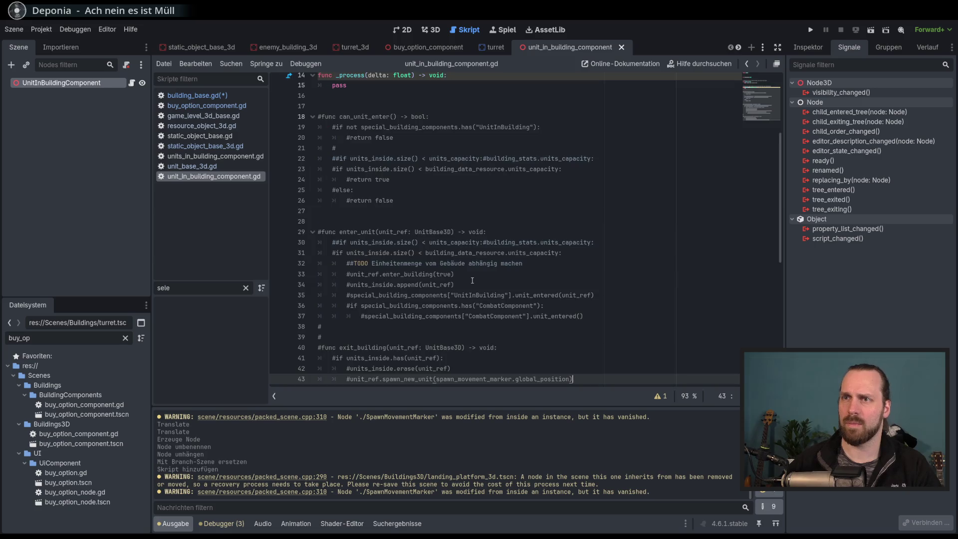
{"action": "left_click", "coordinate": [428, 47]}
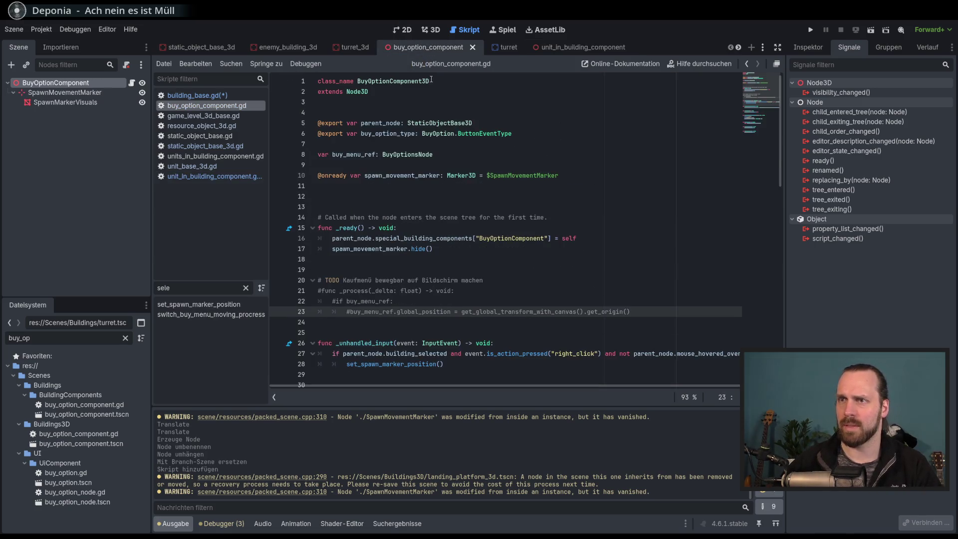
{"action": "scroll", "coordinate": [507, 332], "scroll_direction": "down", "scroll_amount": 10}
{"action": "scroll", "coordinate": [507, 332], "scroll_direction": "up", "scroll_amount": 6}
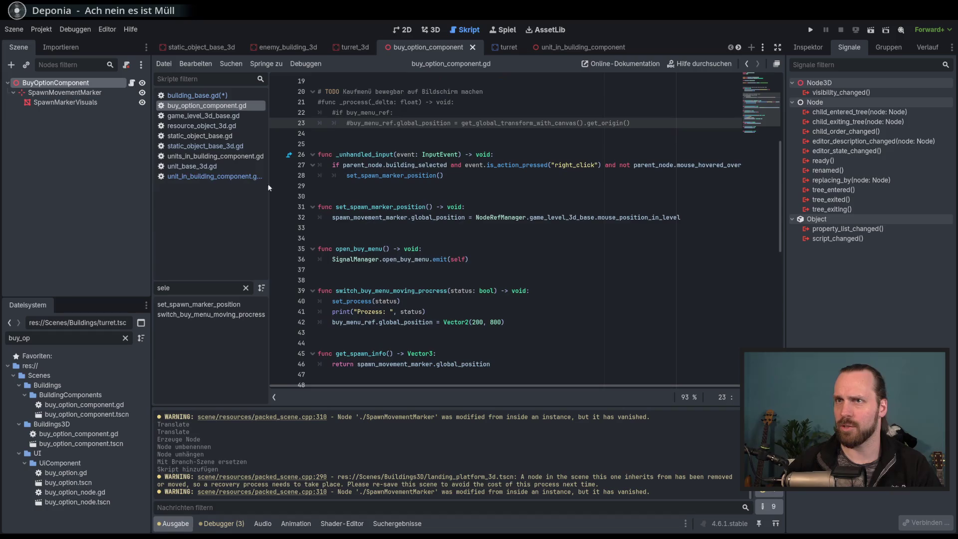
{"action": "left_click", "coordinate": [212, 179]}
{"action": "scroll", "coordinate": [442, 298], "scroll_direction": "up", "scroll_amount": 5}
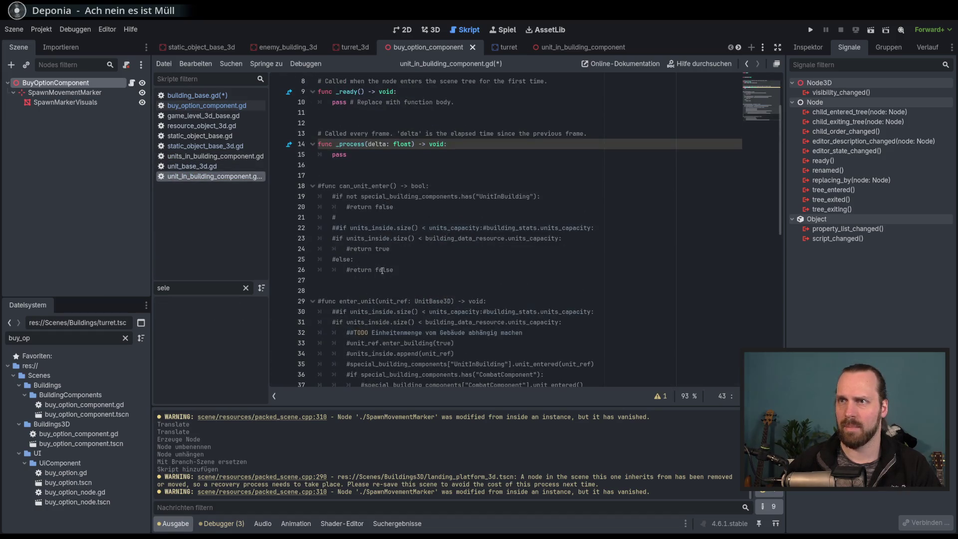
{"action": "left_click", "coordinate": [206, 105]}
{"action": "scroll", "coordinate": [384, 274], "scroll_direction": "down", "scroll_amount": 3}
{"action": "scroll", "coordinate": [385, 274], "scroll_direction": "up", "scroll_amount": 3}
{"action": "left_click", "coordinate": [192, 95]}
{"action": "scroll", "coordinate": [393, 302], "scroll_direction": "down", "scroll_amount": 1}
{"action": "key", "text": "Delete"}
{"action": "key", "text": "Delete"}
{"action": "key", "text": "Delete"}
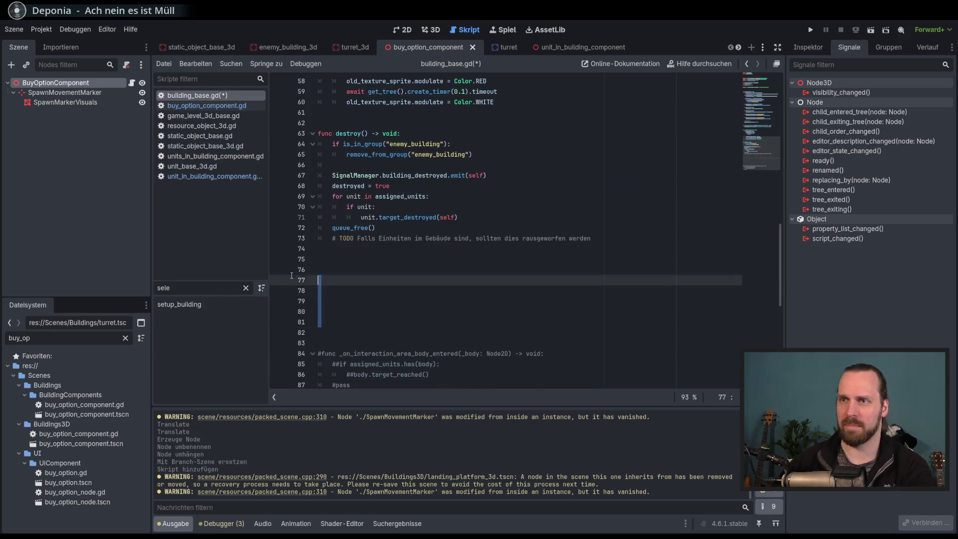
{"action": "left_click", "coordinate": [358, 260]}
{"action": "key", "text": "ctrl+s"}
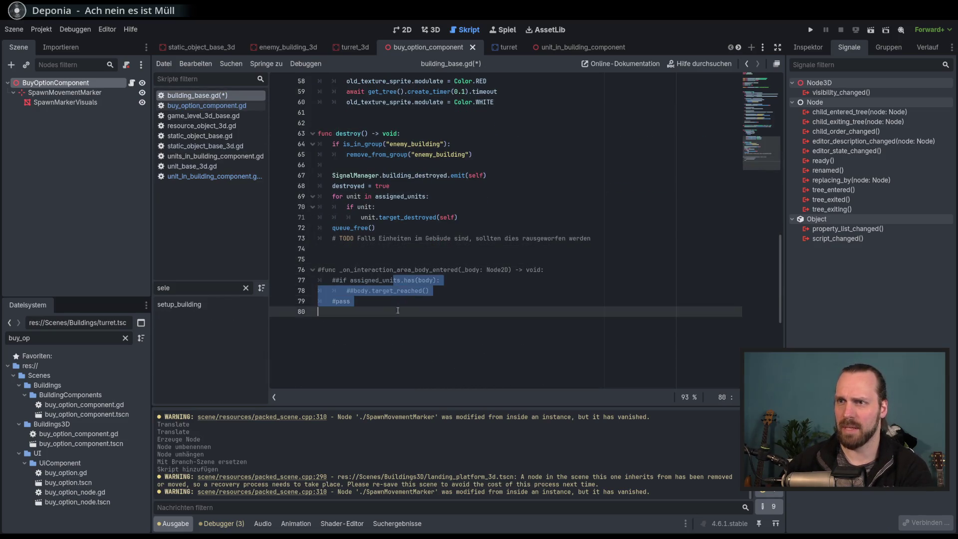
{"action": "scroll", "coordinate": [479, 323], "scroll_direction": "up", "scroll_amount": 12}
{"action": "scroll", "coordinate": [479, 324], "scroll_direction": "up", "scroll_amount": 7}
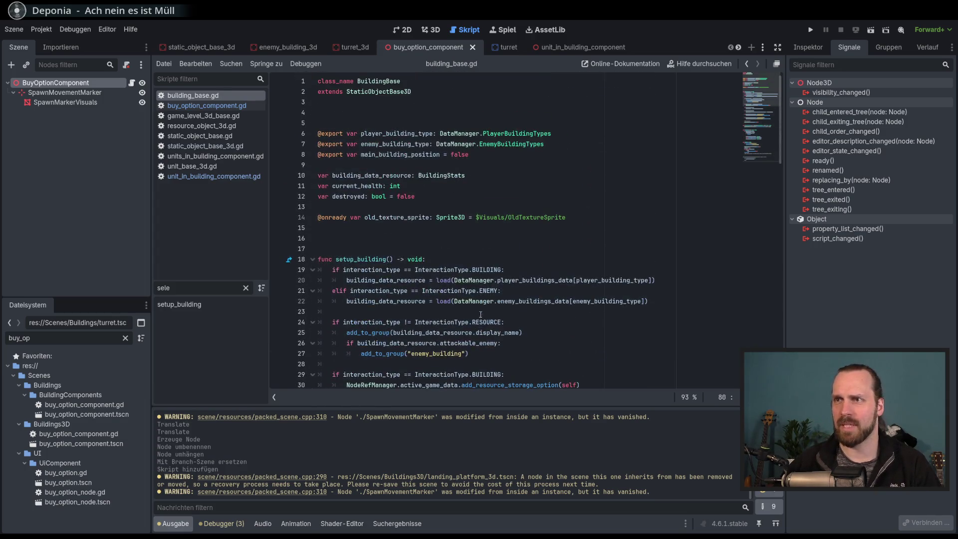
{"action": "scroll", "coordinate": [513, 203], "scroll_direction": "down", "scroll_amount": 8}
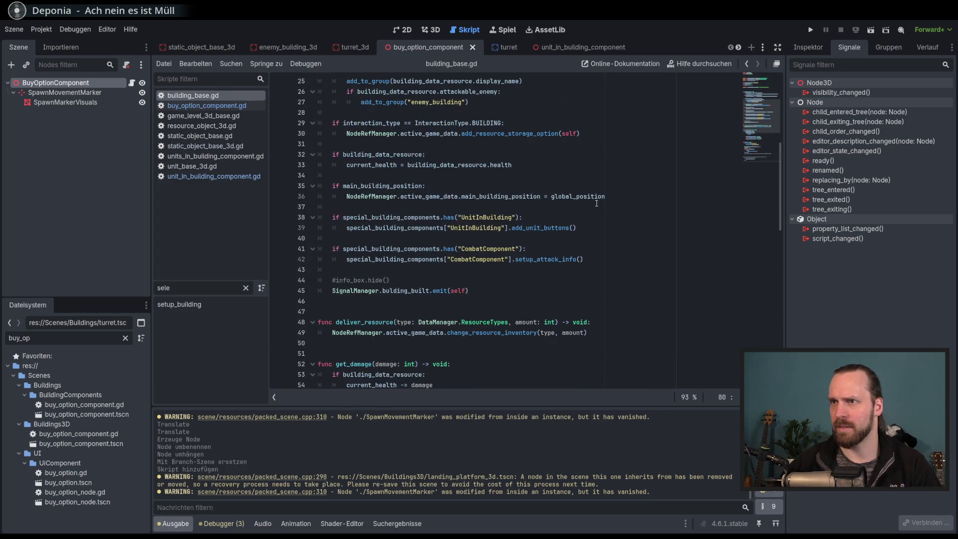
{"action": "scroll", "coordinate": [698, 235], "scroll_direction": "up", "scroll_amount": 3}
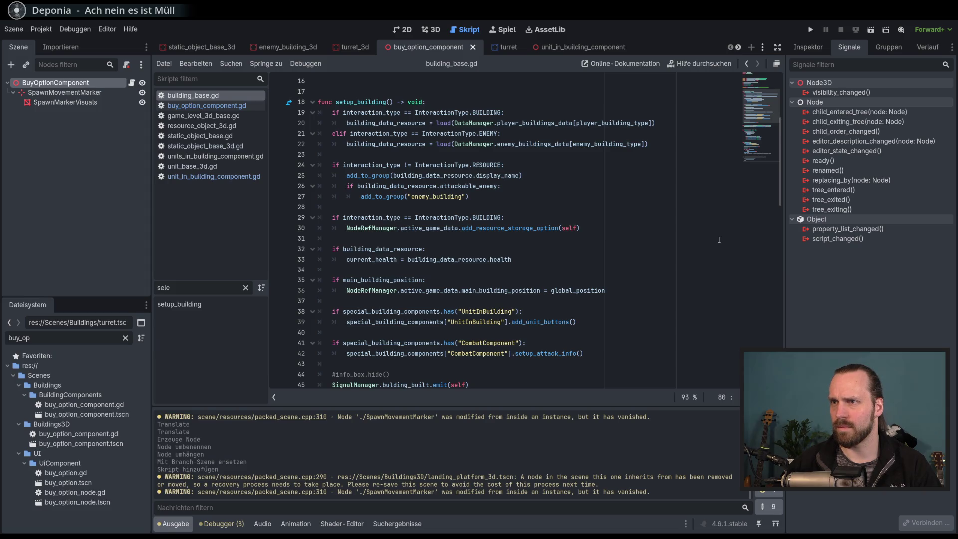
{"action": "left_click_drag", "start_coordinate": [337, 161], "coordinate": [449, 345]}
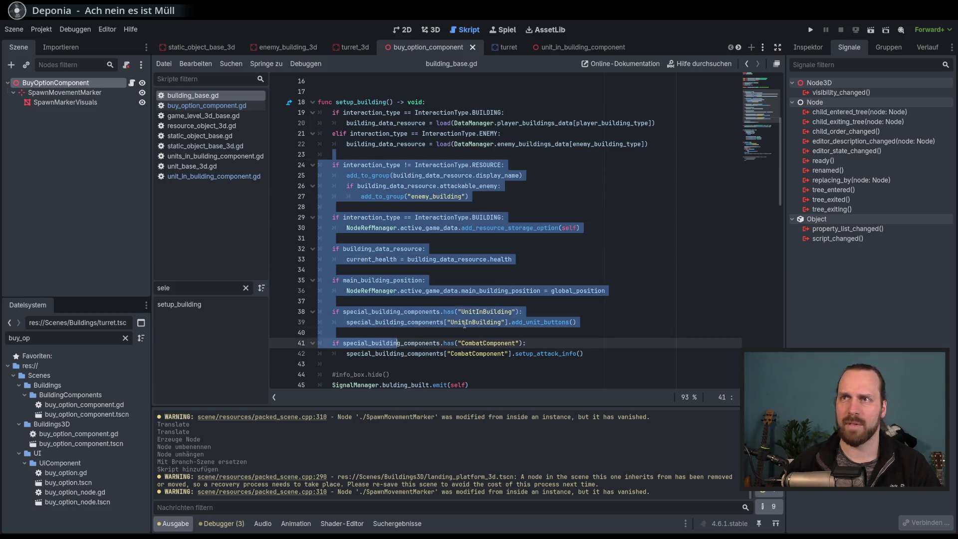
{"action": "left_click", "coordinate": [472, 322]}
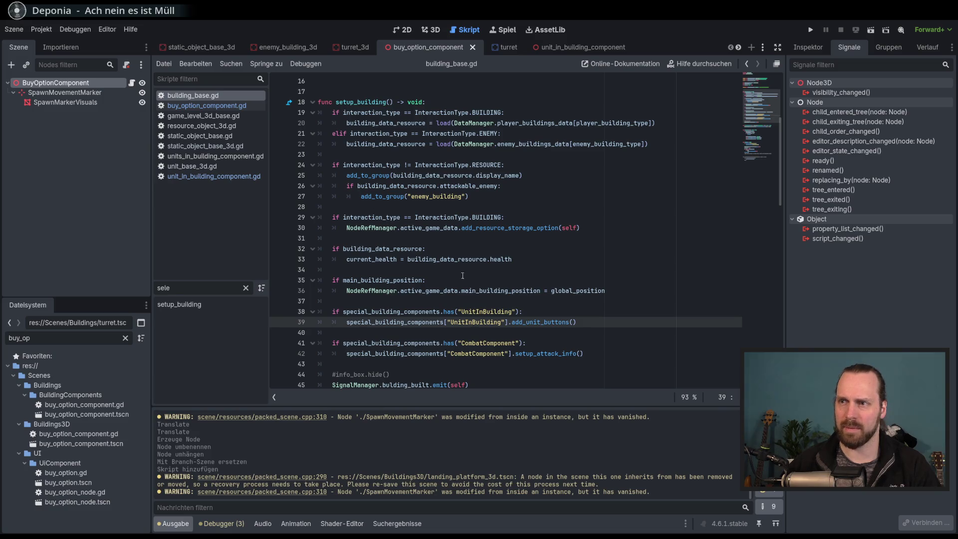
{"action": "scroll", "coordinate": [482, 288], "scroll_direction": "up", "scroll_amount": 5}
{"action": "scroll", "coordinate": [436, 159], "scroll_direction": "down", "scroll_amount": 15}
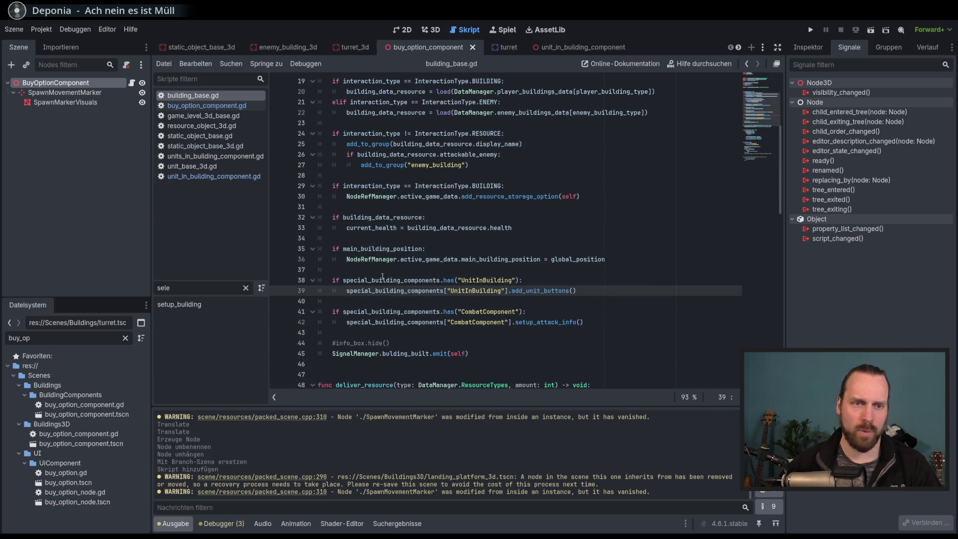
{"action": "scroll", "coordinate": [536, 285], "scroll_direction": "down", "scroll_amount": 3}
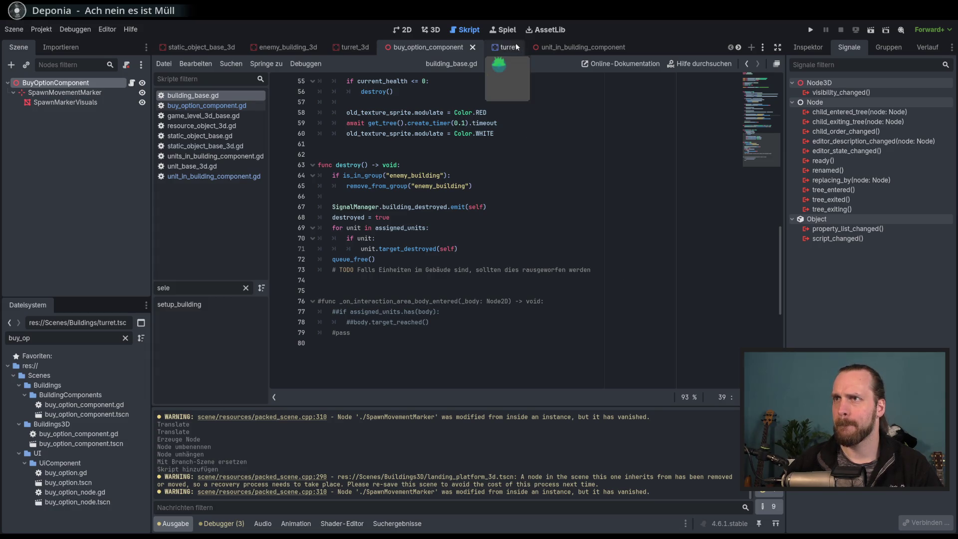
{"action": "mouse_move", "coordinate": [580, 50]}
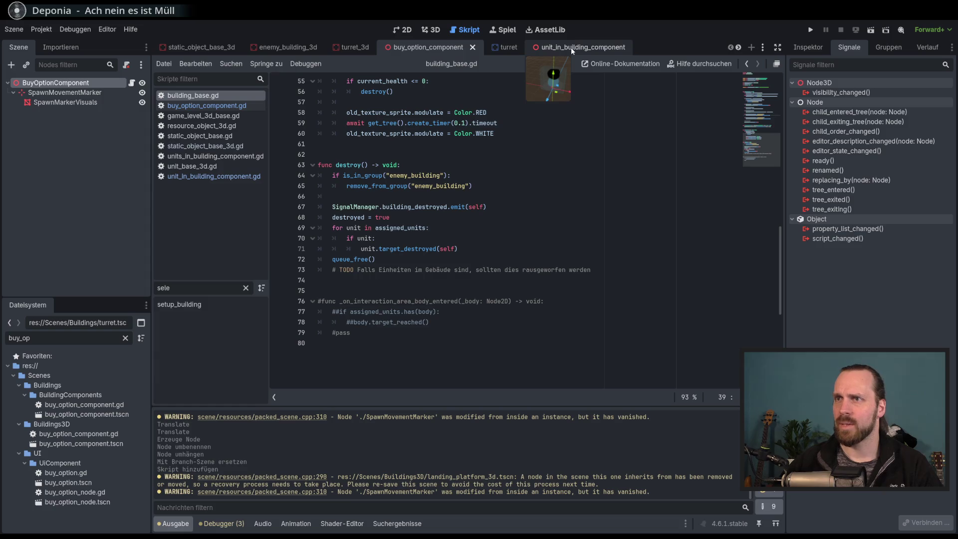
Uncomment lines 18–44 of unit_in_building_component.gd with Ctrl+K.
{"action": "left_click", "coordinate": [572, 48]}
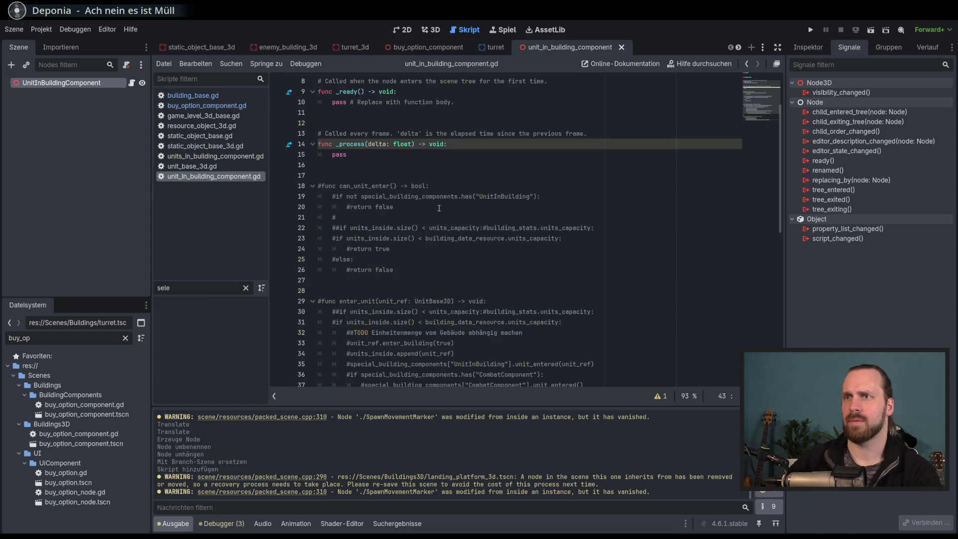
{"action": "left_click_drag", "start_coordinate": [400, 188], "coordinate": [451, 397]}
{"action": "key", "text": "ctrl+k"}
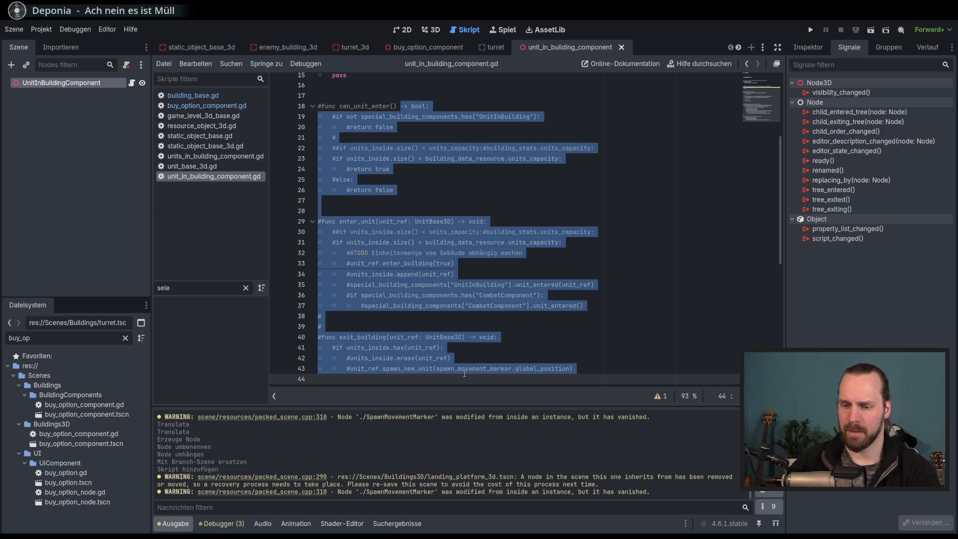
{"action": "left_click", "coordinate": [668, 281]}
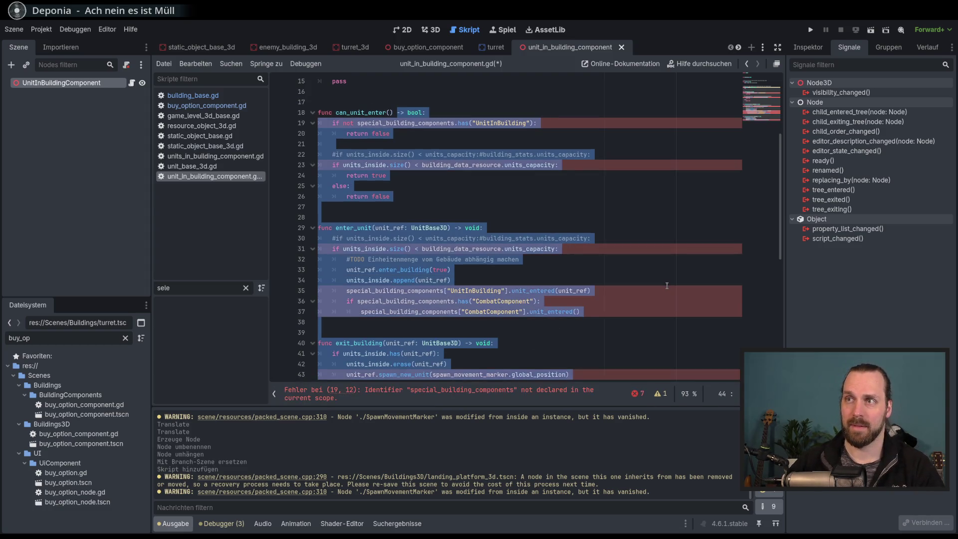
{"action": "scroll", "coordinate": [666, 281], "scroll_direction": "up", "scroll_amount": 5}
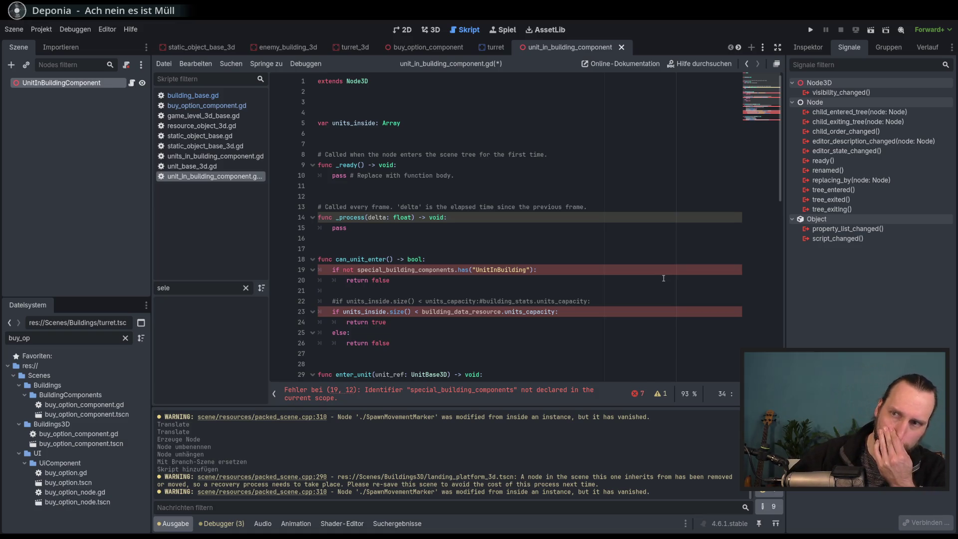
Start a 'var parent_node' declaration on line 4 and save the script.
{"action": "left_click", "coordinate": [372, 113]}
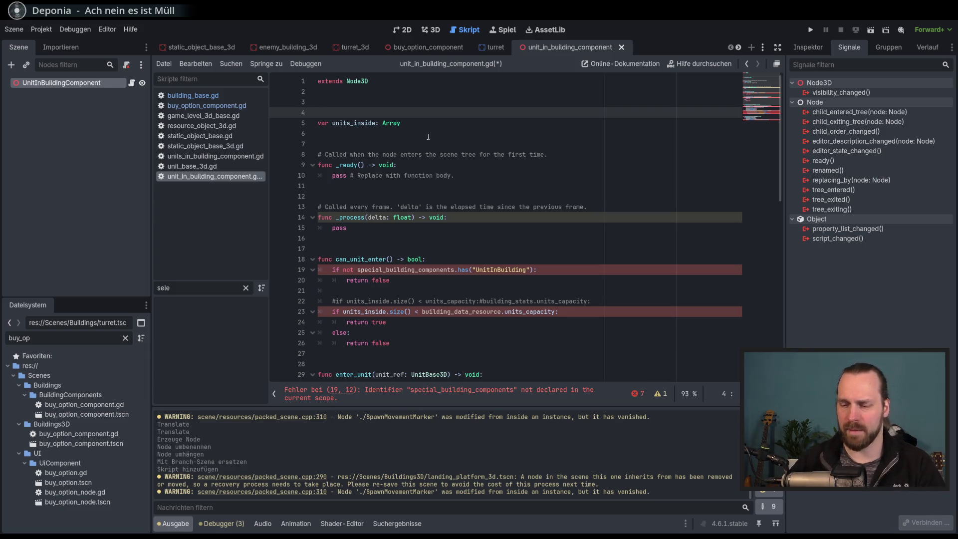
{"action": "type", "text": "var parent_node"}
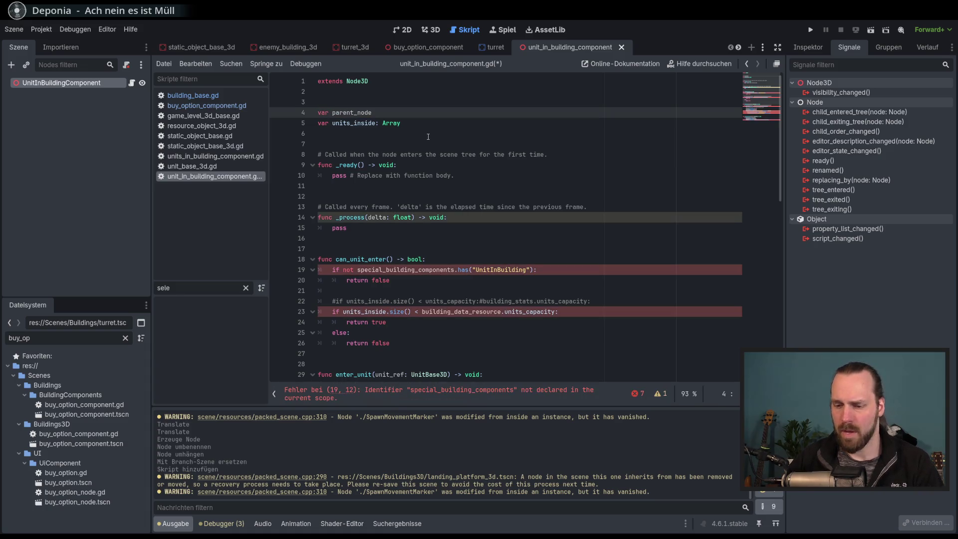
{"action": "type", "text": ":"}
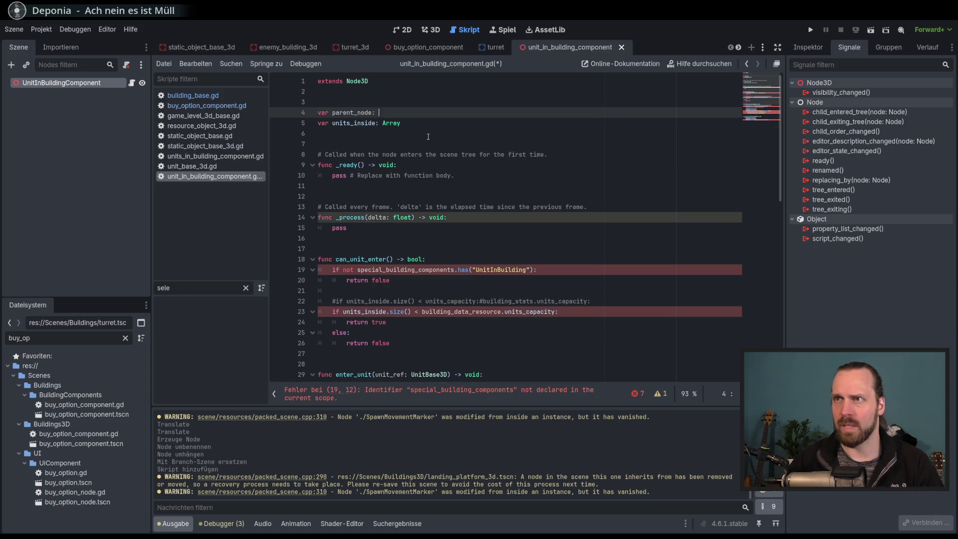
{"action": "key", "text": "BackSpace"}
{"action": "key", "text": "BackSpace"}
{"action": "key", "text": "BackSpace"}
{"action": "key", "text": "ctrl+s"}
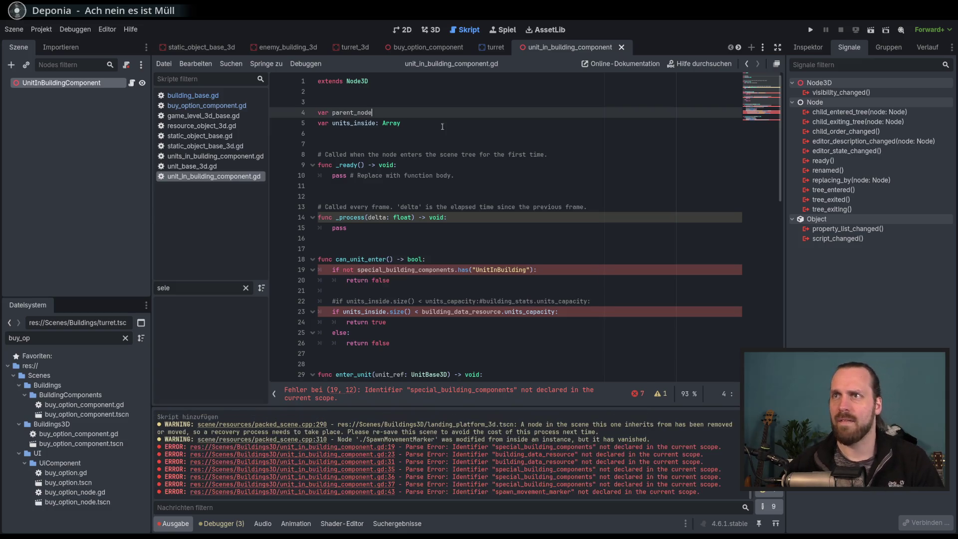
{"action": "left_click", "coordinate": [424, 47]}
{"action": "scroll", "coordinate": [736, 156], "scroll_direction": "up", "scroll_amount": 3}
{"action": "scroll", "coordinate": [566, 232], "scroll_direction": "up", "scroll_amount": 2}
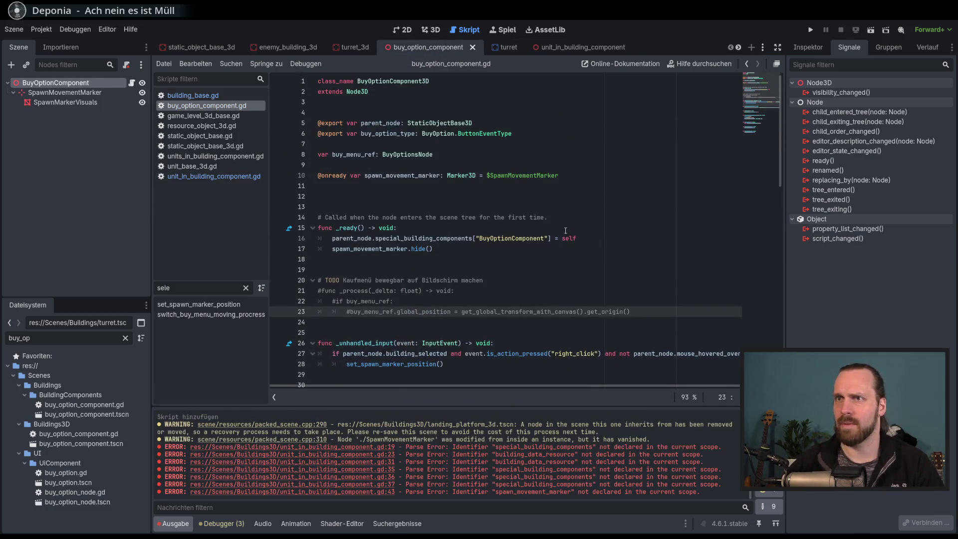
{"action": "left_click", "coordinate": [380, 122]}
{"action": "left_click", "coordinate": [501, 126]}
{"action": "left_click_drag", "start_coordinate": [501, 126], "coordinate": [318, 127]}
{"action": "key", "text": "ctrl+c"}
{"action": "left_click", "coordinate": [562, 49]}
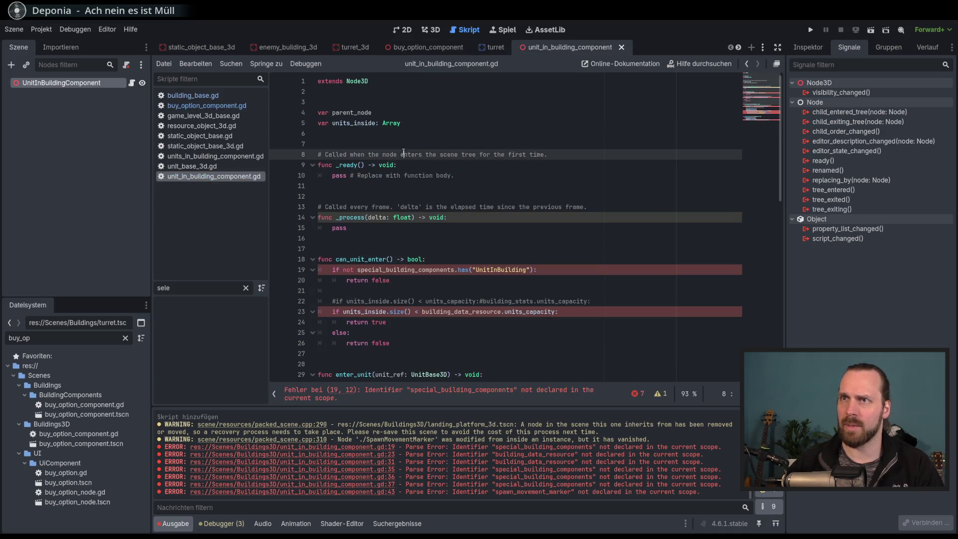
{"action": "left_click", "coordinate": [387, 112]}
{"action": "key", "text": "shift+Home"}
{"action": "key", "text": "ctrl+v"}
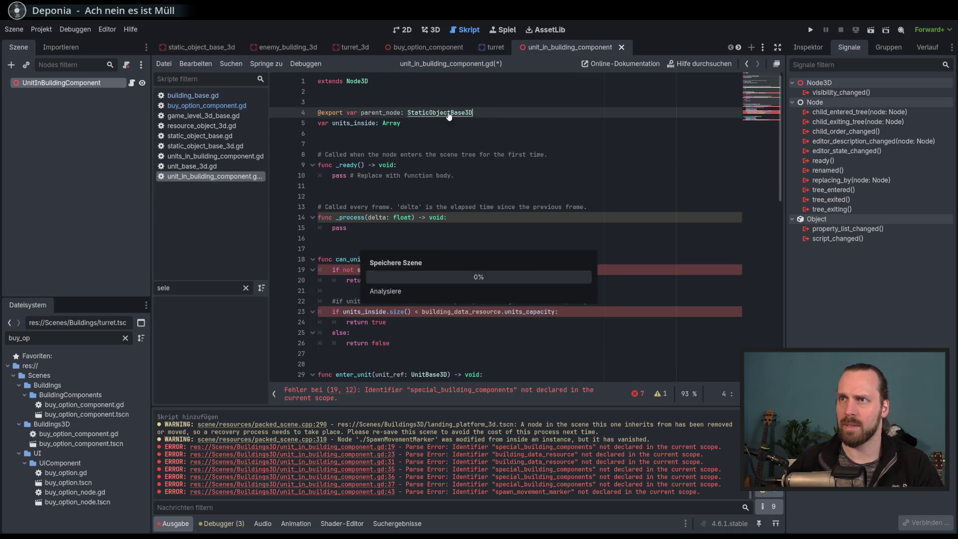
{"action": "double_click", "coordinate": [387, 111]}
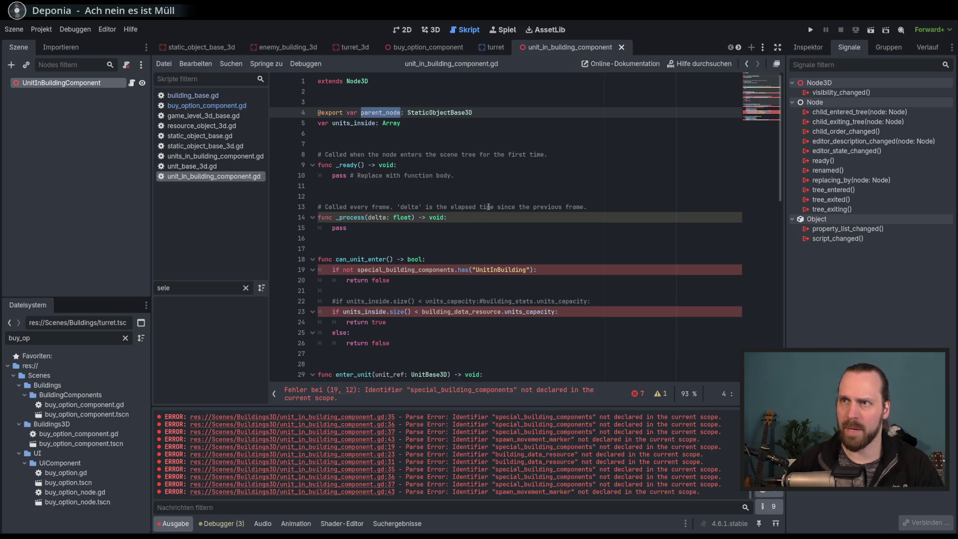
Prefix the building references on lines 19 and 23 with 'parent_node.'.
{"action": "key", "text": "ctrl+c"}
{"action": "left_click", "coordinate": [359, 269]}
{"action": "key", "text": "ctrl+v"}
{"action": "type", "text": "."}
{"action": "scroll", "coordinate": [607, 249], "scroll_direction": "down", "scroll_amount": 3}
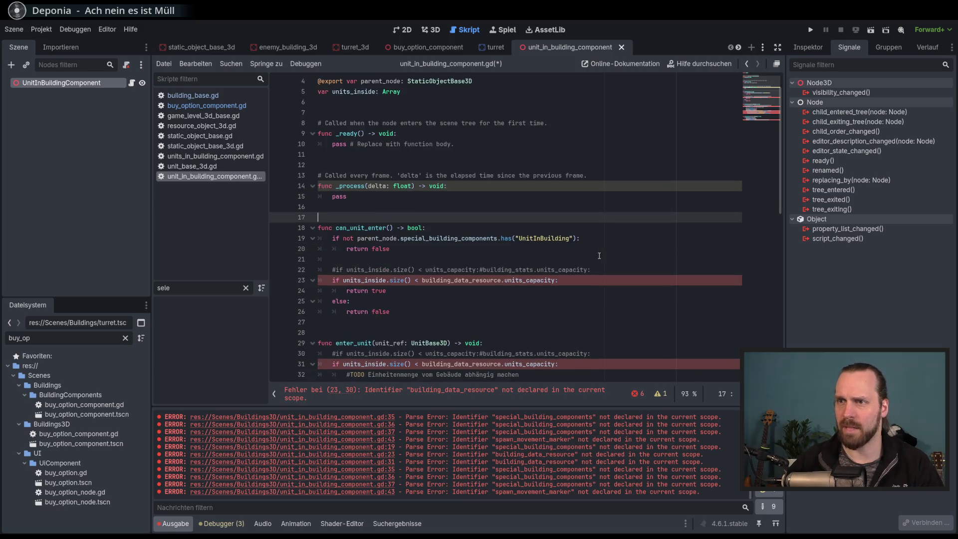
{"action": "left_click_drag", "start_coordinate": [358, 239], "coordinate": [401, 238]}
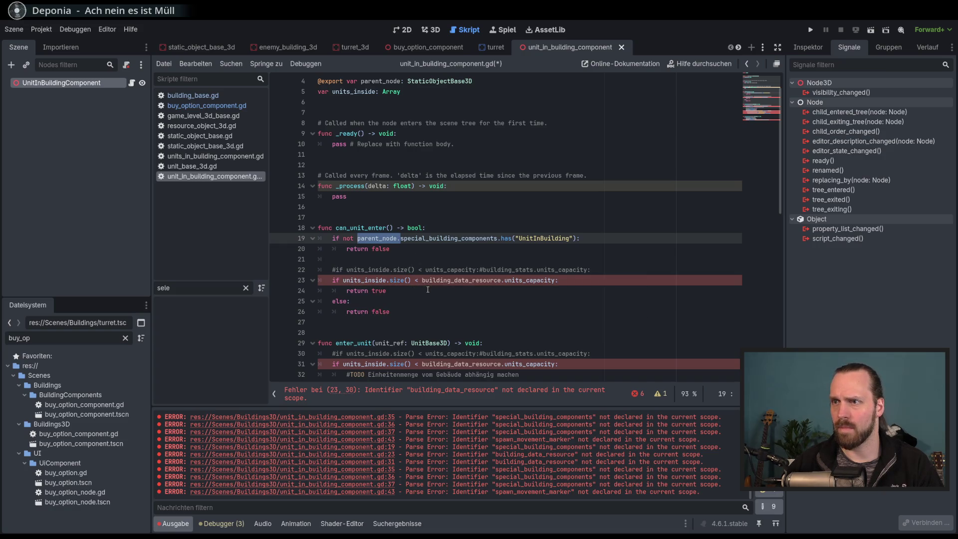
{"action": "left_click", "coordinate": [422, 280]}
{"action": "key", "text": "ctrl+v"}
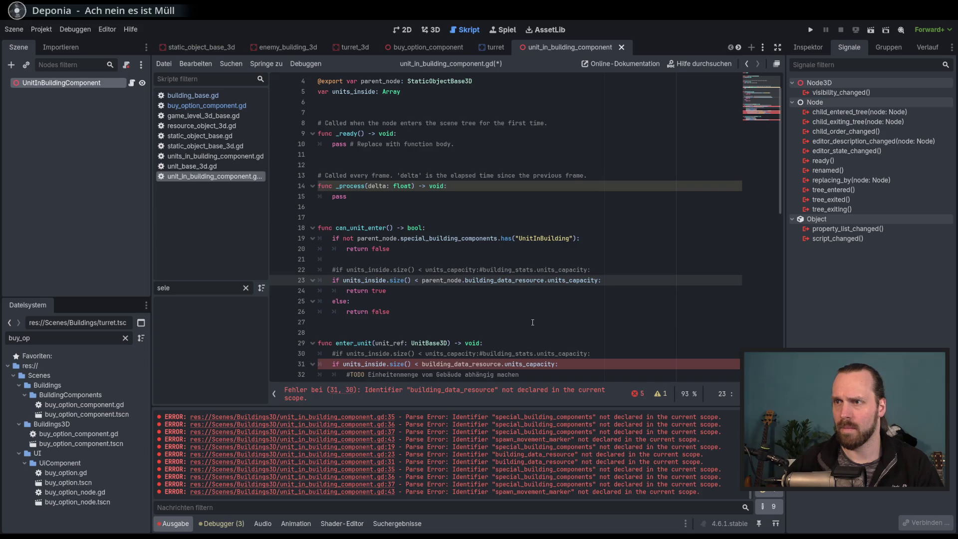
Prefix building_data_resource on line 31 and special_building_components on lines 35–37 with 'parent_node.'.
{"action": "scroll", "coordinate": [533, 323], "scroll_direction": "down", "scroll_amount": 4}
{"action": "left_click", "coordinate": [422, 239]}
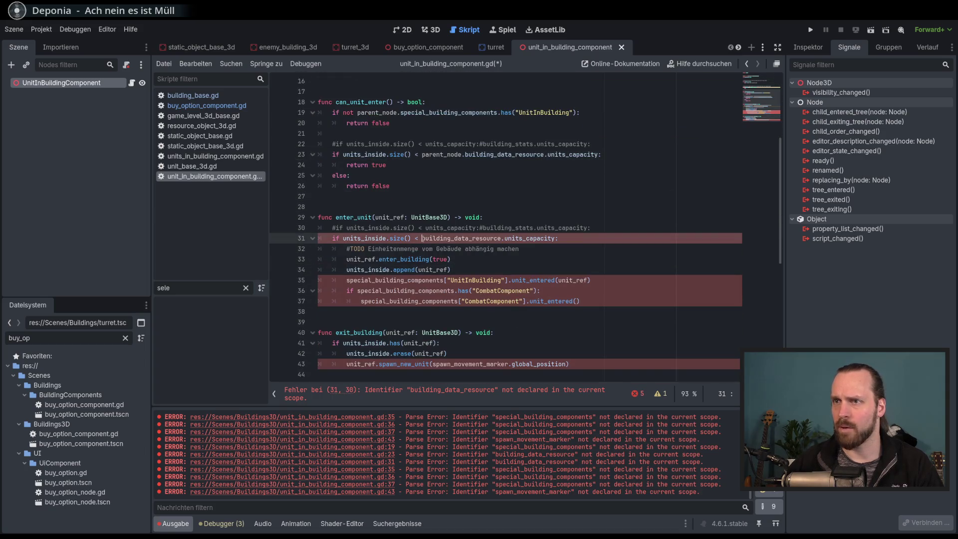
{"action": "key", "text": "ctrl+v"}
{"action": "scroll", "coordinate": [453, 258], "scroll_direction": "down", "scroll_amount": 1}
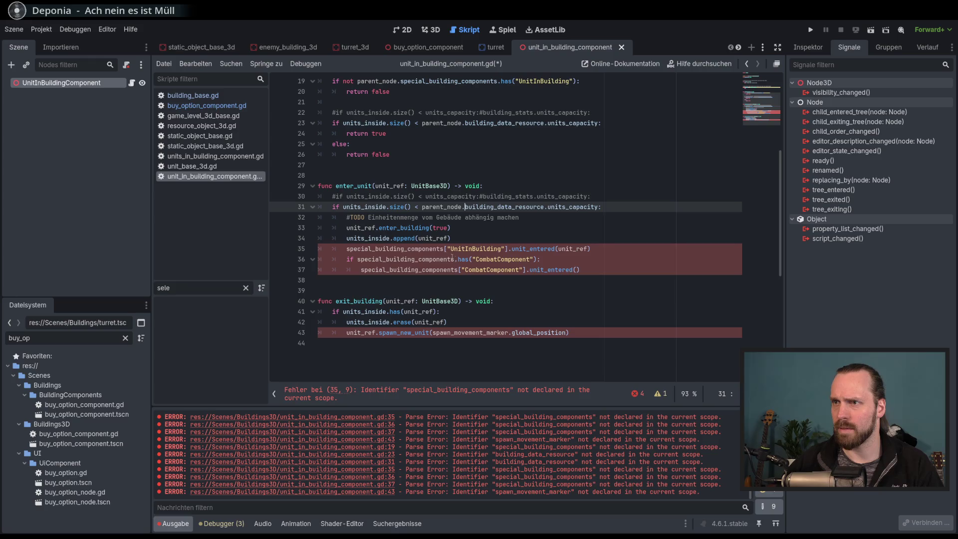
{"action": "left_click", "coordinate": [347, 249]}
{"action": "key", "text": "ctrl+v"}
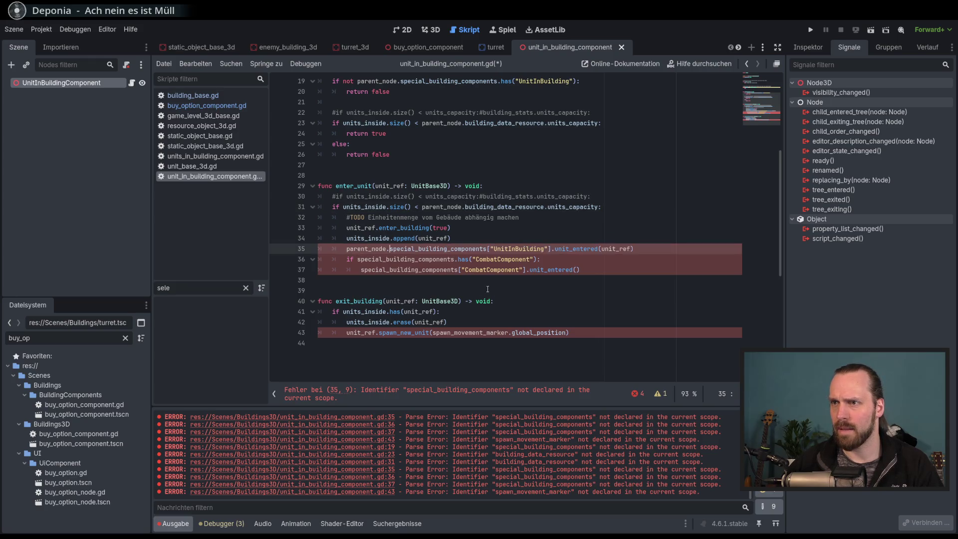
{"action": "left_click", "coordinate": [358, 259]}
{"action": "key", "text": "ctrl+v"}
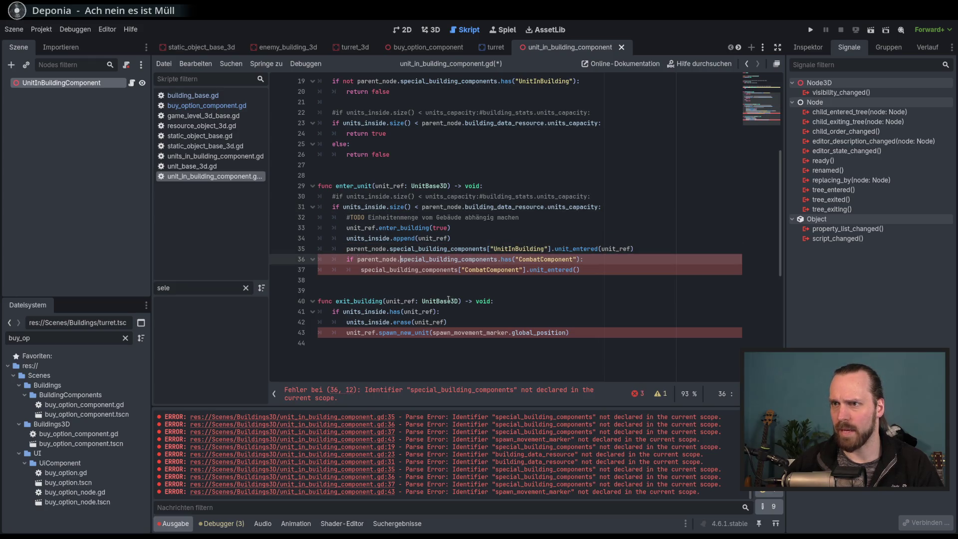
{"action": "left_click", "coordinate": [361, 269]}
{"action": "key", "text": "ctrl+v"}
Add 'parent_node.' before spawn_movement_marker on line 43 and check all parent_node uses.
{"action": "scroll", "coordinate": [379, 265], "scroll_direction": "down", "scroll_amount": 3}
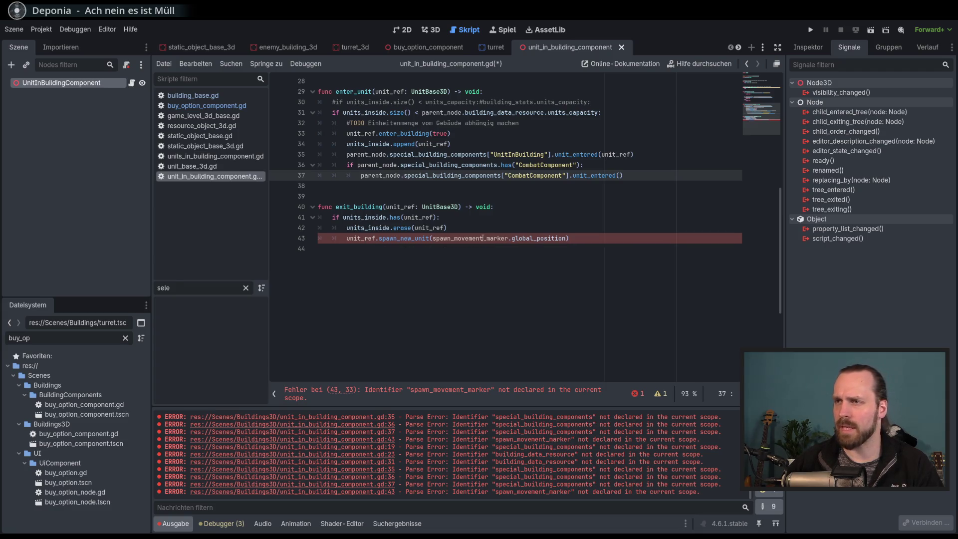
{"action": "left_click", "coordinate": [432, 239]}
{"action": "type", "text": "parent_node."}
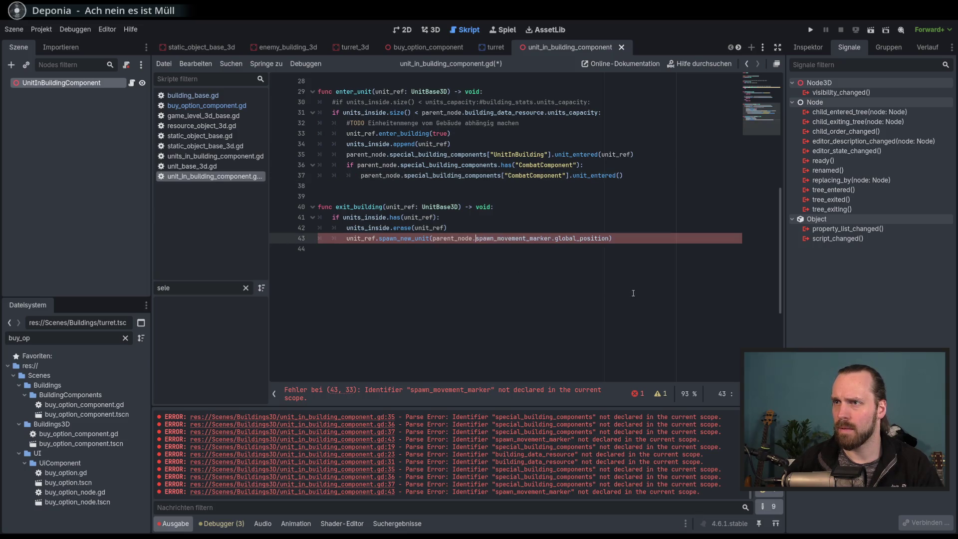
{"action": "double_click", "coordinate": [518, 239]}
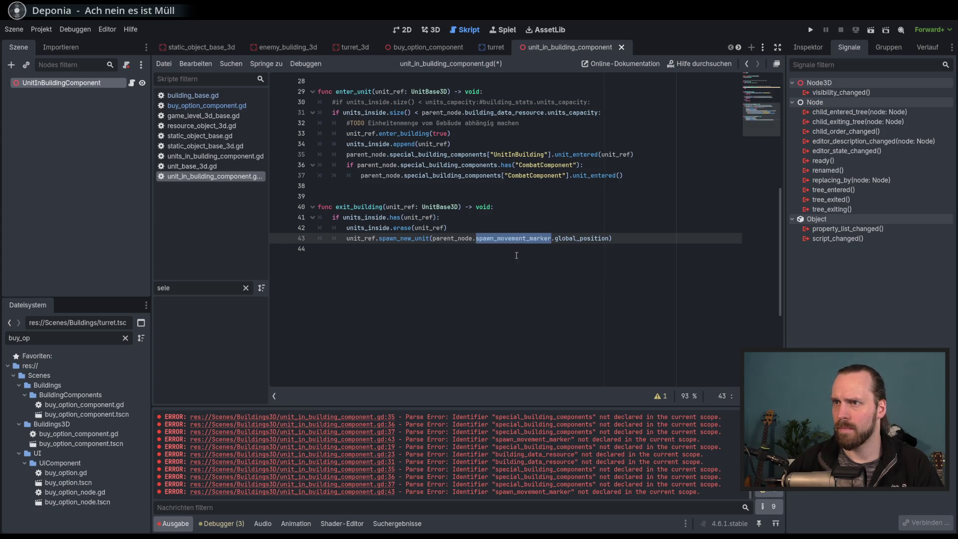
{"action": "double_click", "coordinate": [460, 238]}
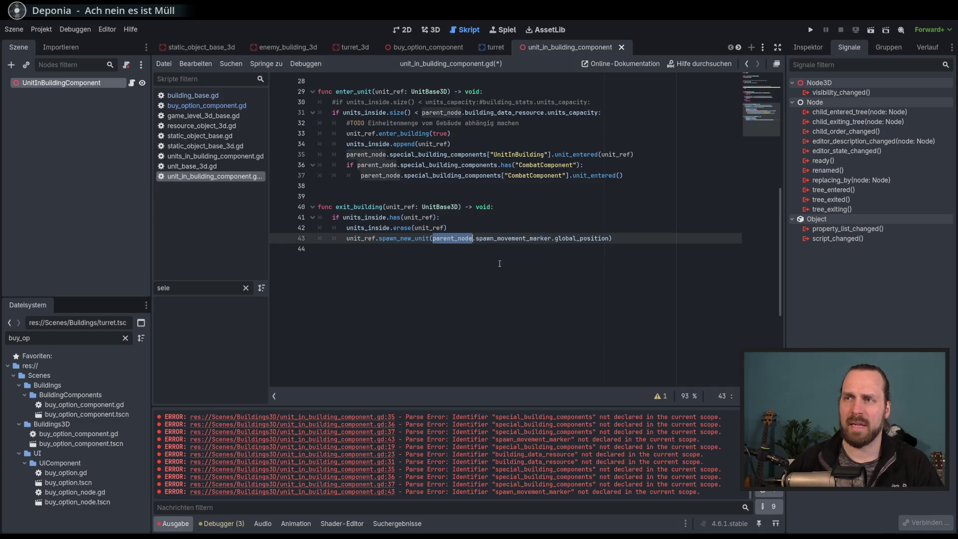
{"action": "scroll", "coordinate": [502, 265], "scroll_direction": "up", "scroll_amount": 2}
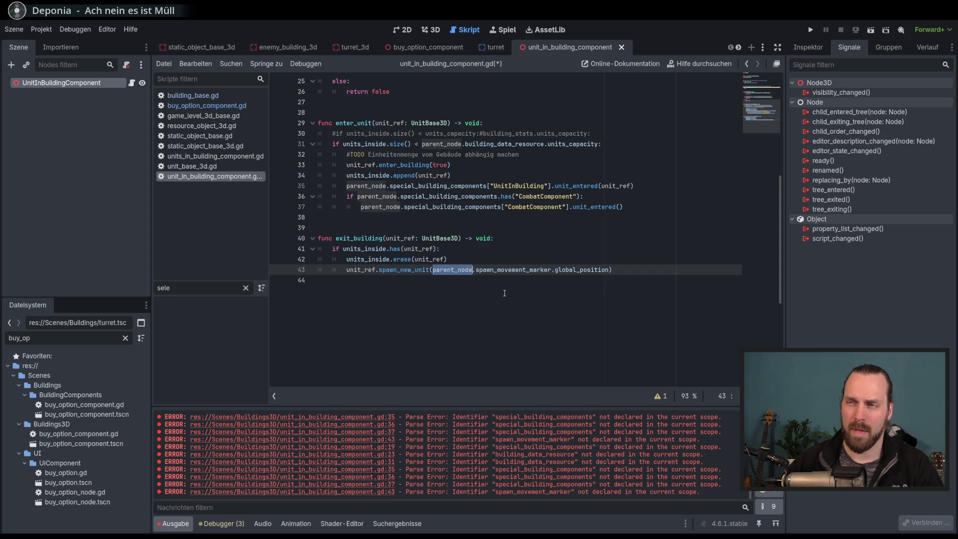
{"action": "left_click", "coordinate": [488, 263]}
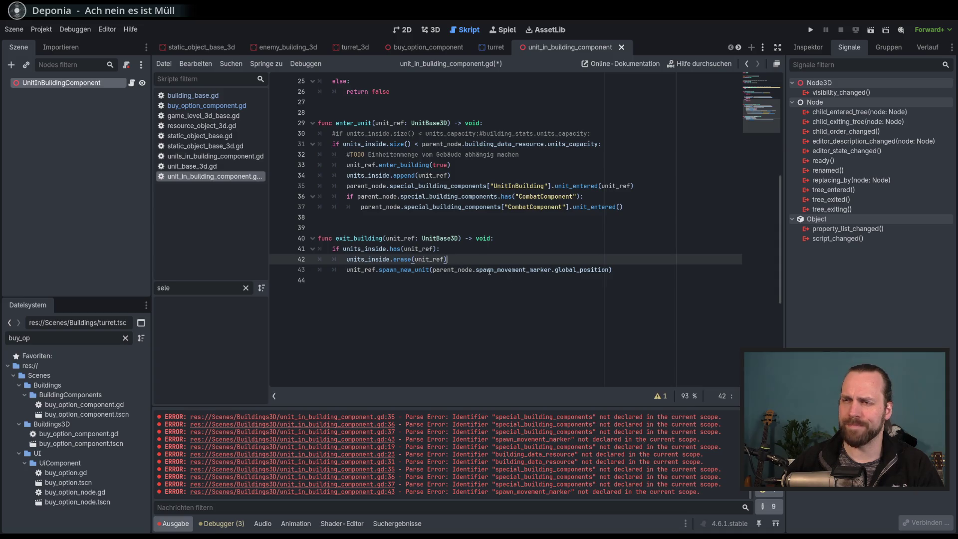
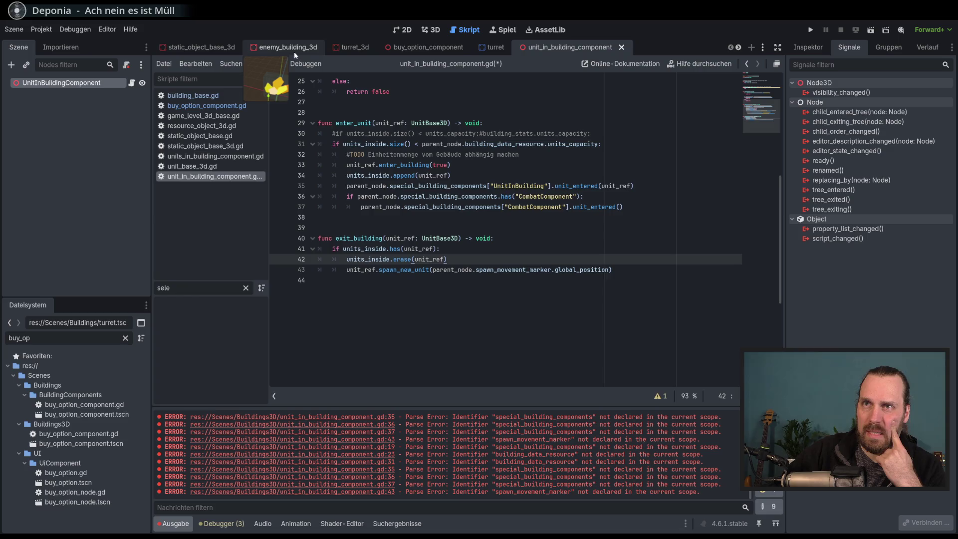
Copy the SpawnMovementMarker and SpawnMarkerVisuals nodes from buy_option_component under UnitInBuildingComponent.
{"action": "left_click", "coordinate": [441, 50]}
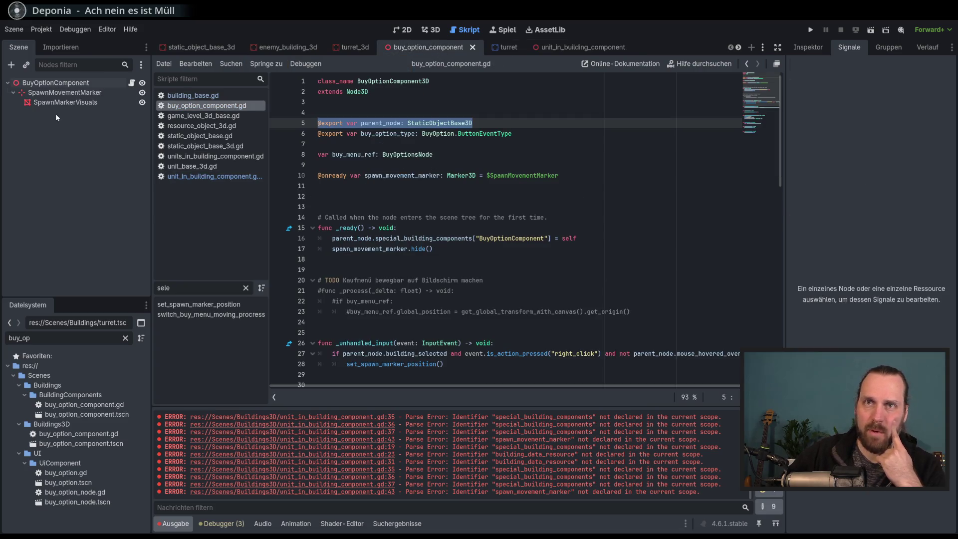
{"action": "left_click", "coordinate": [68, 94]}
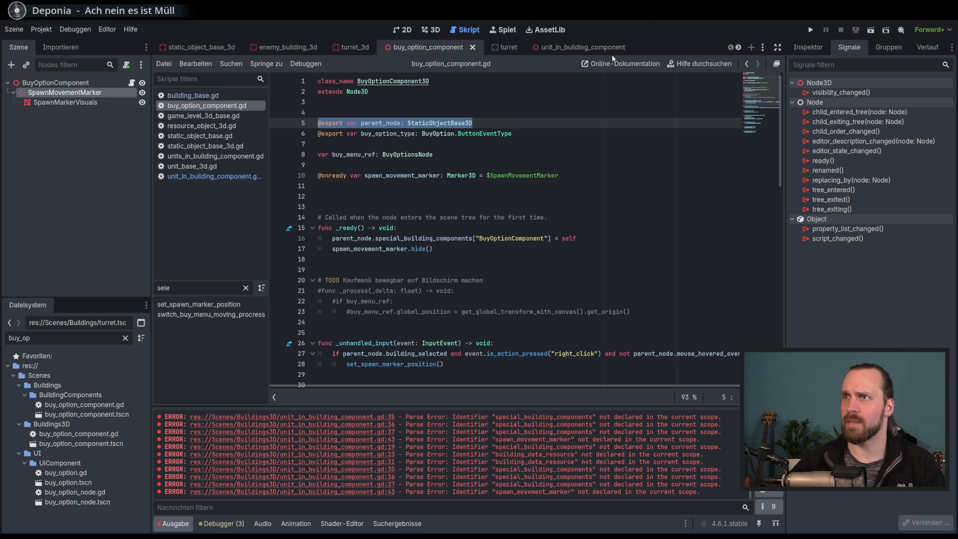
{"action": "left_click", "coordinate": [565, 50]}
{"action": "key", "text": "ctrl+v"}
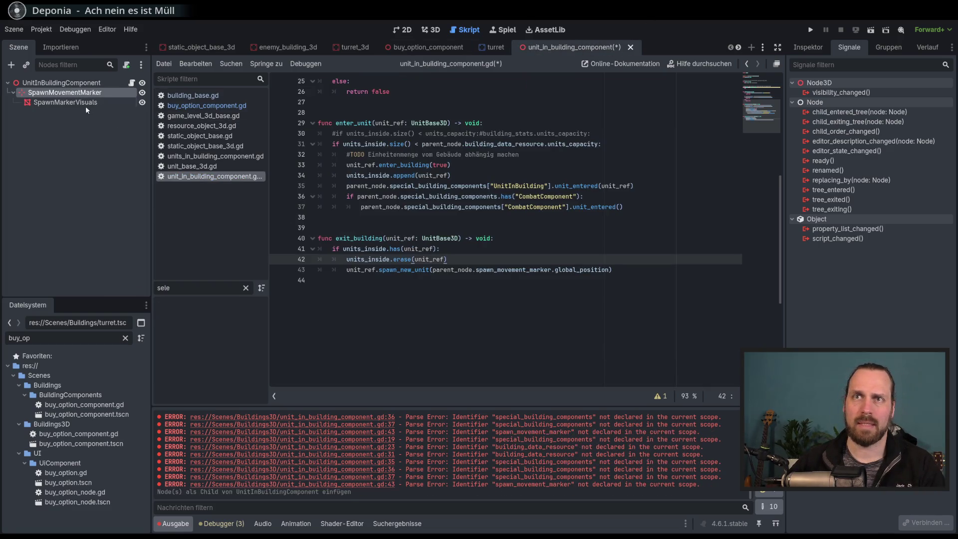
{"action": "left_click", "coordinate": [70, 102]}
{"action": "left_click", "coordinate": [69, 93]}
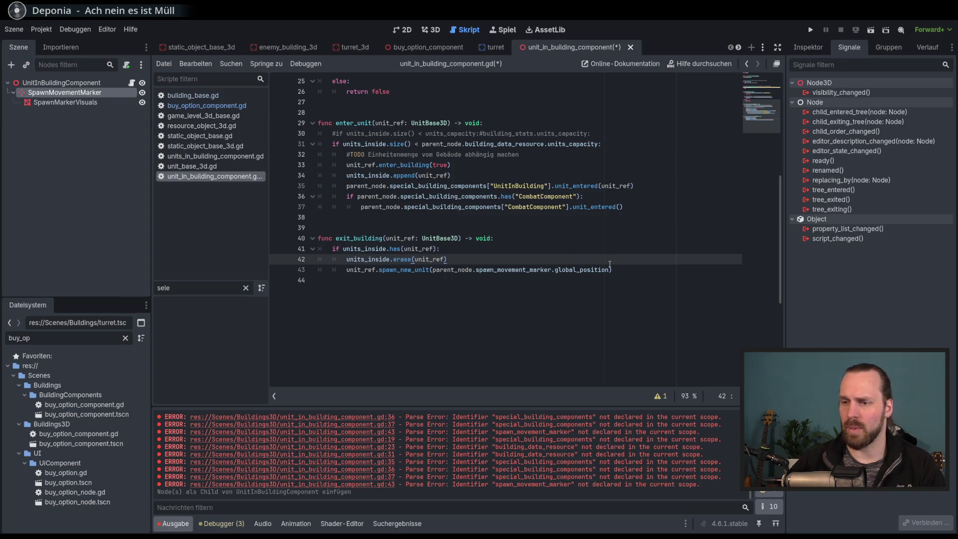
{"action": "key", "text": "Down"}
{"action": "key", "text": "Down"}
{"action": "scroll", "coordinate": [546, 219], "scroll_direction": "up", "scroll_amount": 1}
{"action": "left_click", "coordinate": [449, 133]}
{"action": "key", "text": "Return"}
{"action": "key", "text": "Return"}
{"action": "mouse_move", "coordinate": [65, 93]}
{"action": "left_mouse_down"}
{"action": "mouse_move", "coordinate": [381, 166]}
{"action": "mouse_move", "coordinate": [379, 155]}
{"action": "left_mouse_up"}
{"action": "left_click", "coordinate": [579, 158]}
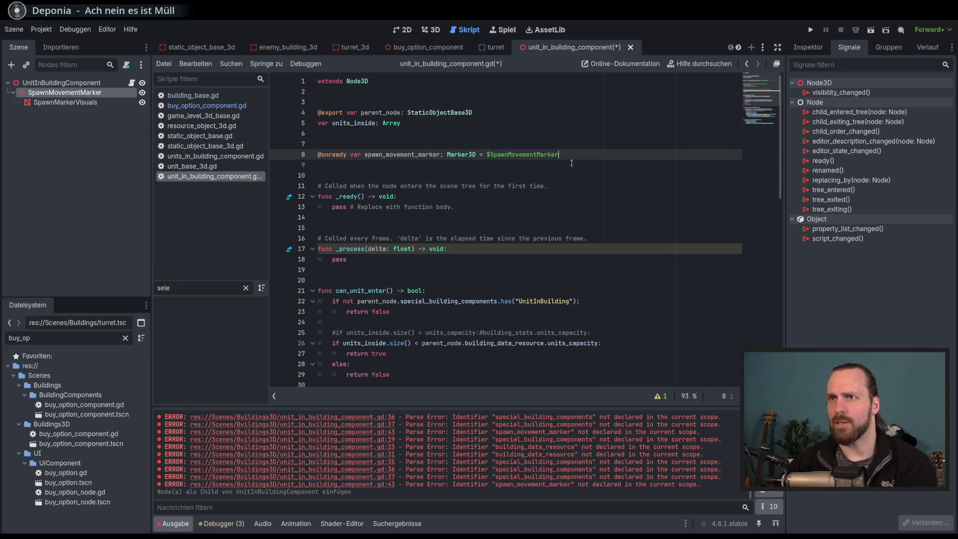
{"action": "key", "text": "Return"}
{"action": "mouse_move", "coordinate": [64, 103]}
{"action": "left_mouse_down"}
{"action": "mouse_move", "coordinate": [85, 104]}
{"action": "mouse_move", "coordinate": [199, 173]}
{"action": "mouse_move", "coordinate": [354, 167]}
{"action": "left_mouse_up"}
{"action": "key", "text": "ctrl+z"}
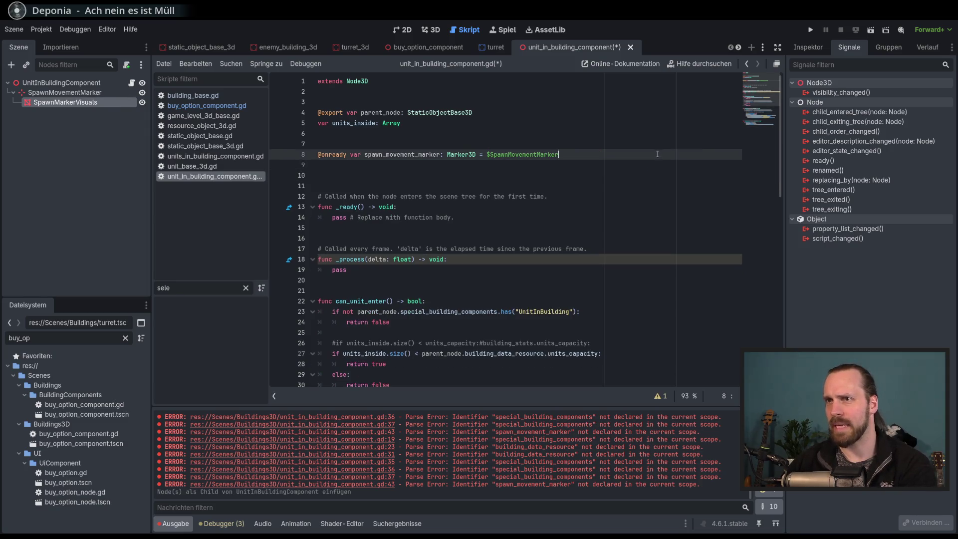
{"action": "key", "text": "ctrl+s"}
{"action": "key", "text": "Up"}
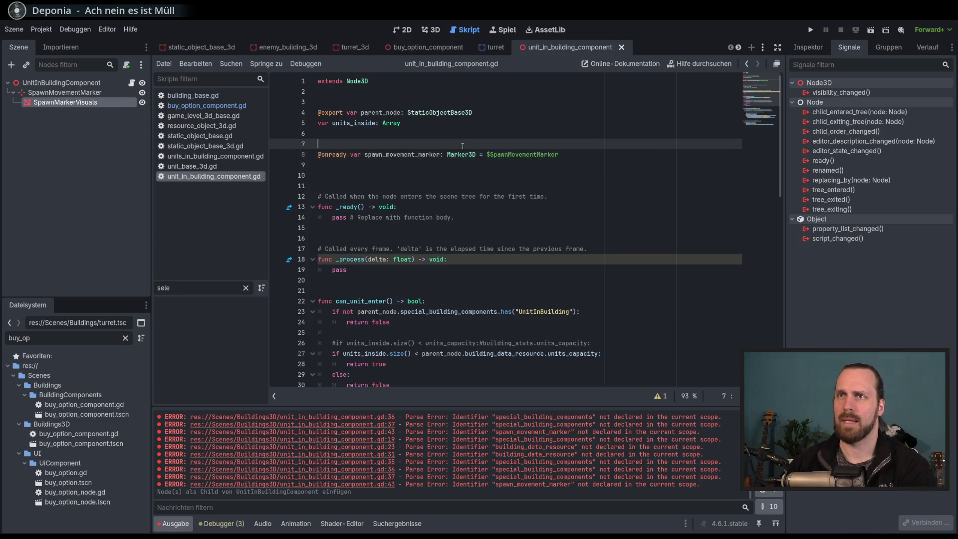
{"action": "key", "text": "BackSpace"}
Check the spawn_movement_marker line, then switch to units_in_building_component for comparison.
{"action": "scroll", "coordinate": [593, 206], "scroll_direction": "down", "scroll_amount": 4}
{"action": "scroll", "coordinate": [593, 206], "scroll_direction": "up", "scroll_amount": 4}
{"action": "double_click", "coordinate": [402, 144]}
{"action": "scroll", "coordinate": [490, 207], "scroll_direction": "down", "scroll_amount": 8}
{"action": "left_click", "coordinate": [480, 280]}
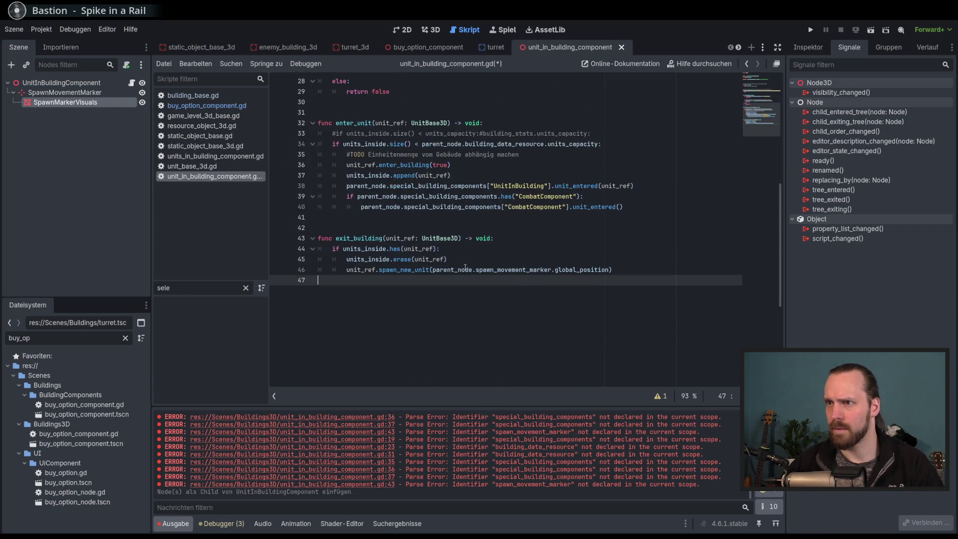
{"action": "key", "text": "ctrl+Tab"}
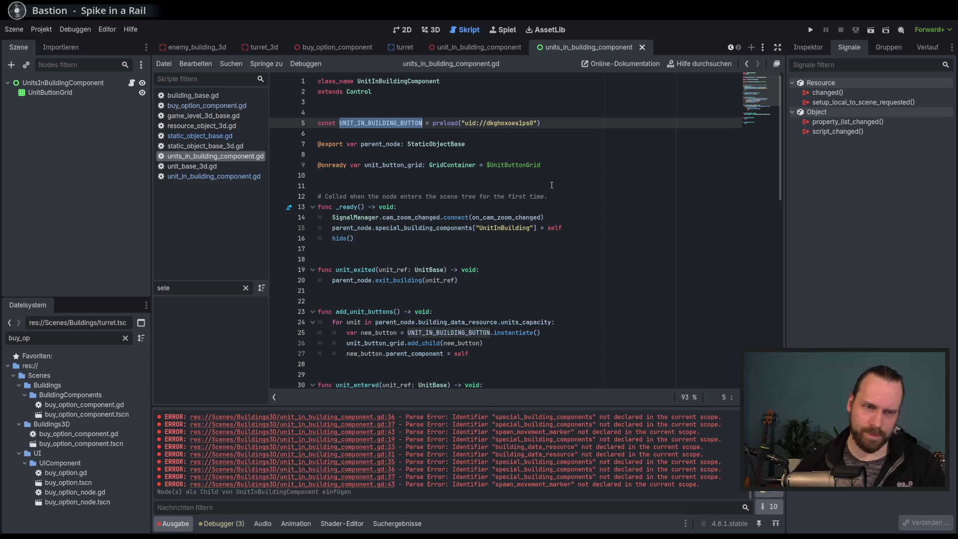
Read the opening lines of units_in_building_component.gd, including the parent_node export.
{"action": "key", "text": "Down"}
{"action": "key", "text": "Down"}
{"action": "key", "text": "Up"}
{"action": "key", "text": "Up"}
{"action": "key", "text": "Down"}
{"action": "key", "text": "Down"}
{"action": "key", "text": "Up"}
{"action": "key", "text": "Up"}
{"action": "key", "text": "Down"}
{"action": "key", "text": "Down"}
{"action": "key", "text": "Down"}
{"action": "key", "text": "Up"}
{"action": "key", "text": "Up"}
{"action": "key", "text": "Up"}
{"action": "key", "text": "Down"}
{"action": "key", "text": "Down"}
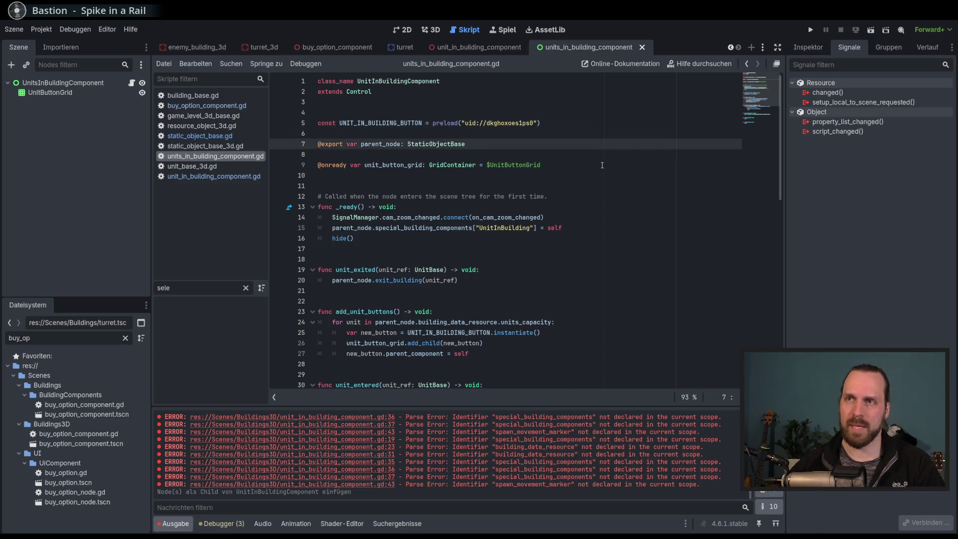
{"action": "scroll", "coordinate": [606, 168], "scroll_direction": "down", "scroll_amount": 4}
{"action": "scroll", "coordinate": [605, 168], "scroll_direction": "up", "scroll_amount": 4}
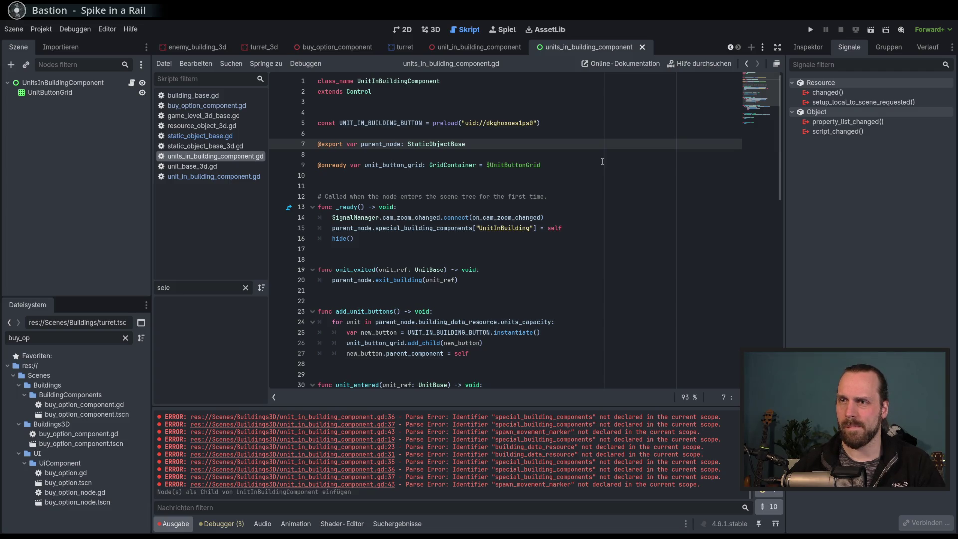
{"action": "scroll", "coordinate": [602, 162], "scroll_direction": "down", "scroll_amount": 5}
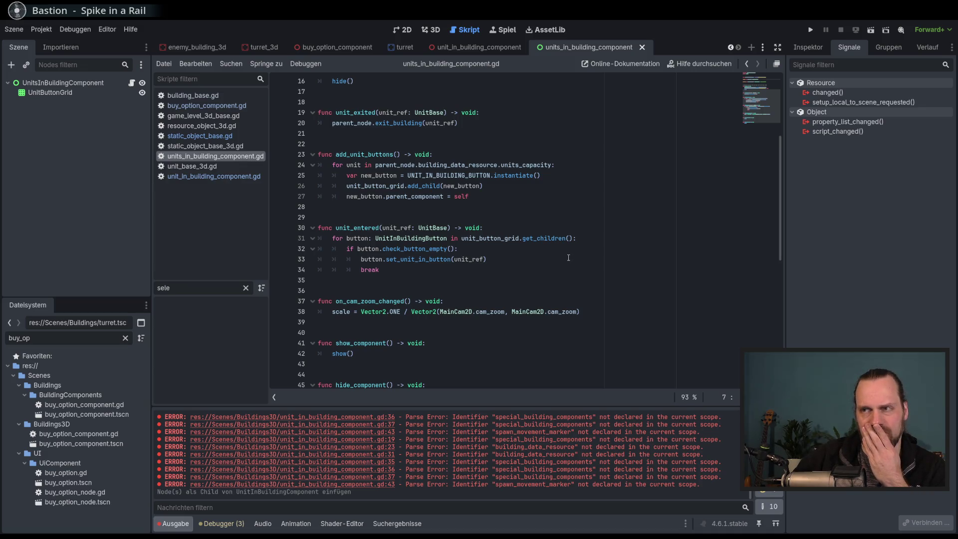
Study the button loop in unit_entered, then go back to unit_in_building_component.
{"action": "left_click_drag", "start_coordinate": [410, 238], "coordinate": [379, 259]}
{"action": "left_click", "coordinate": [487, 259]}
{"action": "left_click_drag", "start_coordinate": [487, 259], "coordinate": [411, 238]}
{"action": "left_click", "coordinate": [445, 269]}
{"action": "scroll", "coordinate": [445, 269], "scroll_direction": "down", "scroll_amount": 3}
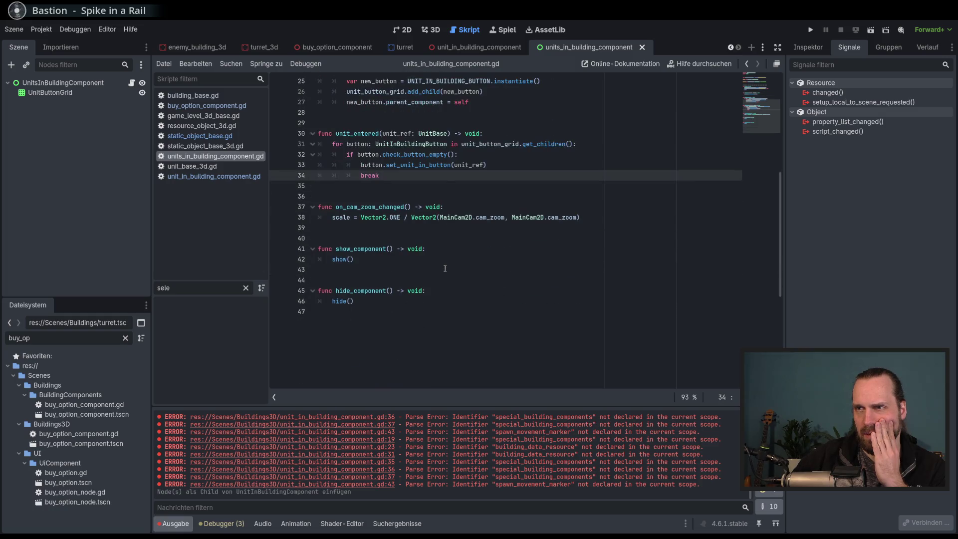
{"action": "scroll", "coordinate": [445, 268], "scroll_direction": "up", "scroll_amount": 6}
{"action": "left_click_drag", "start_coordinate": [549, 185], "coordinate": [549, 312]}
{"action": "left_click", "coordinate": [552, 238]}
{"action": "left_click", "coordinate": [479, 47]}
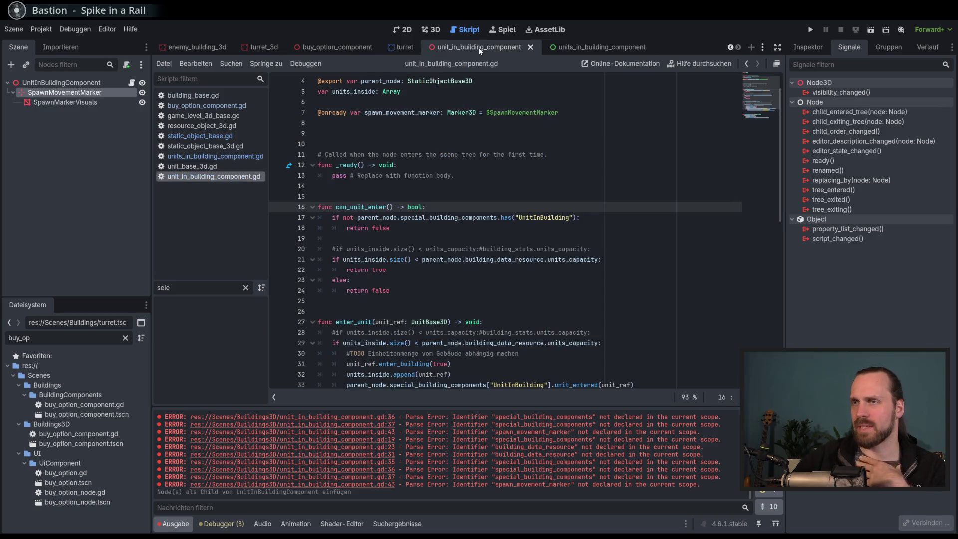
Review can_unit_enter's commented capacity check and locate the pass placeholder in _ready.
{"action": "scroll", "coordinate": [607, 202], "scroll_direction": "down", "scroll_amount": 4}
{"action": "scroll", "coordinate": [607, 201], "scroll_direction": "up", "scroll_amount": 4}
{"action": "left_click_drag", "start_coordinate": [399, 165], "coordinate": [488, 290]}
{"action": "left_click", "coordinate": [487, 271]}
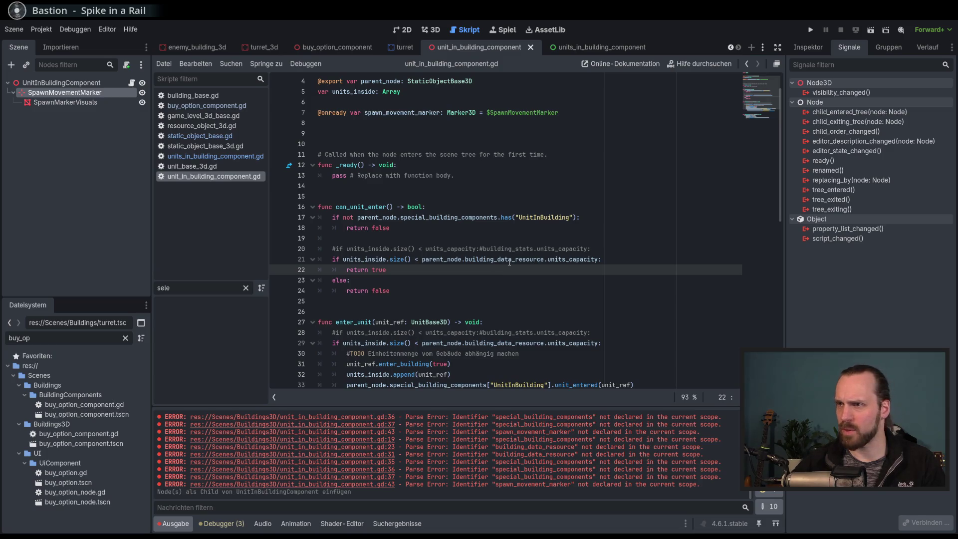
{"action": "key", "text": "Up"}
{"action": "key", "text": "Up"}
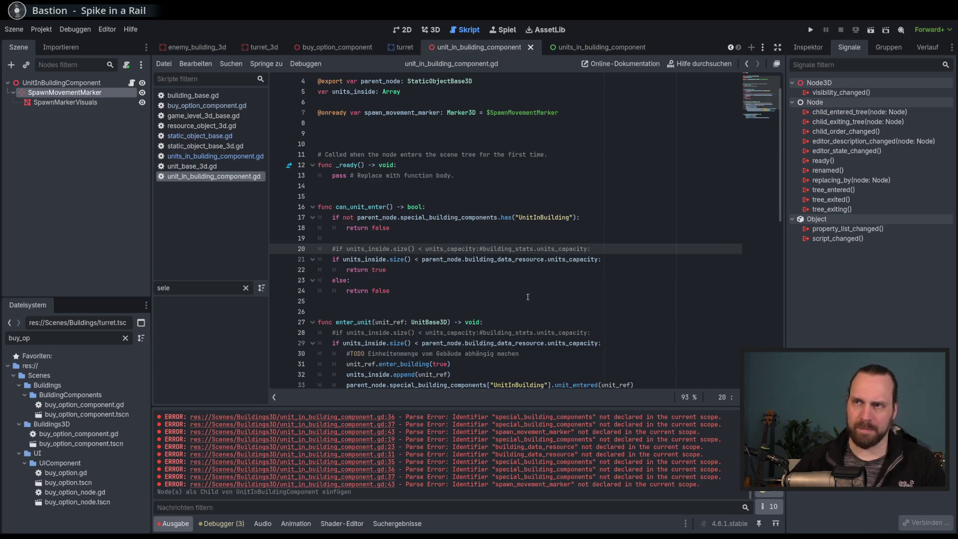
{"action": "scroll", "coordinate": [528, 297], "scroll_direction": "up", "scroll_amount": 1}
{"action": "left_click", "coordinate": [484, 206]}
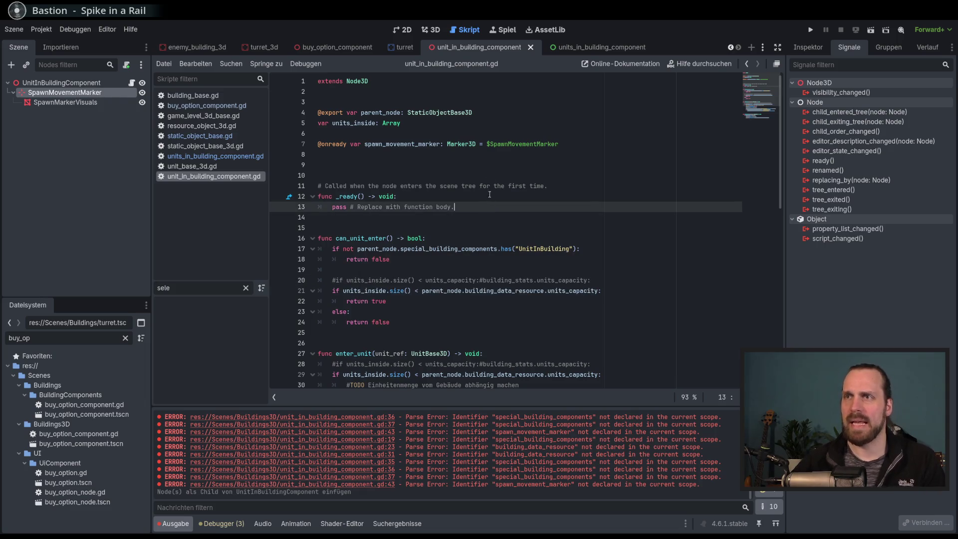
Replace pass in _ready with the copied UnitInBuilding registration line, save, and run the project.
{"action": "left_click", "coordinate": [591, 47]}
{"action": "scroll", "coordinate": [373, 231], "scroll_direction": "up", "scroll_amount": 2}
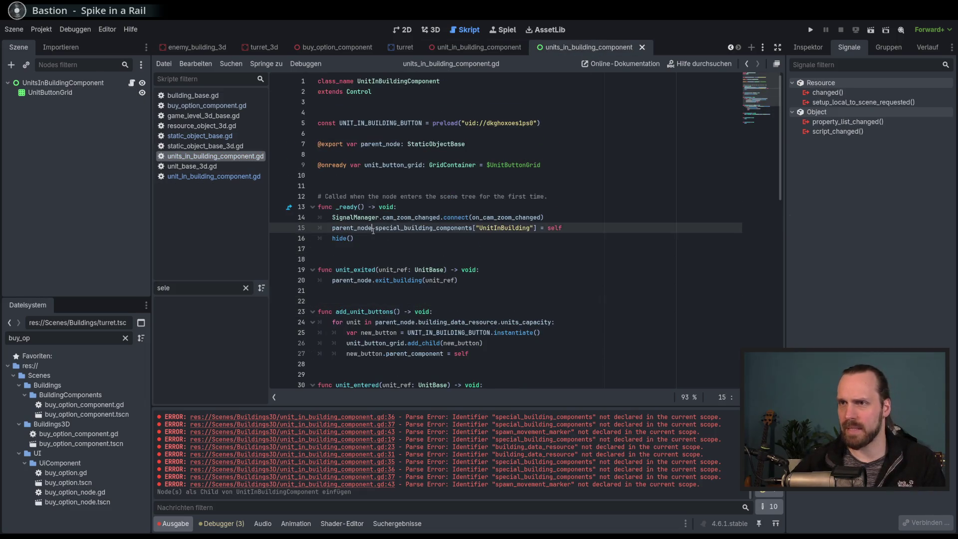
{"action": "left_click", "coordinate": [392, 242]}
{"action": "left_click", "coordinate": [593, 227]}
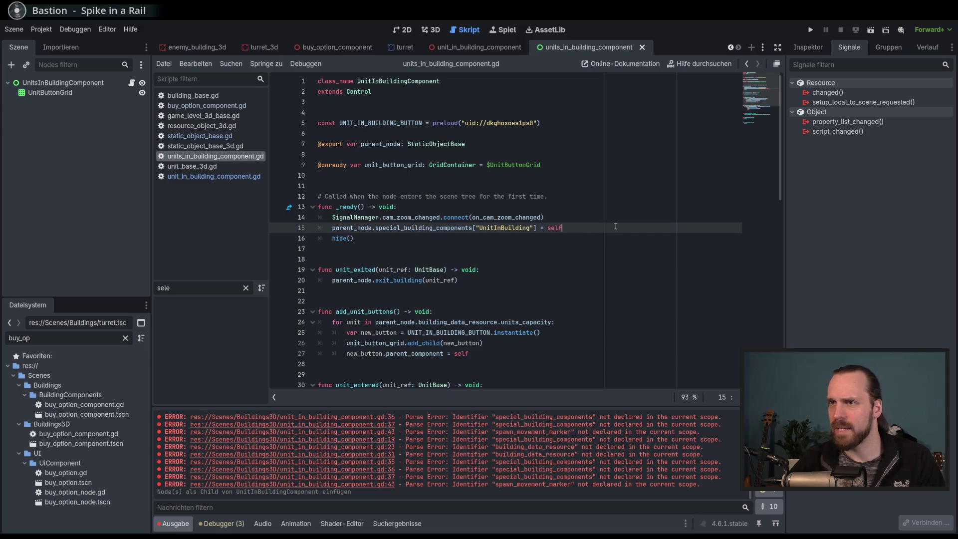
{"action": "key", "text": "shift+Home"}
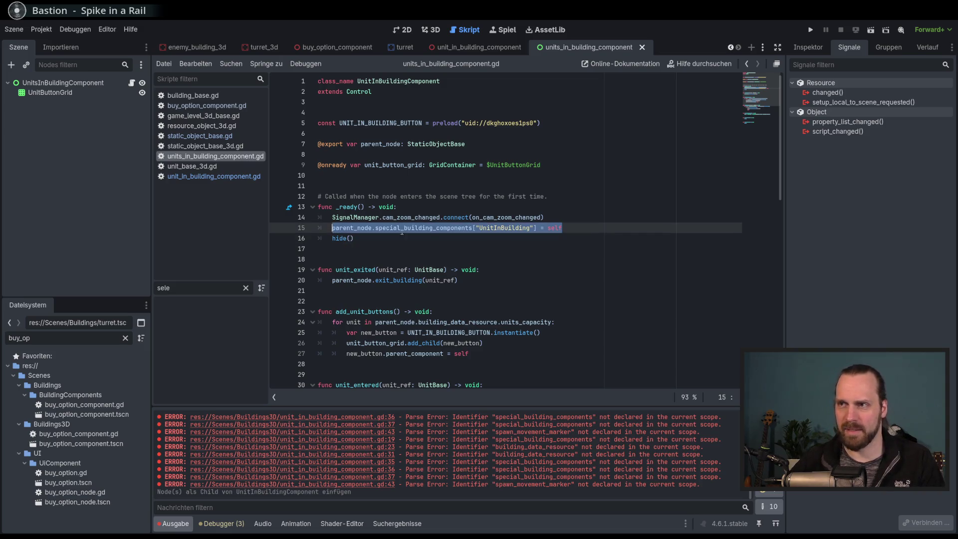
{"action": "left_click", "coordinate": [475, 47]}
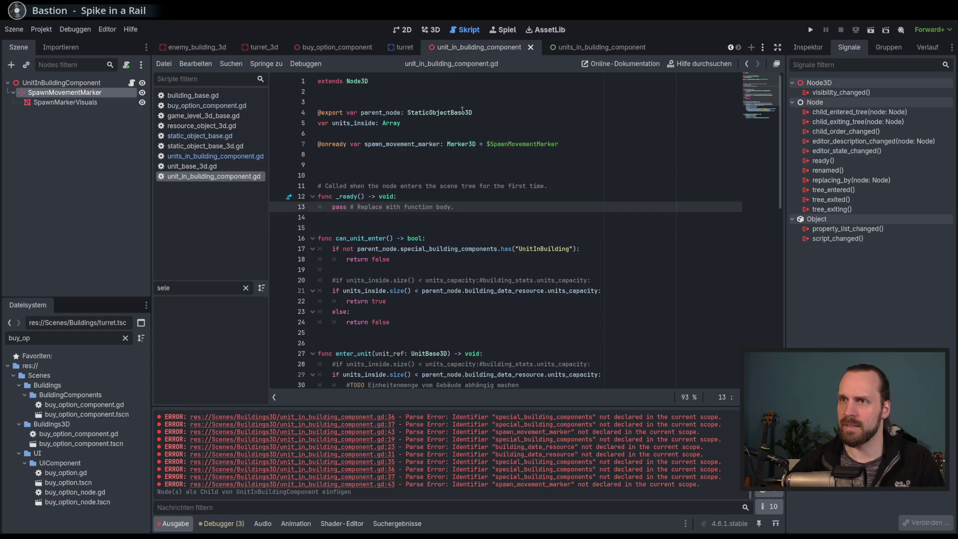
{"action": "key", "text": "shift+Home"}
{"action": "type", "text": "parent_node.special_building_components[\"UnitInBuilding\"] = self"}
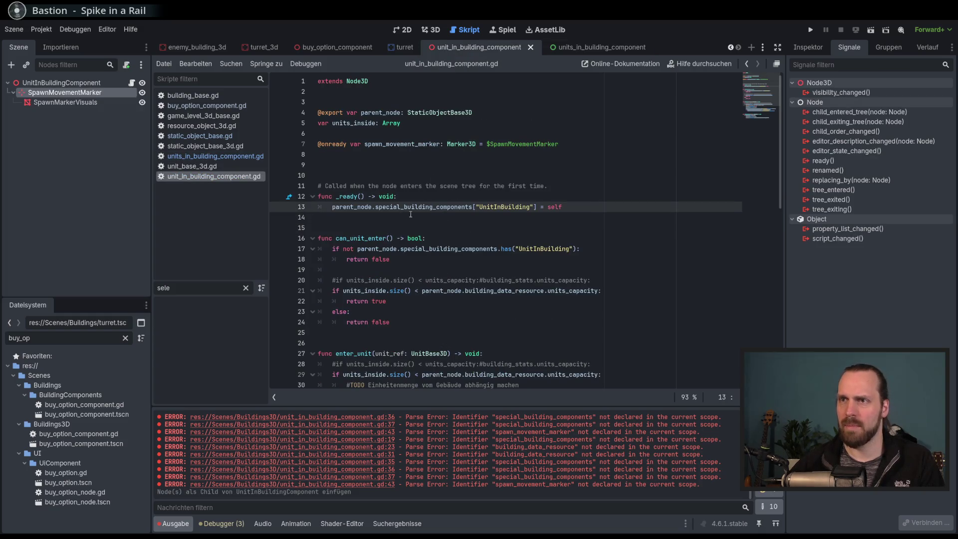
{"action": "key", "text": "ctrl+s"}
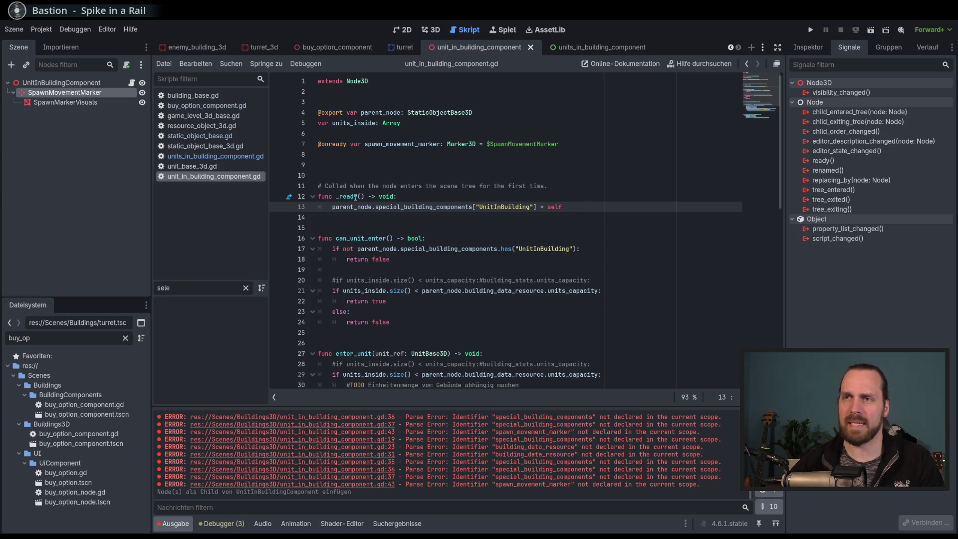
{"action": "scroll", "coordinate": [570, 195], "scroll_direction": "down", "scroll_amount": 3}
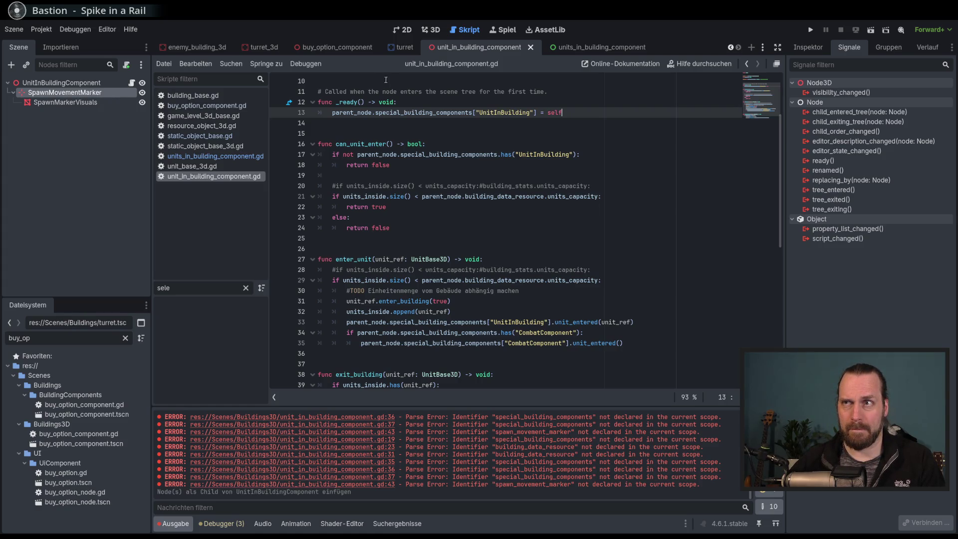
{"action": "key", "text": "F5"}
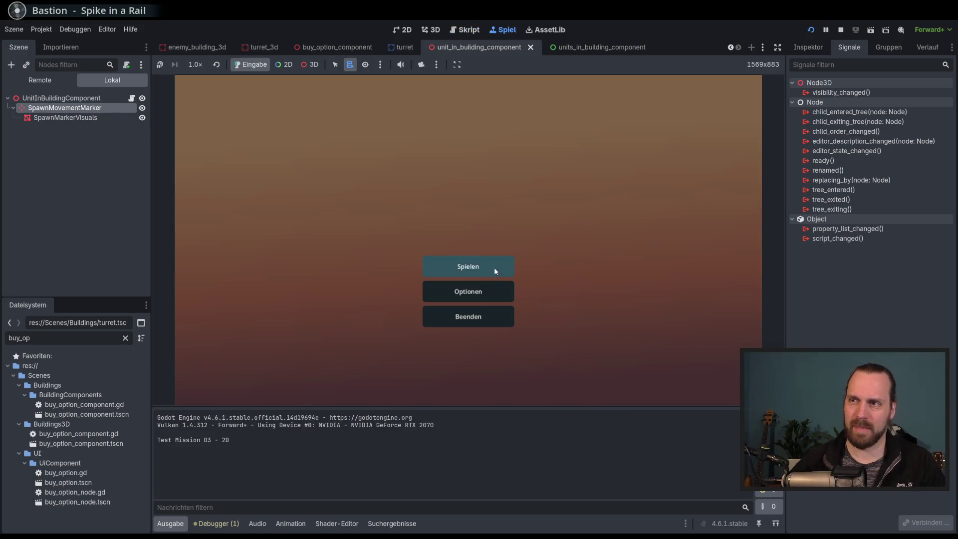
Start Test Mission - 3D, order the unit into the building, then stop the game.
{"action": "left_click", "coordinate": [494, 267]}
{"action": "left_click", "coordinate": [315, 205]}
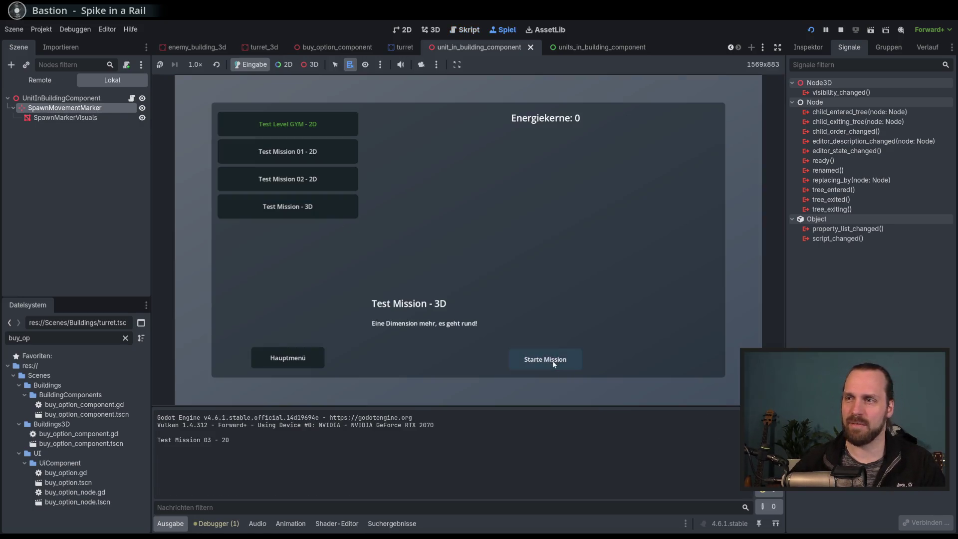
{"action": "left_click", "coordinate": [553, 365]}
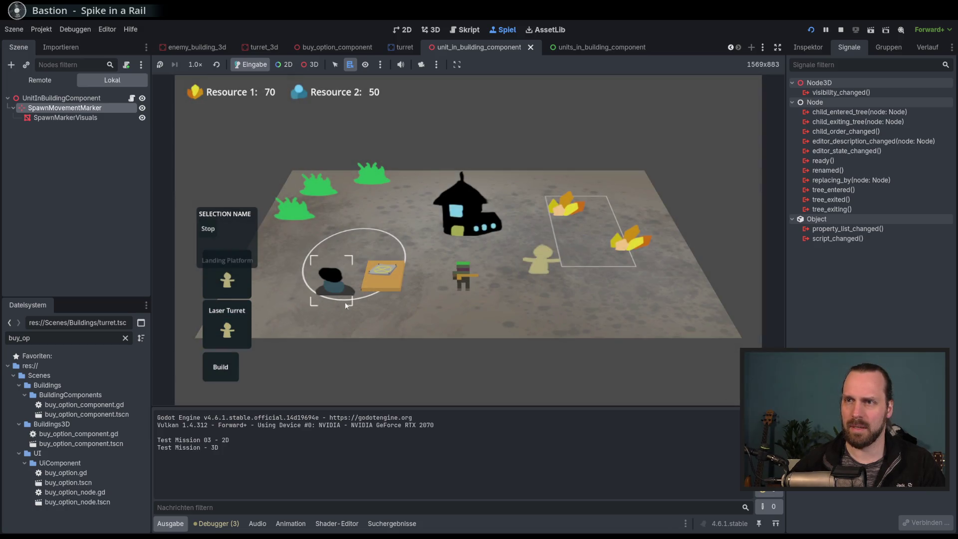
{"action": "left_click", "coordinate": [344, 302]}
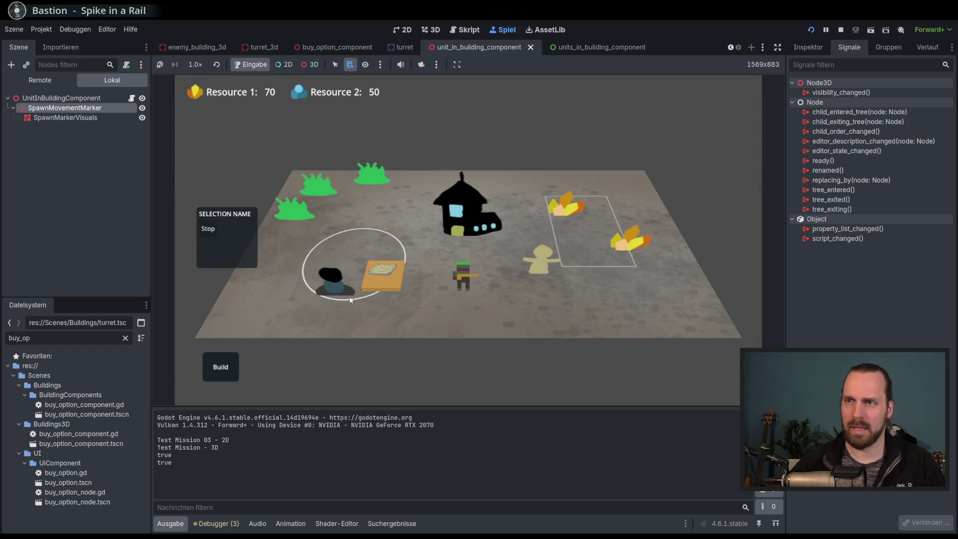
{"action": "key", "text": "F8"}
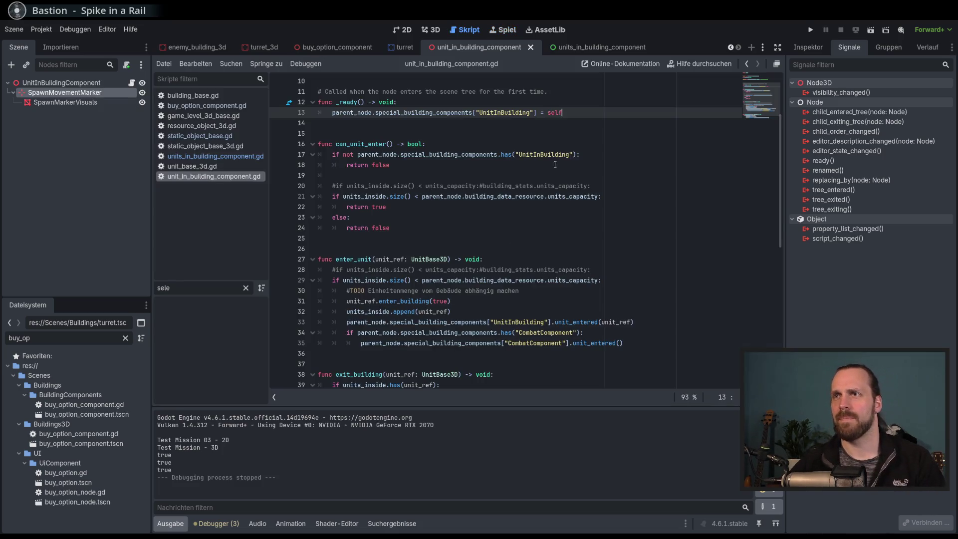
Inspect turret_3d's UnitInBuildingComponent and setup_building in building_base.gd, then run the project.
{"action": "left_click", "coordinate": [244, 48]}
{"action": "left_click", "coordinate": [66, 92]}
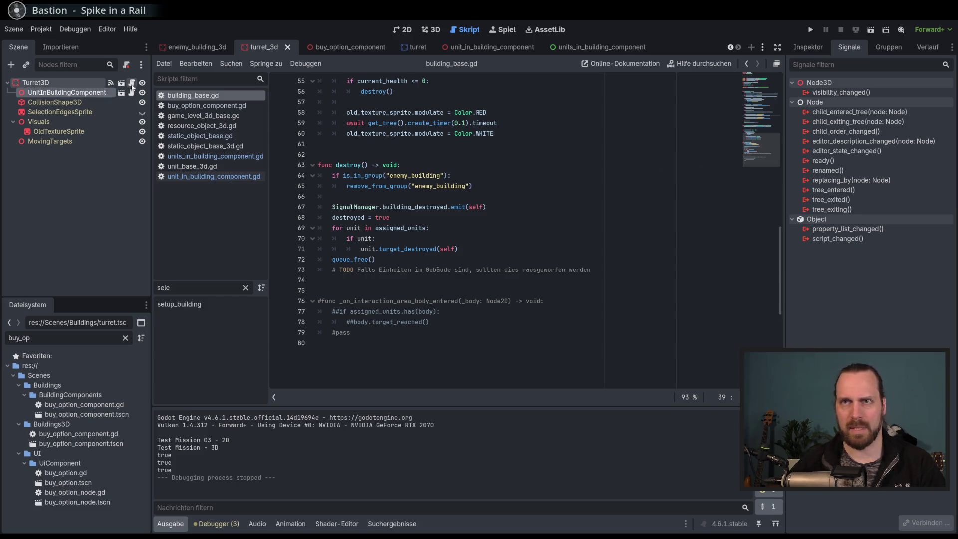
{"action": "scroll", "coordinate": [601, 167], "scroll_direction": "up", "scroll_amount": 1}
{"action": "scroll", "coordinate": [602, 167], "scroll_direction": "up", "scroll_amount": 10}
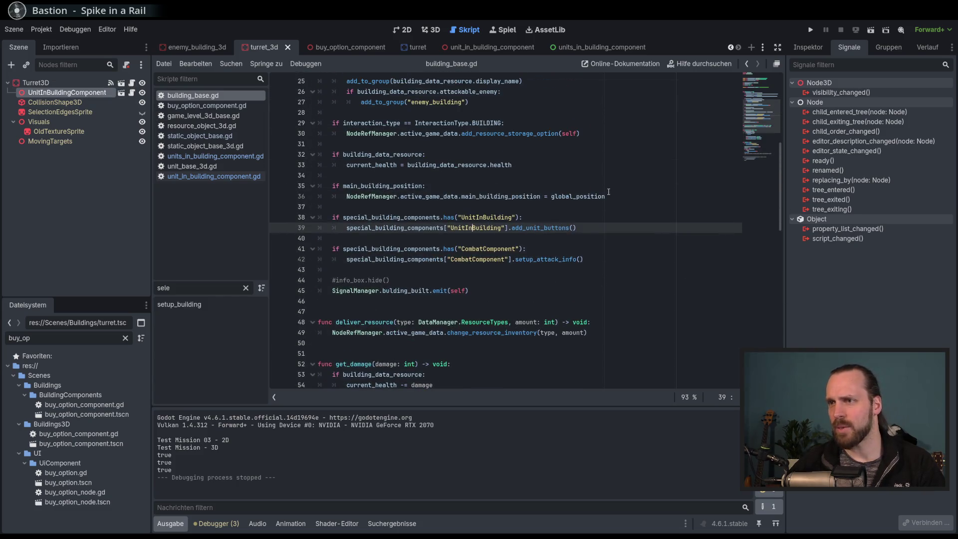
{"action": "scroll", "coordinate": [608, 192], "scroll_direction": "up", "scroll_amount": 8}
{"action": "scroll", "coordinate": [433, 161], "scroll_direction": "down", "scroll_amount": 5}
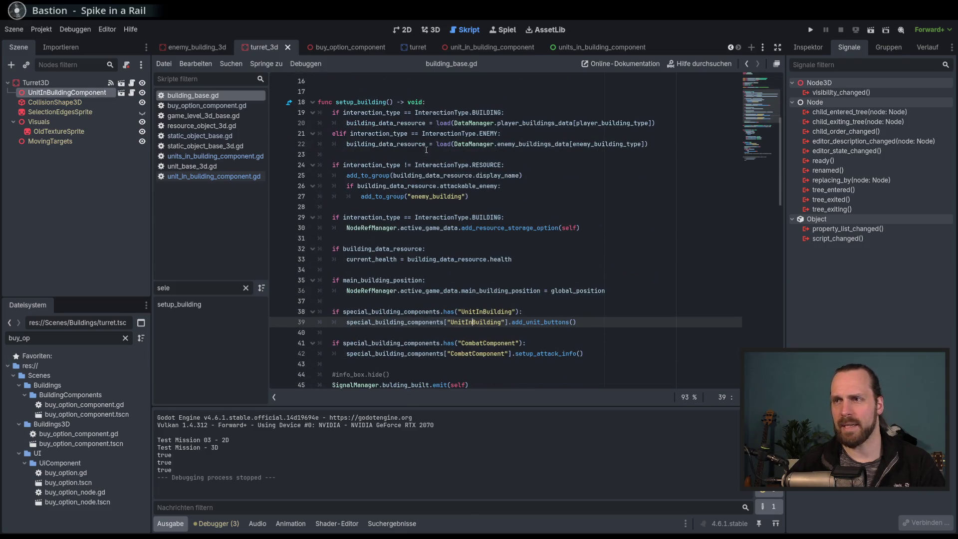
{"action": "scroll", "coordinate": [604, 189], "scroll_direction": "down", "scroll_amount": 2}
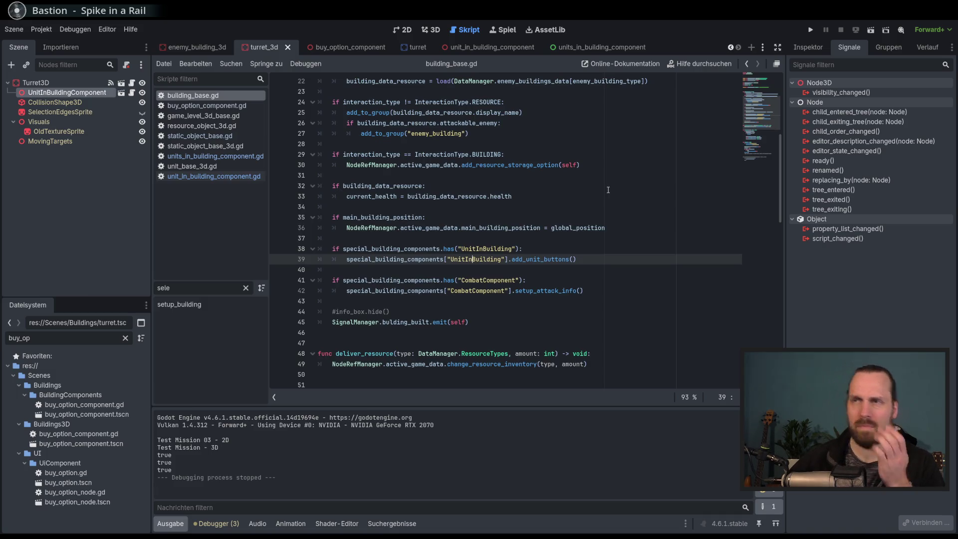
{"action": "key", "text": "F5"}
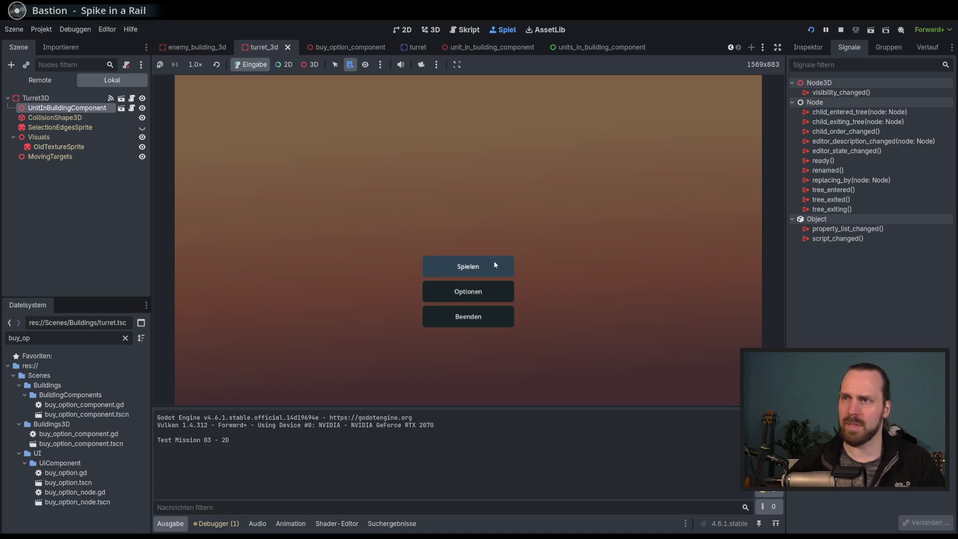
Start Test Mission - 3D and deselect then reselect the building to check its info.
{"action": "left_click", "coordinate": [494, 264]}
{"action": "left_click", "coordinate": [300, 210]}
{"action": "left_click", "coordinate": [547, 359]}
{"action": "left_click", "coordinate": [420, 304]}
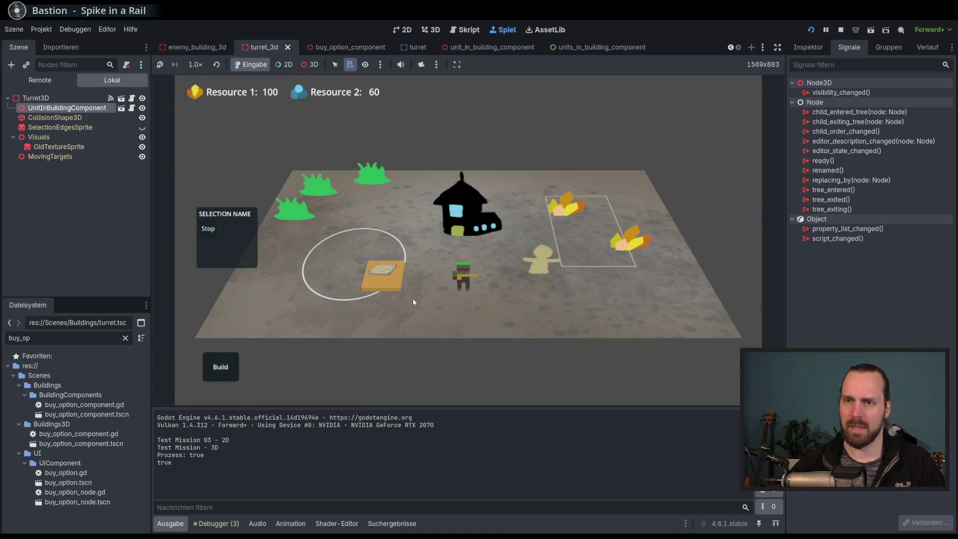
{"action": "left_click", "coordinate": [387, 275]}
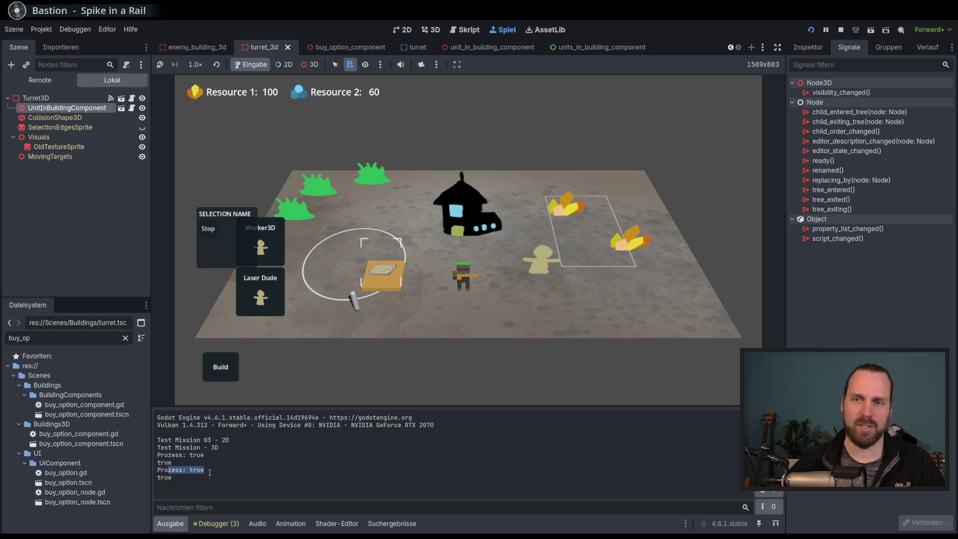
Build a Laser Turret beside the building, select it, and stop the game.
{"action": "left_click", "coordinate": [416, 324]}
{"action": "left_click", "coordinate": [221, 367]}
{"action": "left_click", "coordinate": [227, 329]}
{"action": "left_click", "coordinate": [436, 312]}
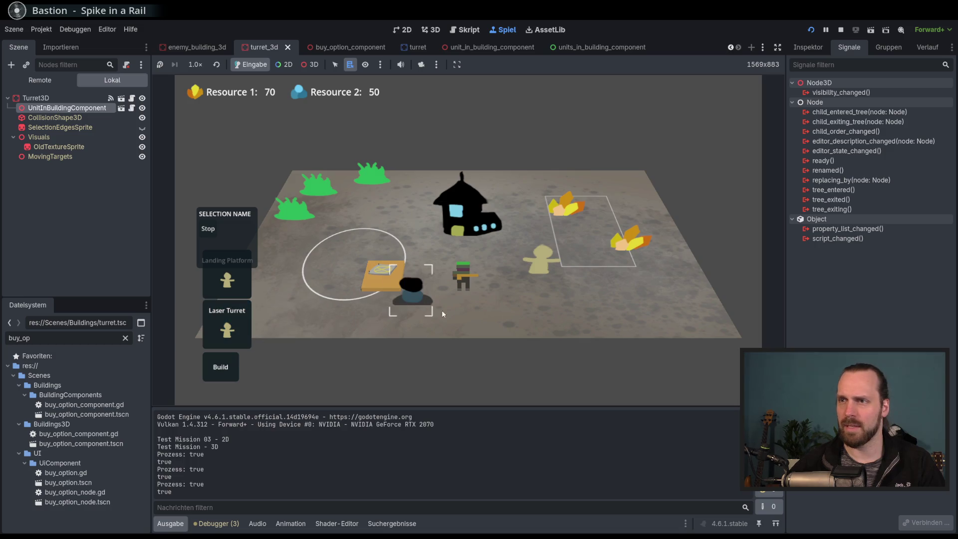
{"action": "left_click", "coordinate": [410, 300]}
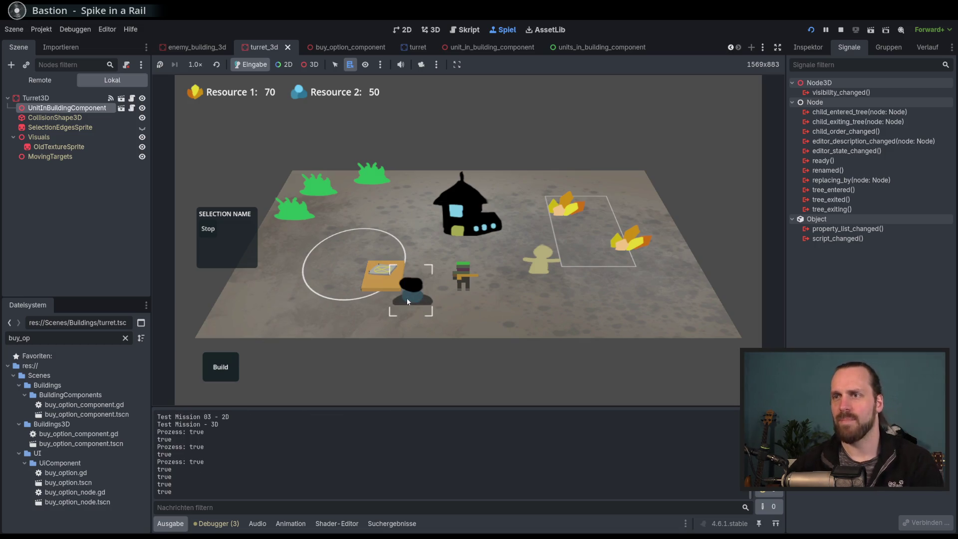
{"action": "key", "text": "F8"}
{"action": "mouse_move", "coordinate": [757, 144]}
{"action": "left_mouse_down"}
{"action": "mouse_move", "coordinate": [758, 117]}
{"action": "mouse_move", "coordinate": [759, 152]}
{"action": "mouse_move", "coordinate": [759, 117]}
{"action": "left_mouse_up"}
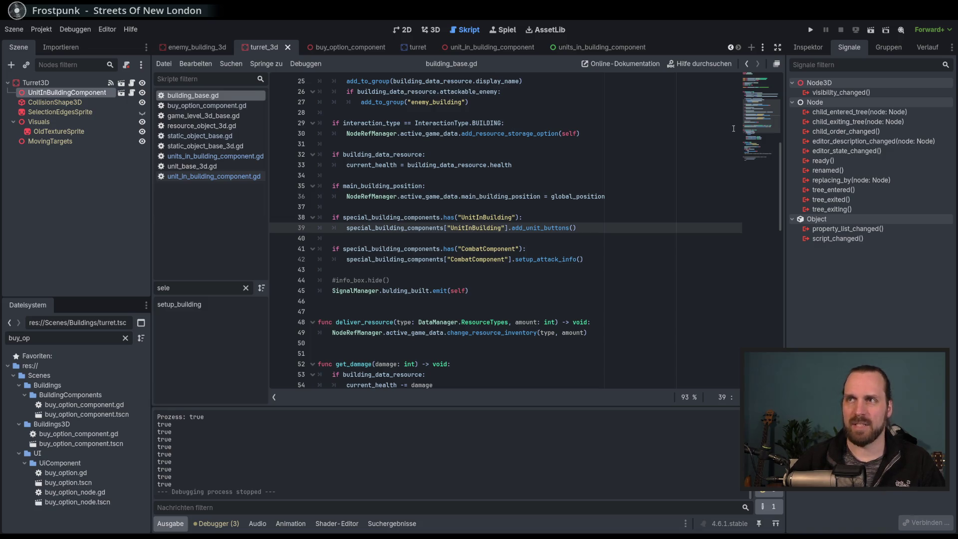
Read can_unit_enter's return false, exit_building's erase line and the UnitInBuilding check in unit_in_building_component.gd.
{"action": "left_click", "coordinate": [490, 49]}
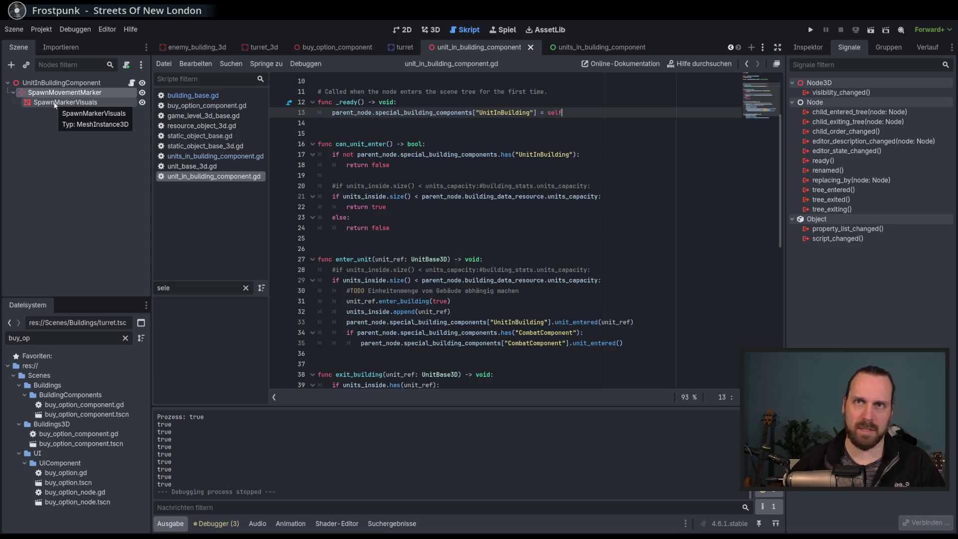
{"action": "left_click", "coordinate": [80, 93]}
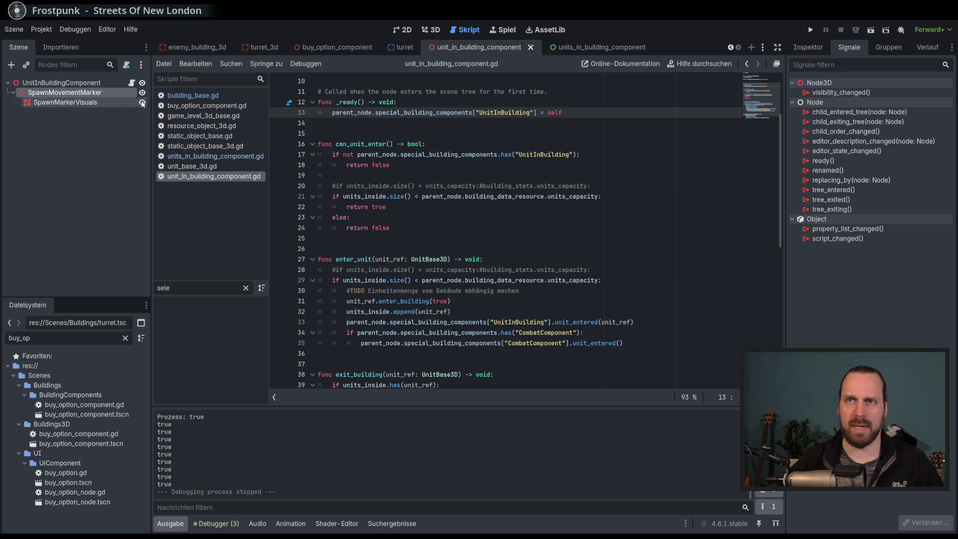
{"action": "left_click", "coordinate": [596, 226]}
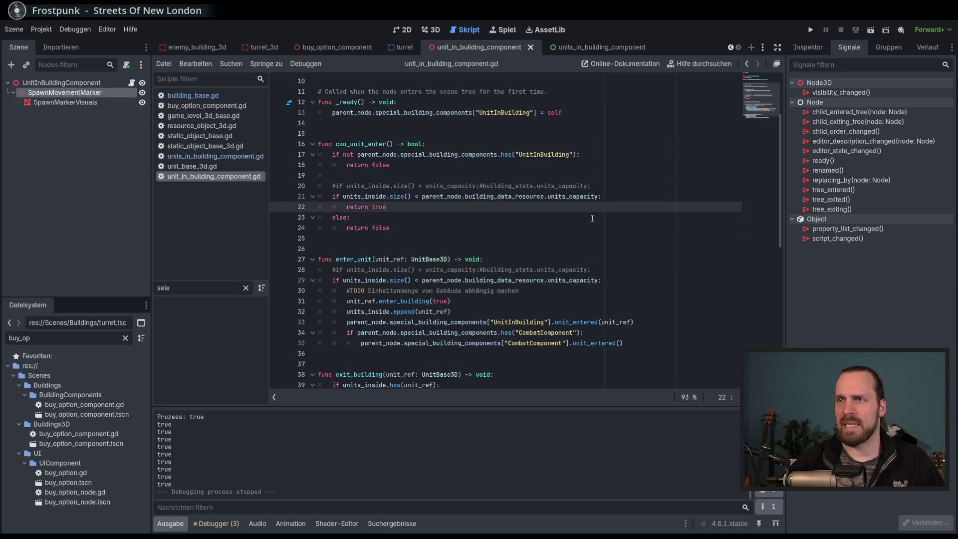
{"action": "scroll", "coordinate": [600, 228], "scroll_direction": "down", "scroll_amount": 5}
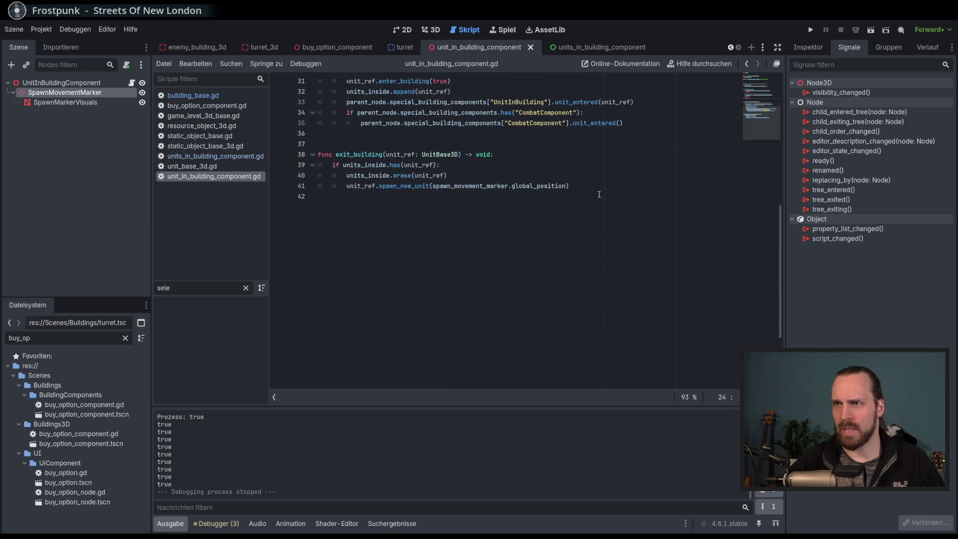
{"action": "scroll", "coordinate": [599, 228], "scroll_direction": "up", "scroll_amount": 5}
{"action": "left_click", "coordinate": [633, 301]}
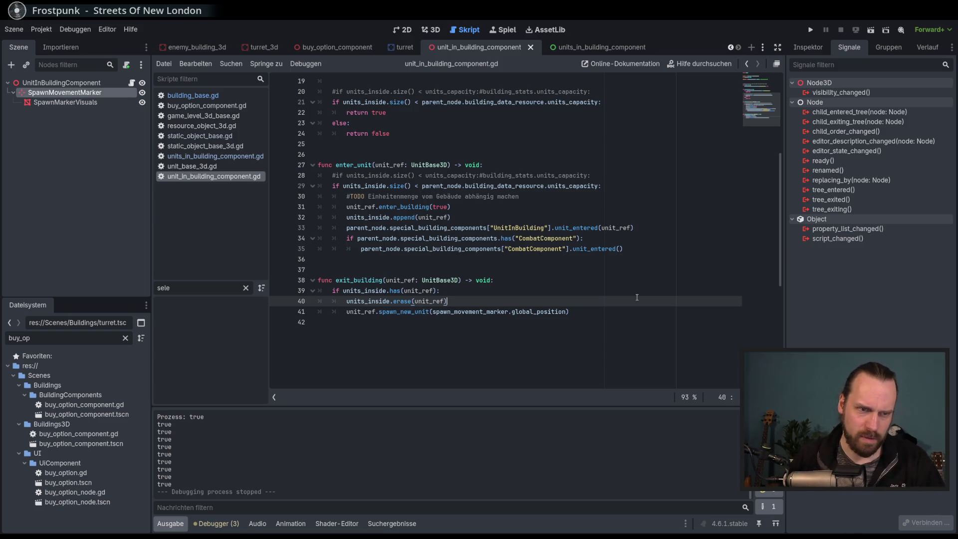
{"action": "scroll", "coordinate": [633, 295], "scroll_direction": "up", "scroll_amount": 3}
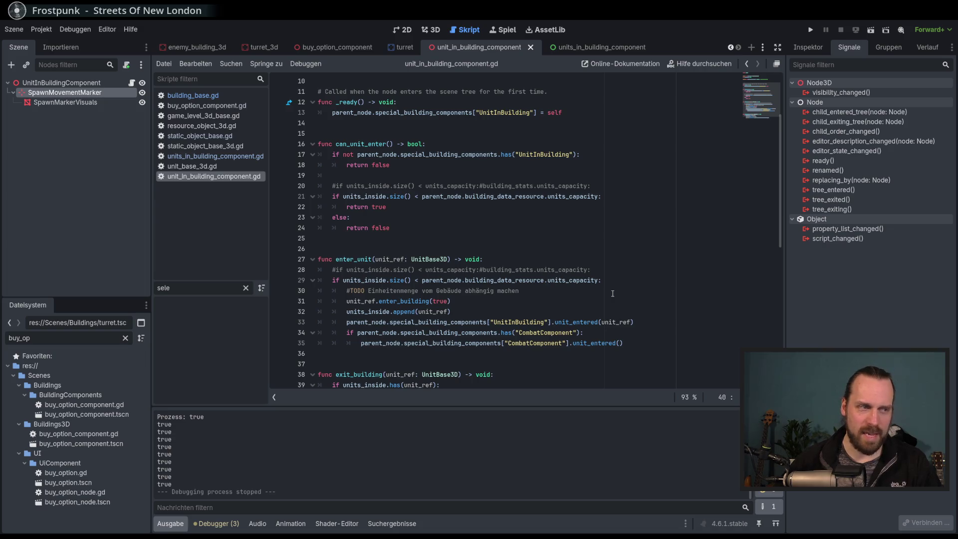
{"action": "scroll", "coordinate": [613, 294], "scroll_direction": "down", "scroll_amount": 3}
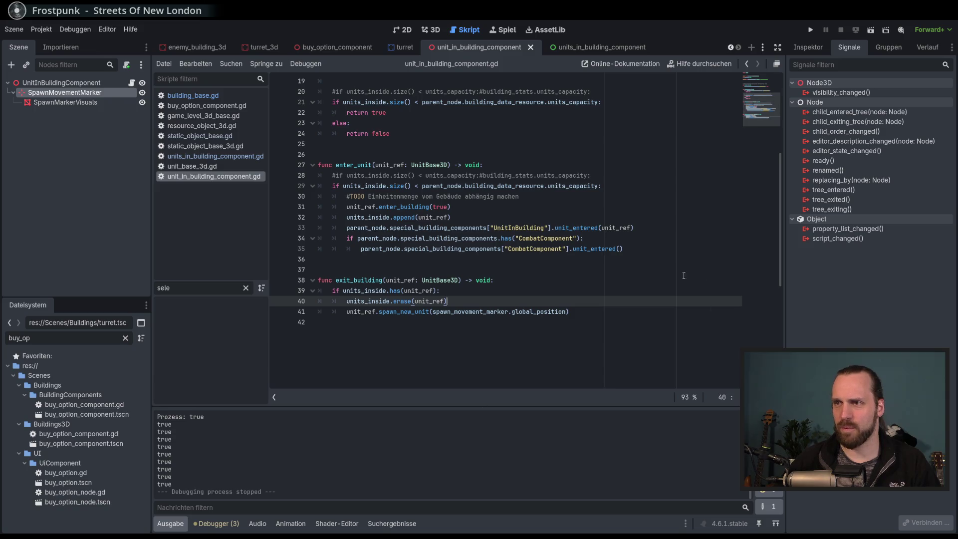
{"action": "scroll", "coordinate": [659, 274], "scroll_direction": "up", "scroll_amount": 3}
{"action": "scroll", "coordinate": [649, 273], "scroll_direction": "up", "scroll_amount": 3}
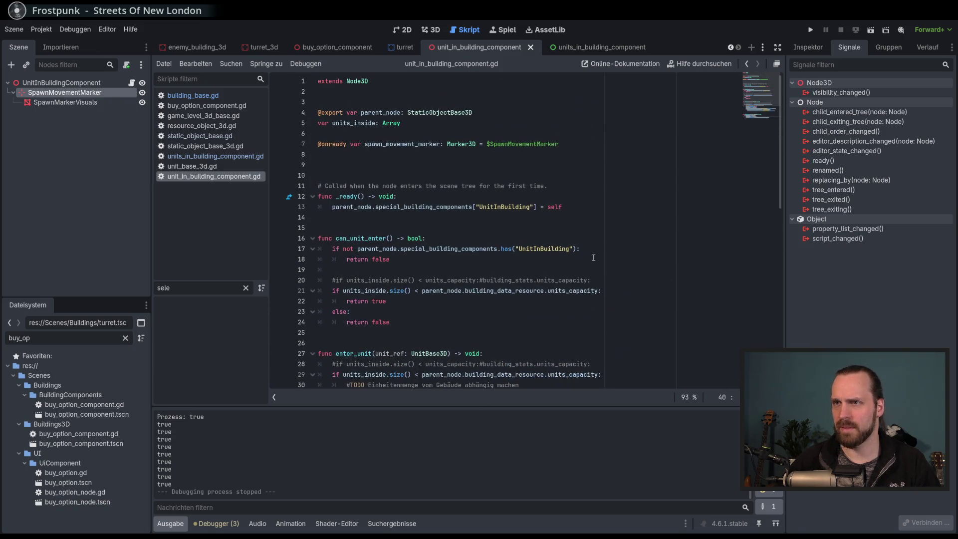
{"action": "left_click", "coordinate": [621, 247]}
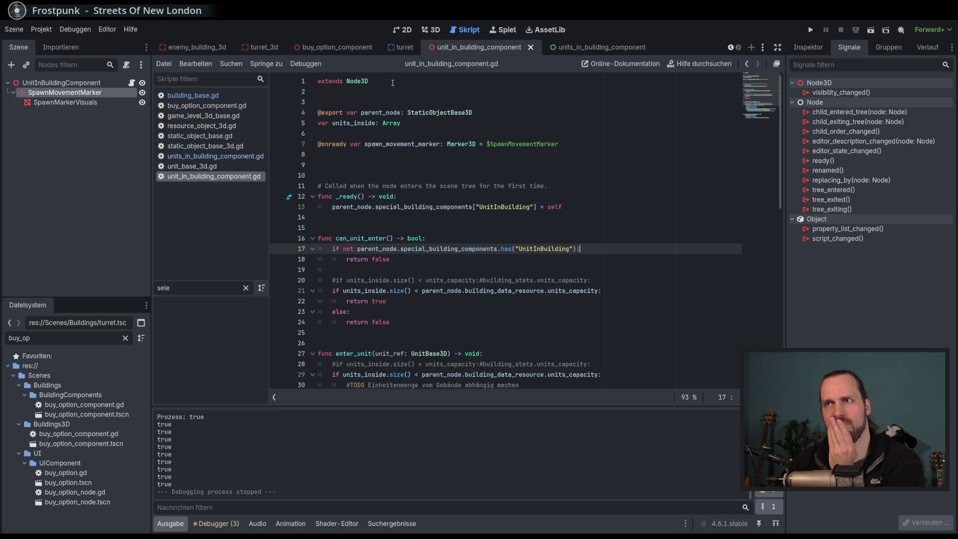
Add class_name UnitInBuildingComponent3D as a new first line above extends Node3D.
{"action": "left_click", "coordinate": [428, 84]}
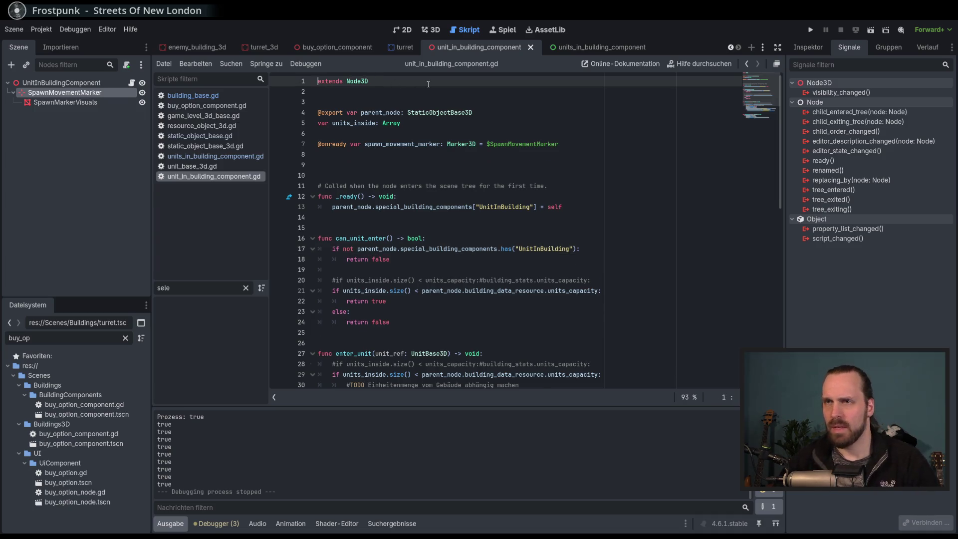
{"action": "key", "text": "Return"}
{"action": "key", "text": "Up"}
{"action": "type", "text": "class_name"}
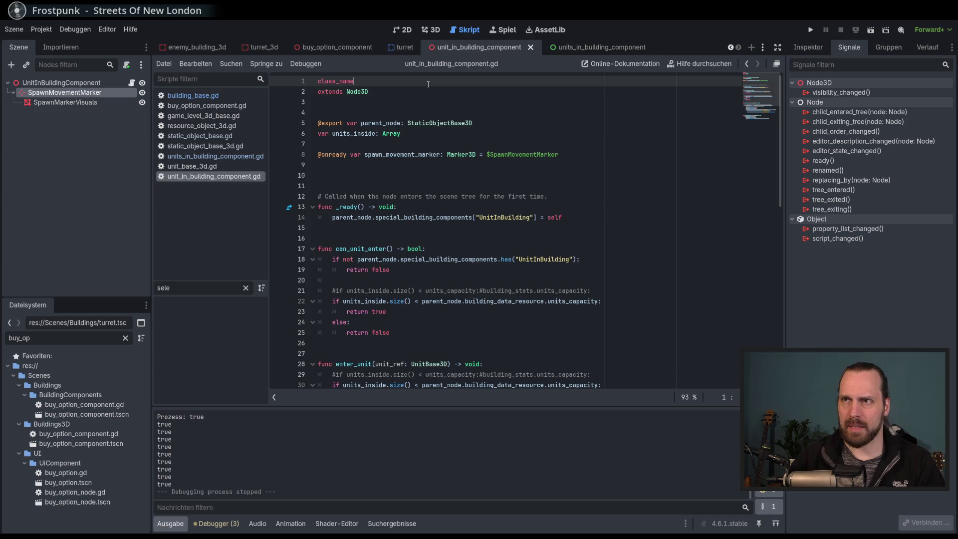
{"action": "type", "text": " Unit"}
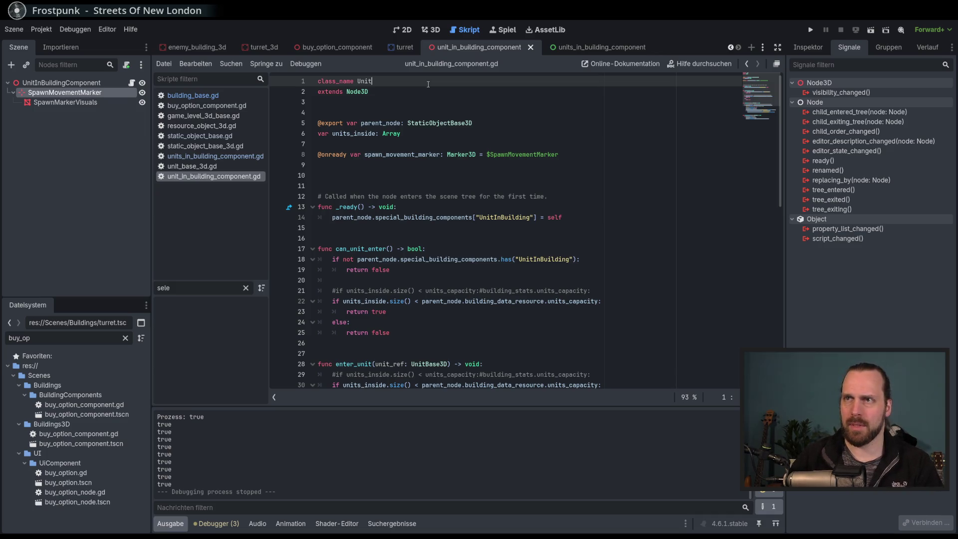
{"action": "type", "text": "InBuildin"}
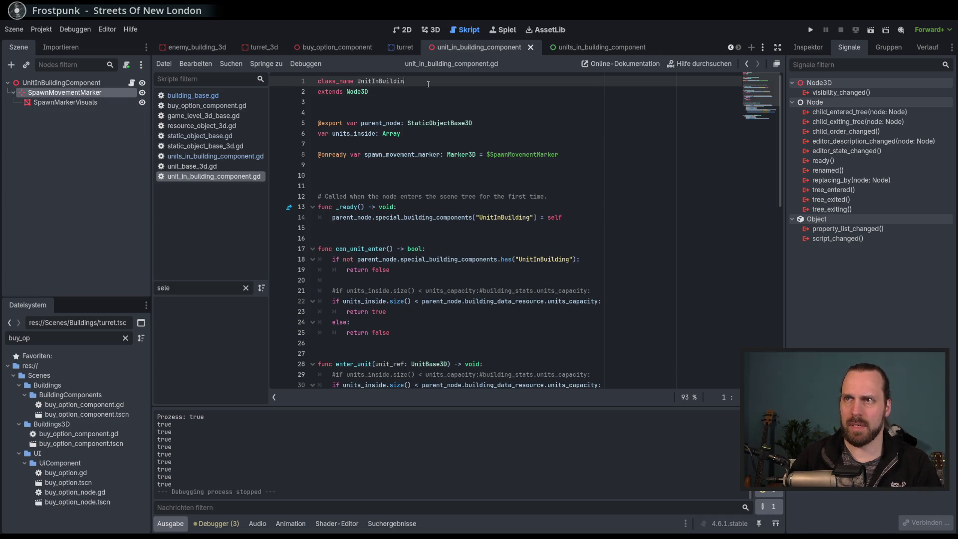
{"action": "type", "text": "gComponent3D"}
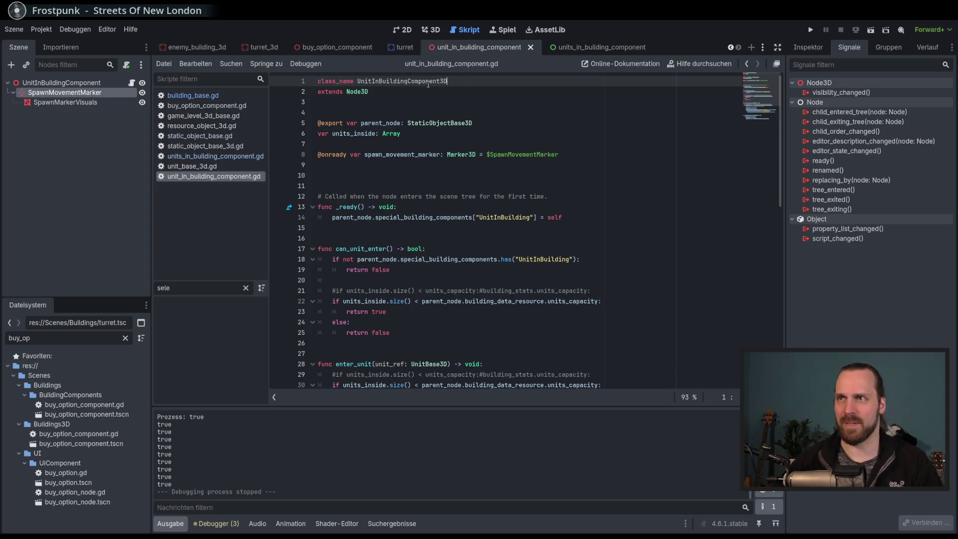
Look over the can_unit_enter function, then run the project with F5.
{"action": "scroll", "coordinate": [646, 200], "scroll_direction": "down", "scroll_amount": 4}
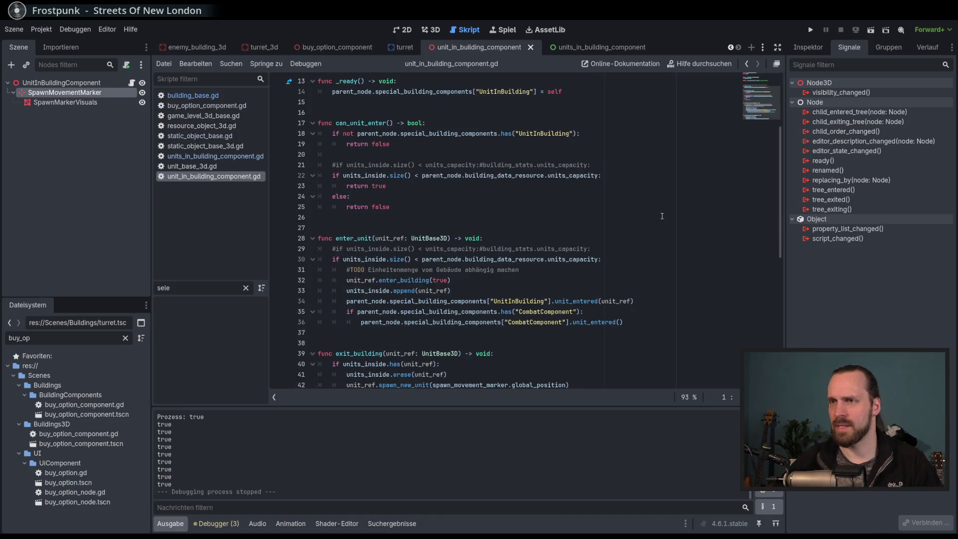
{"action": "scroll", "coordinate": [662, 215], "scroll_direction": "up", "scroll_amount": 4}
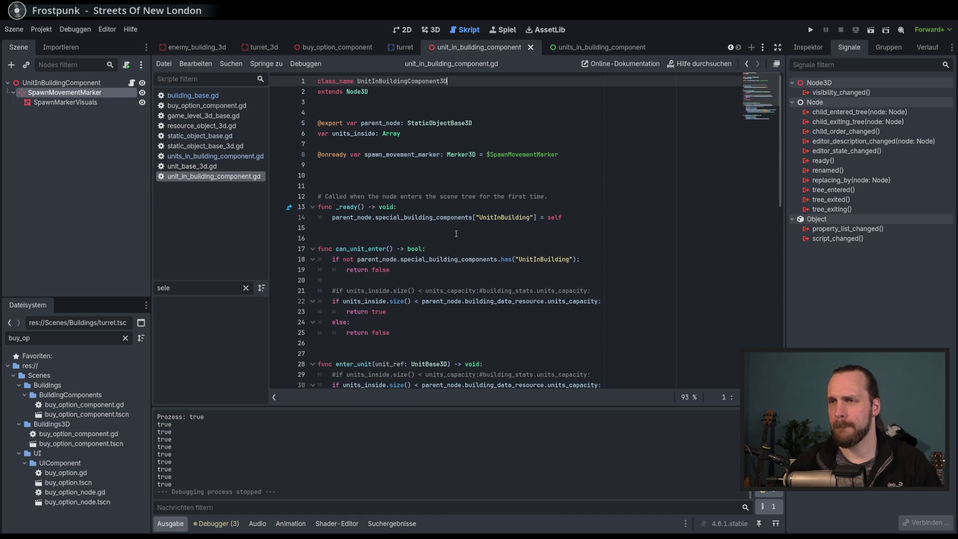
{"action": "double_click", "coordinate": [362, 248]}
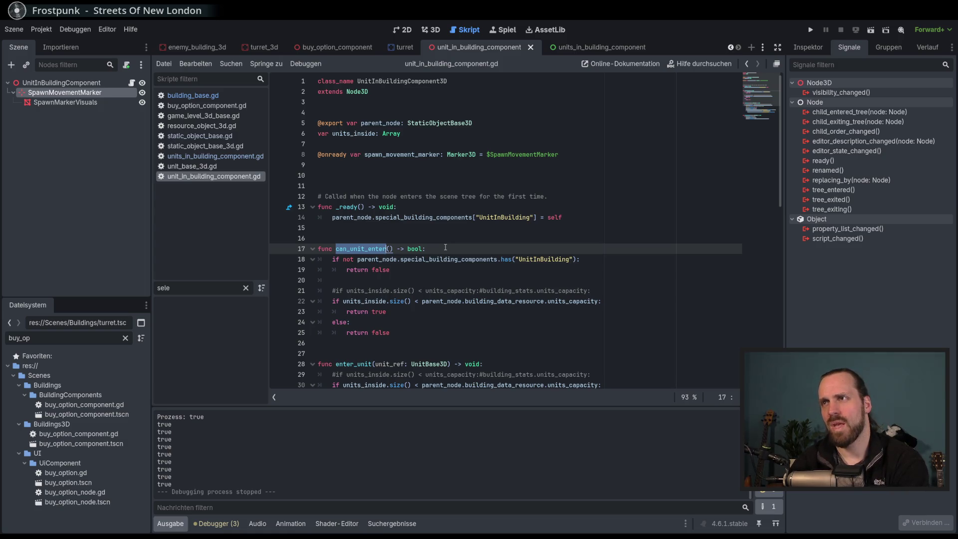
{"action": "left_click", "coordinate": [446, 248]}
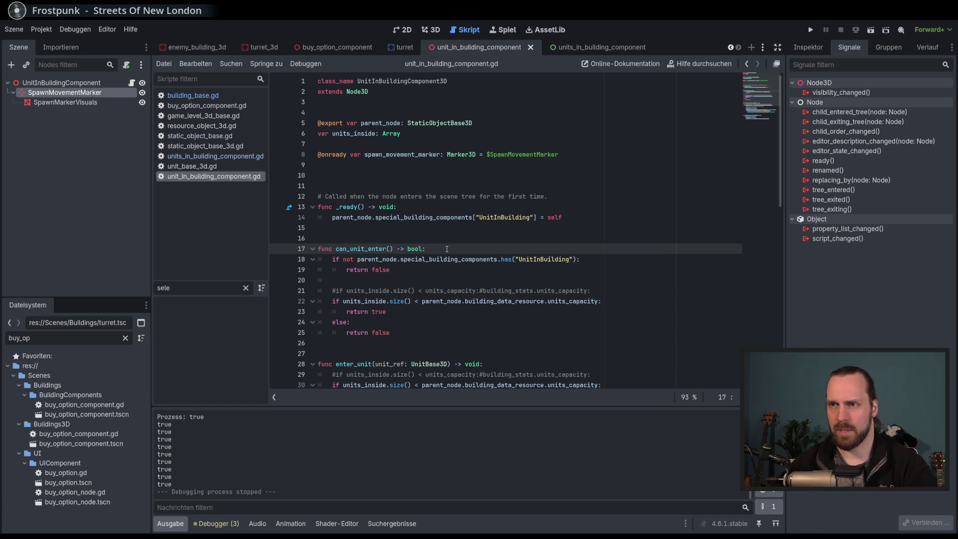
{"action": "key", "text": "F5"}
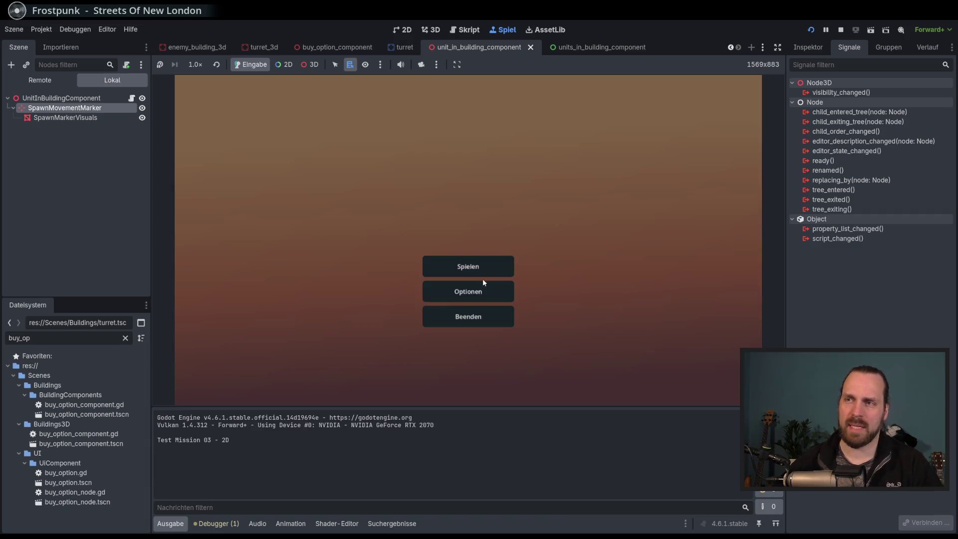
Start Test Mission - 3D, show the remote scene tree, and place a Laser Turret beside the building.
{"action": "left_click", "coordinate": [465, 266]}
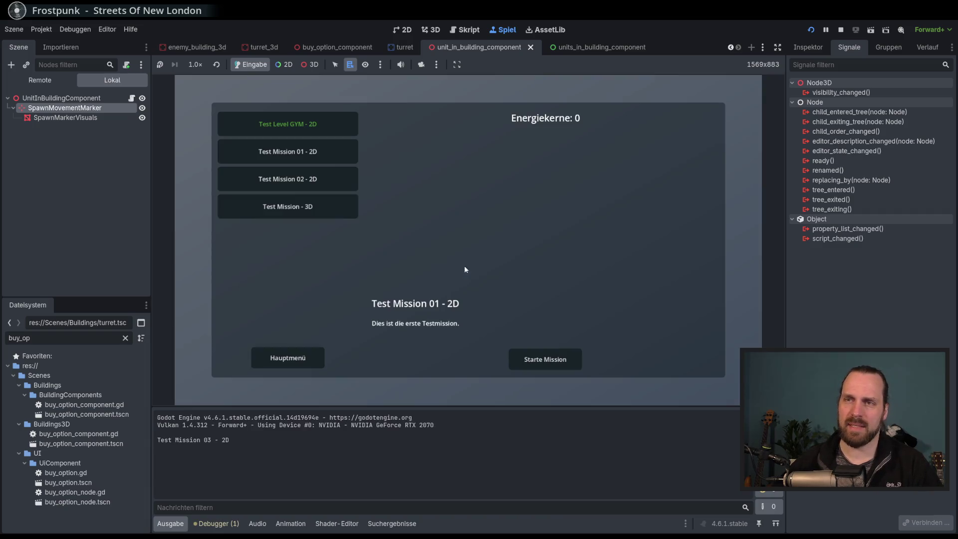
{"action": "left_click", "coordinate": [279, 206]}
{"action": "left_click", "coordinate": [545, 359]}
{"action": "left_click", "coordinate": [40, 83]}
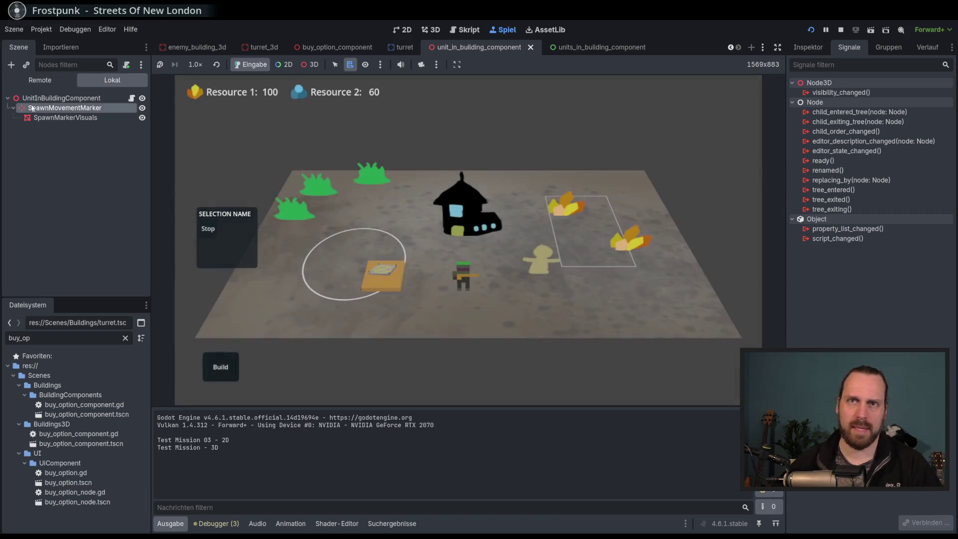
{"action": "left_click", "coordinate": [220, 367]}
{"action": "left_click", "coordinate": [227, 327]}
{"action": "left_click", "coordinate": [295, 310]}
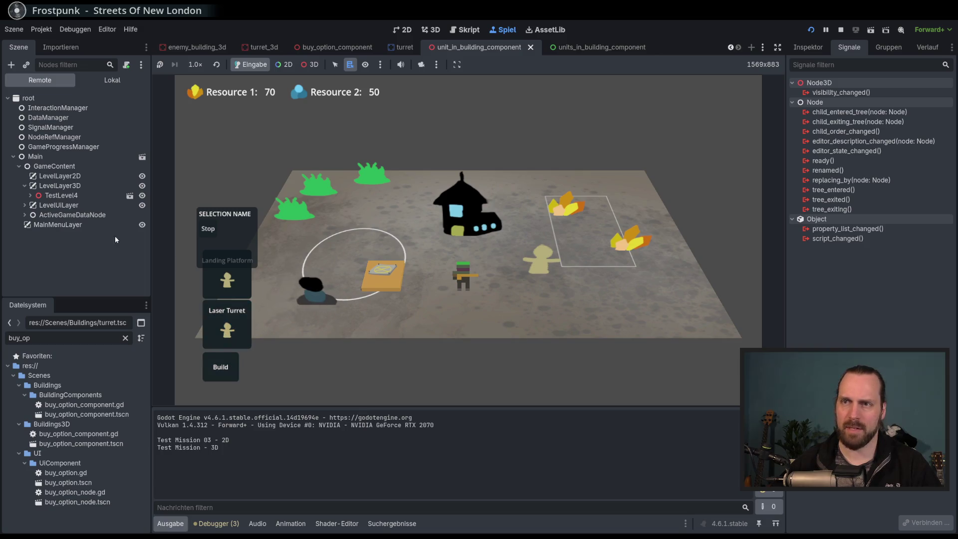
{"action": "left_click", "coordinate": [11, 64]}
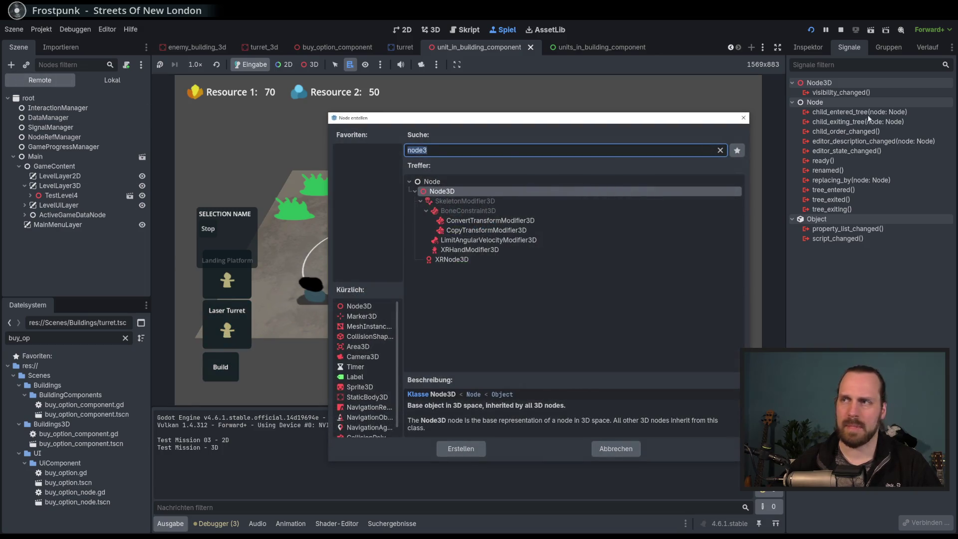
{"action": "left_click", "coordinate": [743, 117]}
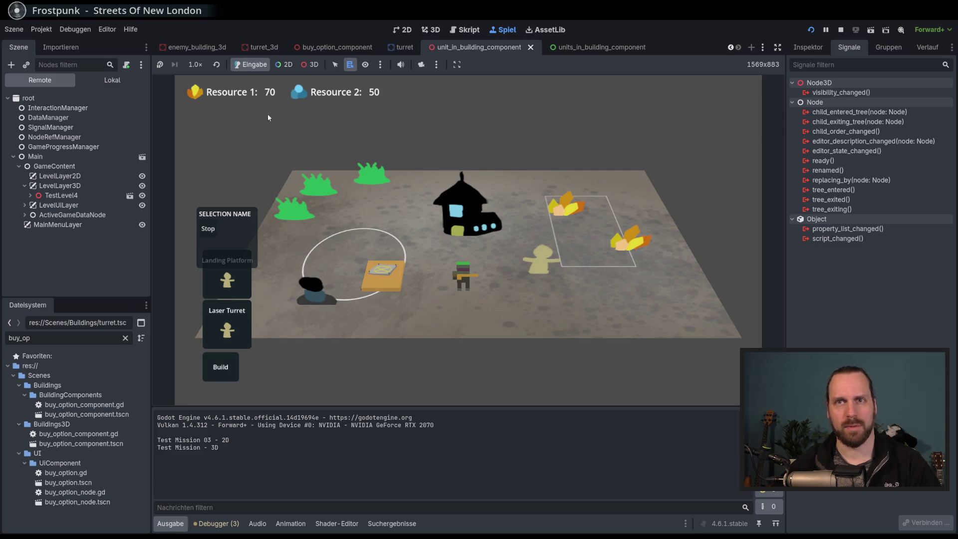
Inspect the running Turret3D's UnitInBuildingComponent node, then stop the game and reopen unit_in_building_component.
{"action": "left_click", "coordinate": [310, 64]}
{"action": "right_click", "coordinate": [316, 294], "text": "alt"}
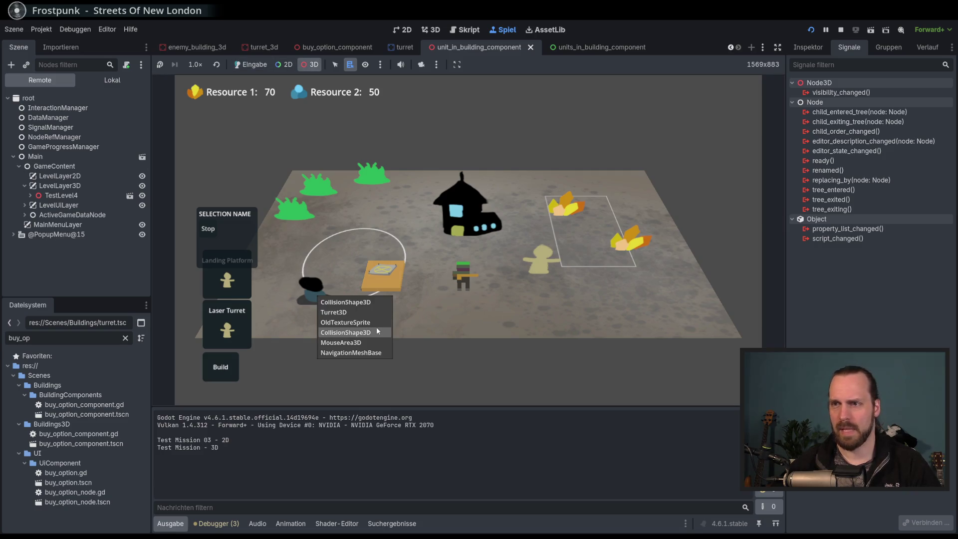
{"action": "left_click", "coordinate": [350, 312]}
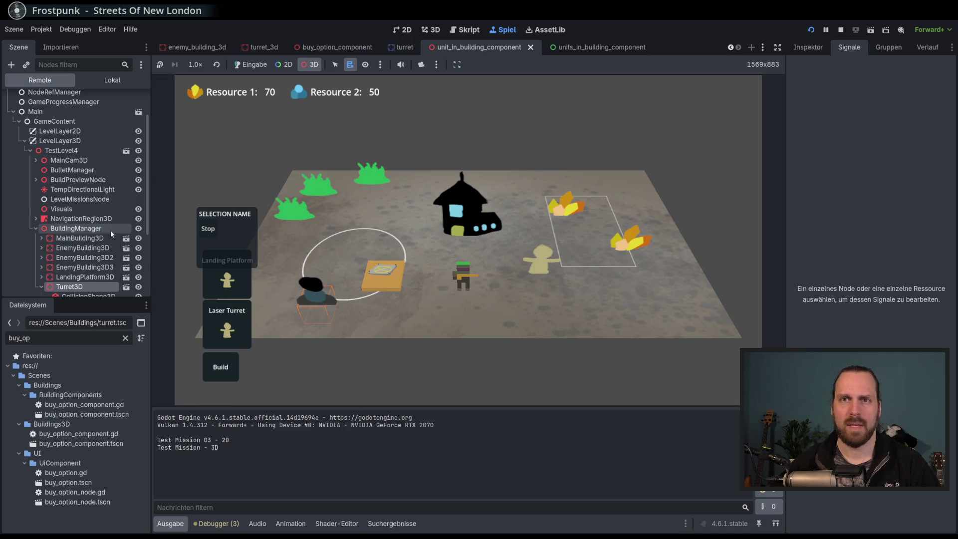
{"action": "scroll", "coordinate": [100, 240], "scroll_direction": "down", "scroll_amount": 2}
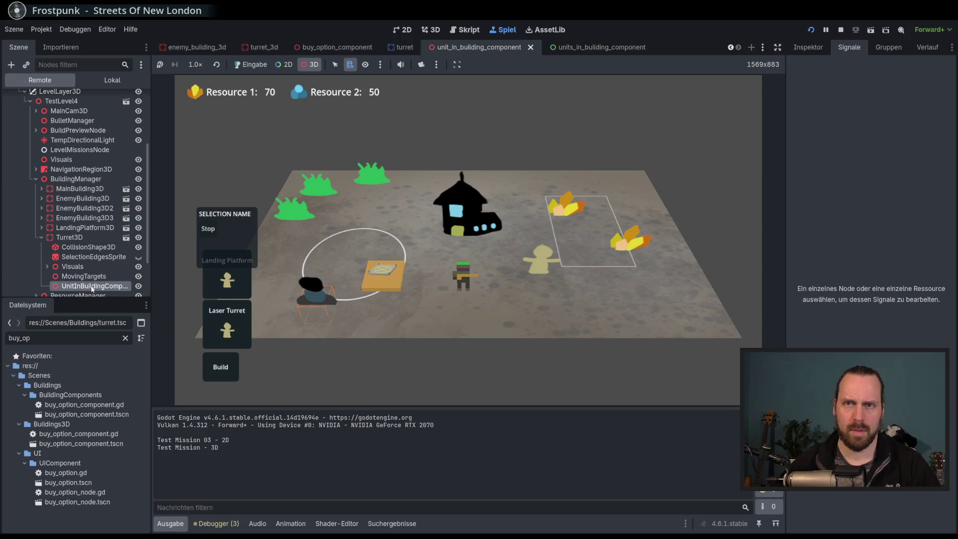
{"action": "left_click", "coordinate": [70, 256]}
{"action": "key", "text": "Up"}
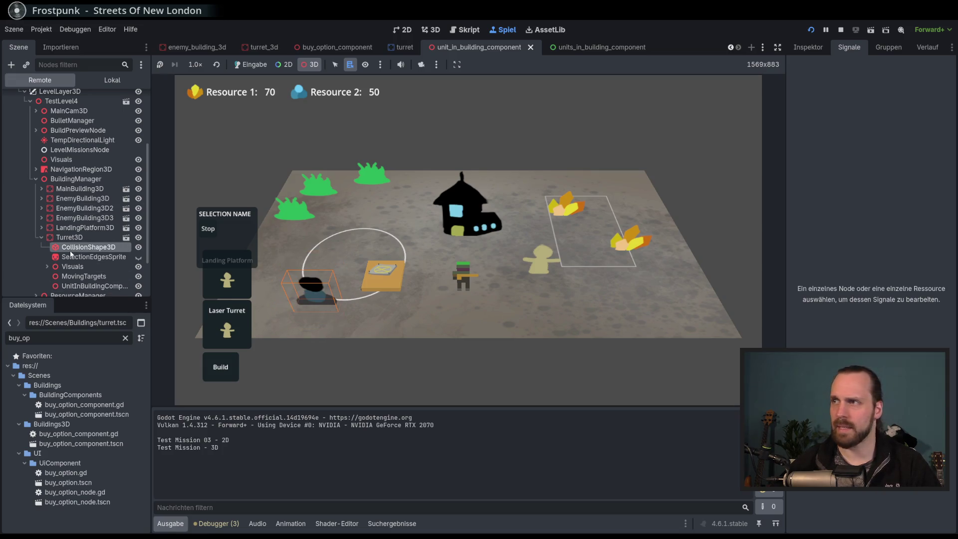
{"action": "left_click", "coordinate": [124, 285]}
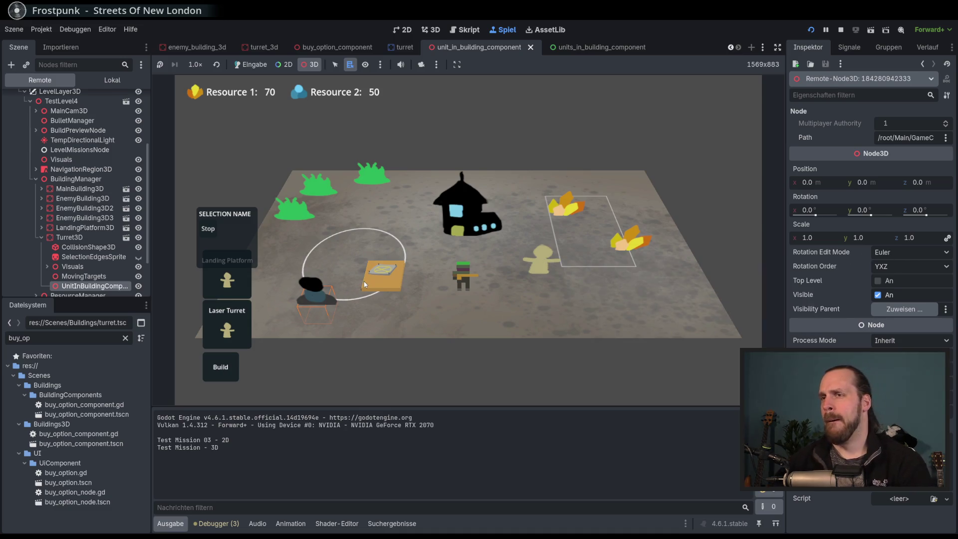
{"action": "key", "text": "F8"}
{"action": "left_click", "coordinate": [431, 29]}
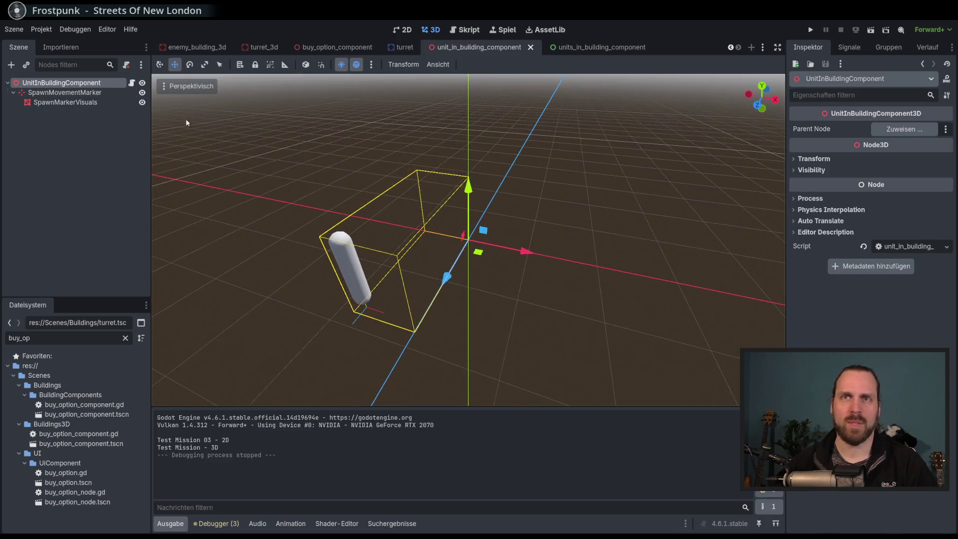
Move the SpawnMovementMarker capsule to a new ground spot, then run the project from turret_3d.
{"action": "left_click", "coordinate": [359, 290]}
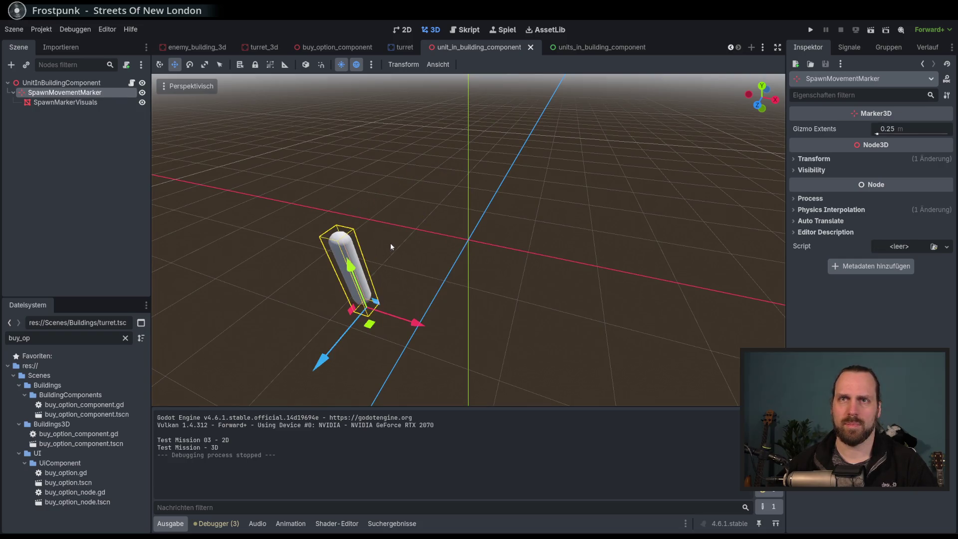
{"action": "left_click_drag", "start_coordinate": [370, 323], "coordinate": [413, 294]}
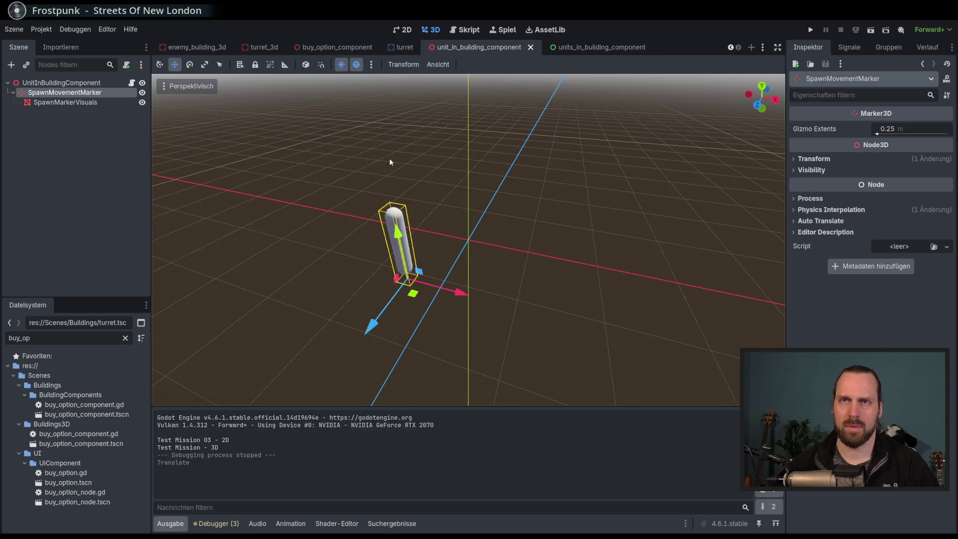
{"action": "left_click", "coordinate": [132, 83]}
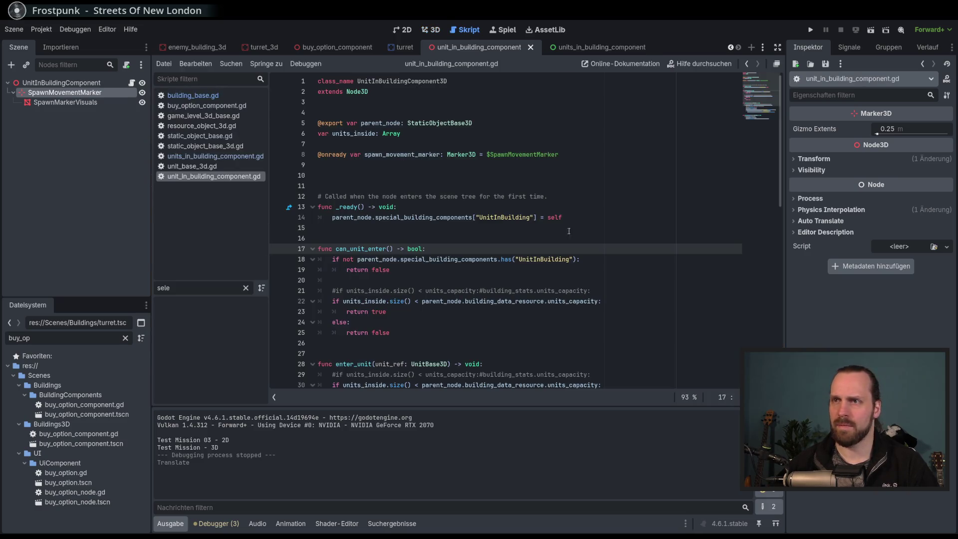
{"action": "left_click", "coordinate": [262, 47]}
{"action": "left_click", "coordinate": [432, 30]}
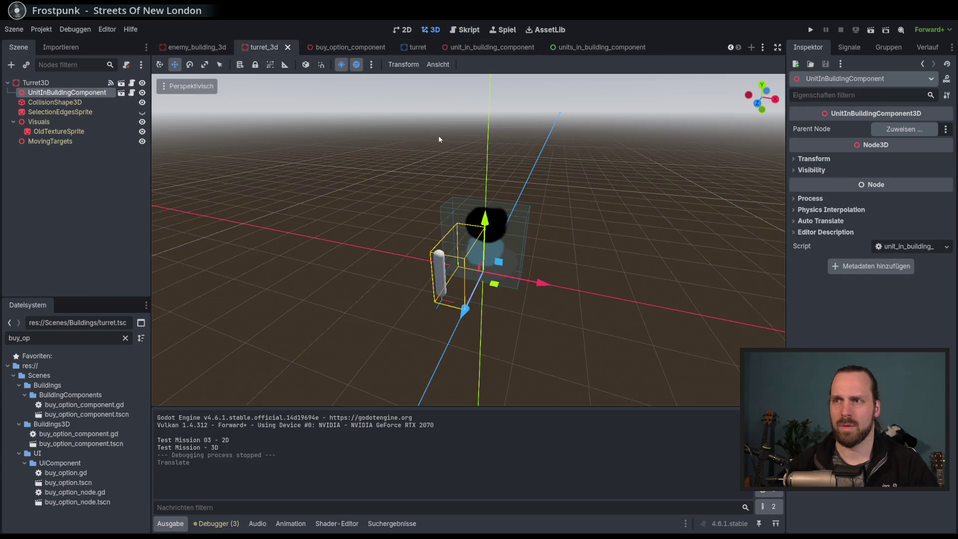
{"action": "key", "text": "F5"}
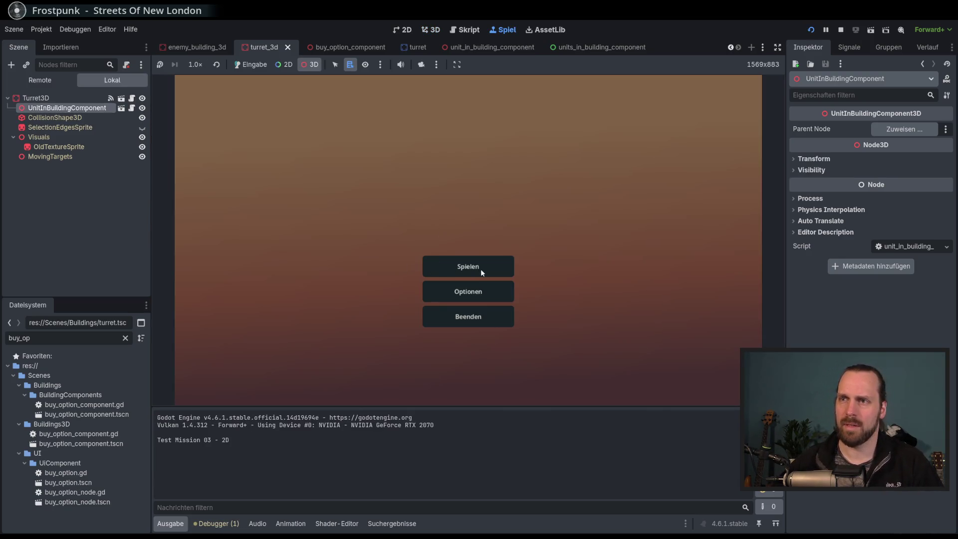
Start Test Mission - 3D and build a Laser Turret inside the build circle.
{"action": "left_click", "coordinate": [251, 65]}
{"action": "left_click", "coordinate": [468, 266]}
{"action": "left_click", "coordinate": [252, 207]}
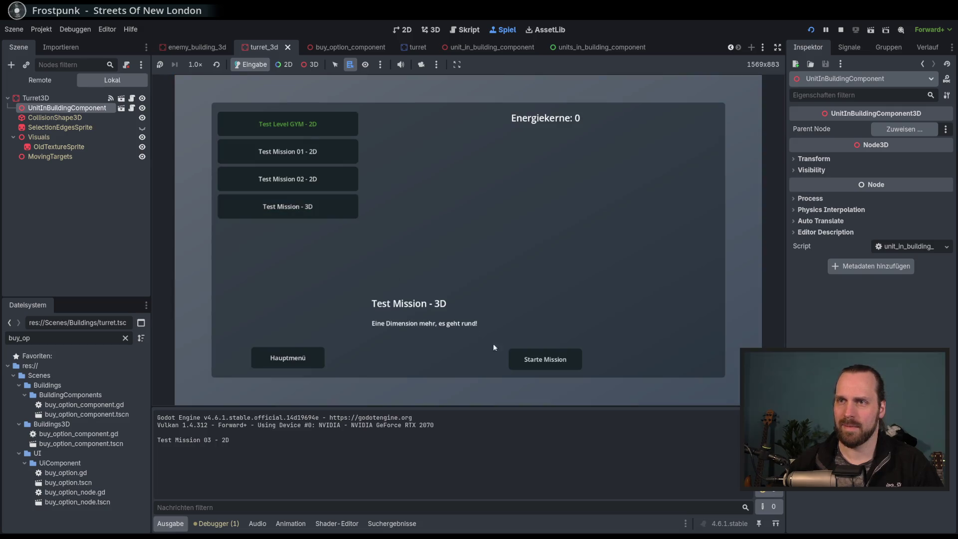
{"action": "left_click", "coordinate": [559, 358]}
{"action": "left_click", "coordinate": [221, 366]}
{"action": "left_click", "coordinate": [231, 337]}
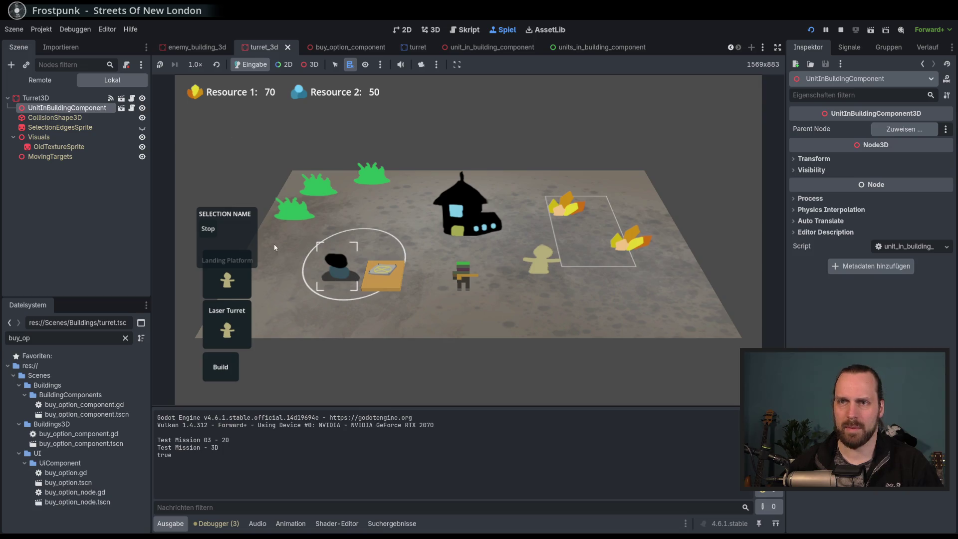
Pick the built turret in the game view and inspect its StaticBody3D node.
{"action": "left_click", "coordinate": [310, 65]}
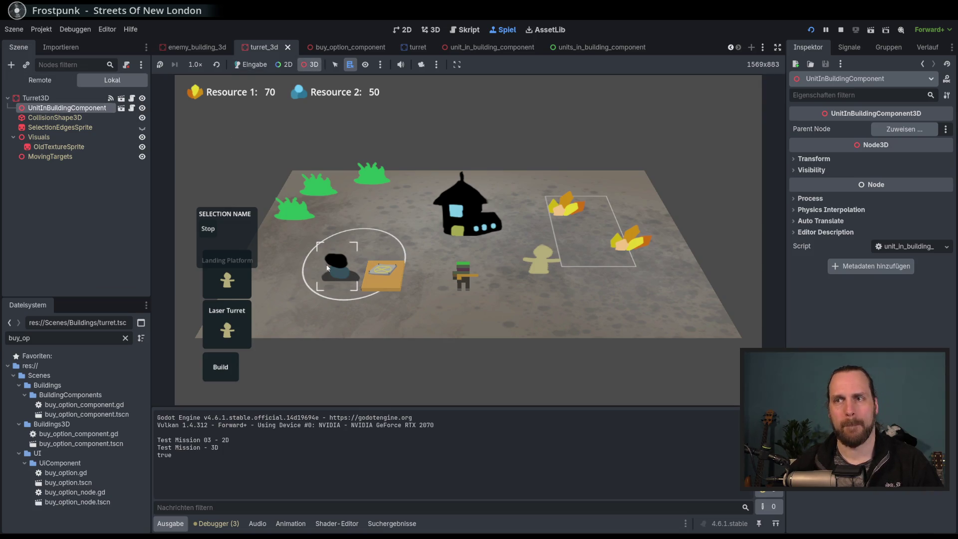
{"action": "right_click", "coordinate": [340, 275]}
{"action": "left_click", "coordinate": [379, 298]}
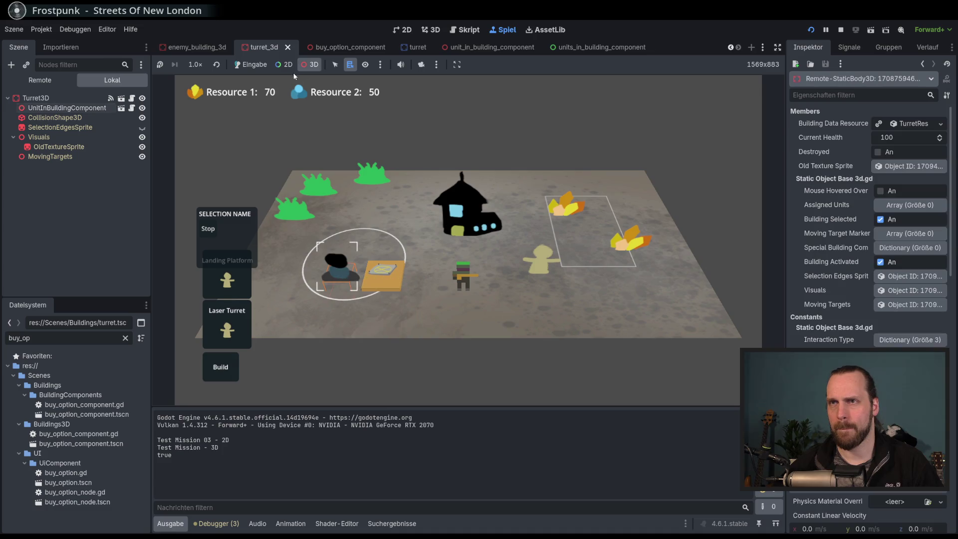
{"action": "left_click", "coordinate": [250, 64]}
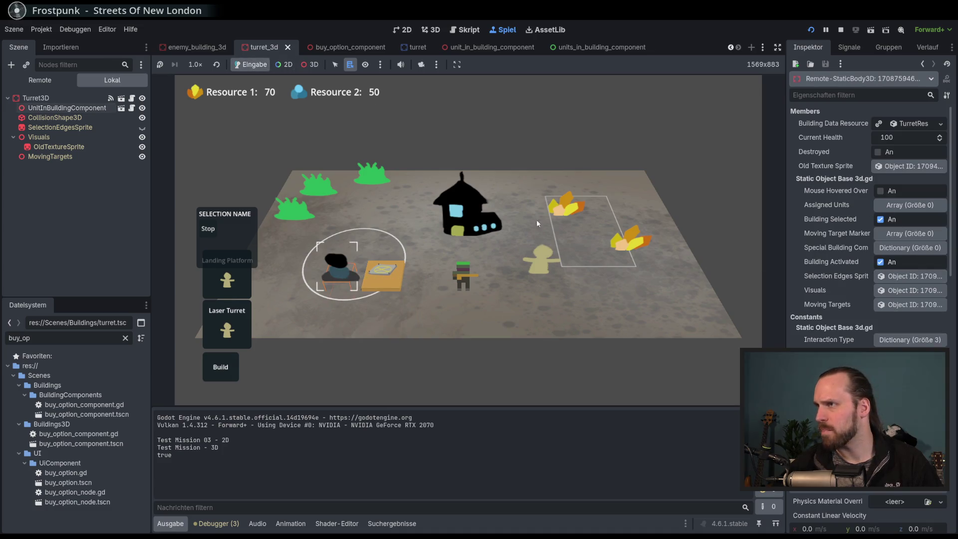
Inspect the turret's UnitInBuildingComponent in the remote scene tree, then stop the game.
{"action": "left_click", "coordinate": [40, 80]}
{"action": "scroll", "coordinate": [87, 254], "scroll_direction": "down", "scroll_amount": 2}
{"action": "left_click", "coordinate": [89, 261]}
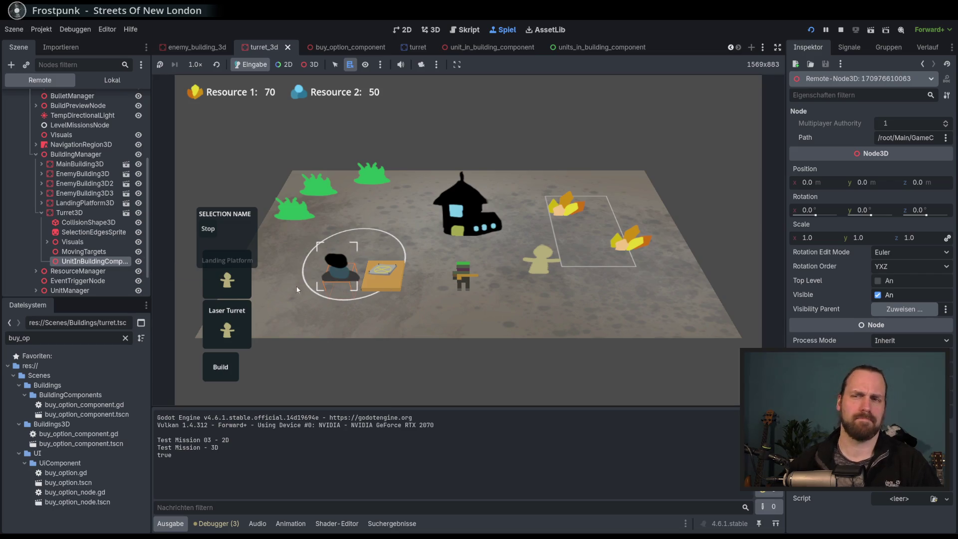
{"action": "mouse_move", "coordinate": [302, 286]}
{"action": "left_mouse_down"}
{"action": "mouse_move", "coordinate": [495, 119]}
{"action": "mouse_move", "coordinate": [339, 320]}
{"action": "mouse_move", "coordinate": [341, 298]}
{"action": "mouse_move", "coordinate": [408, 286]}
{"action": "mouse_move", "coordinate": [381, 327]}
{"action": "left_mouse_up"}
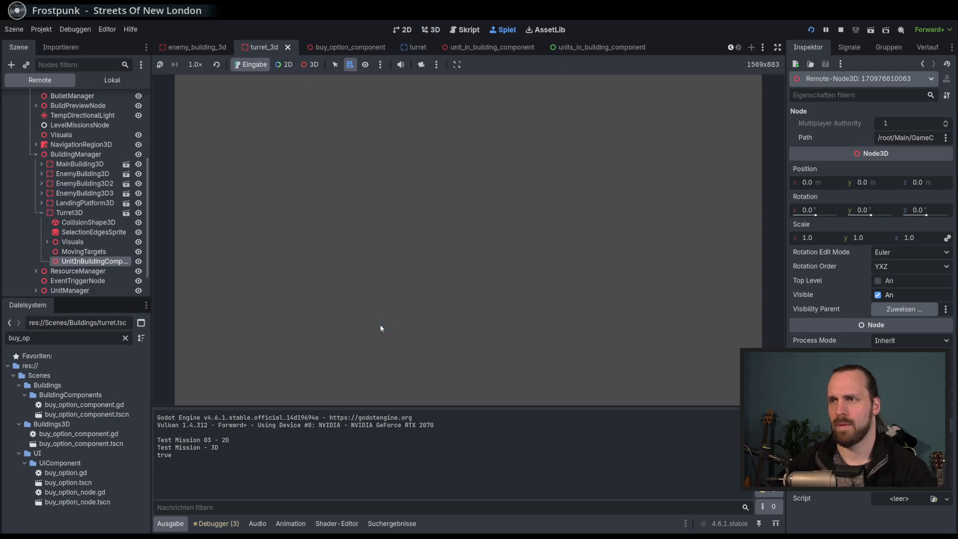
{"action": "key", "text": "F8"}
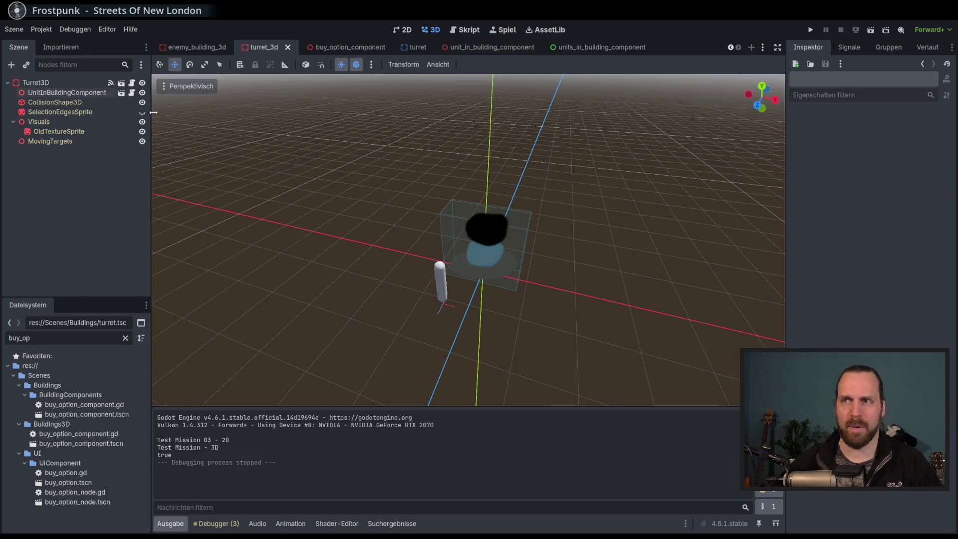
Select the UnitInBuildingComponent node and view its script.
{"action": "left_click", "coordinate": [59, 131]}
{"action": "left_click", "coordinate": [67, 92]}
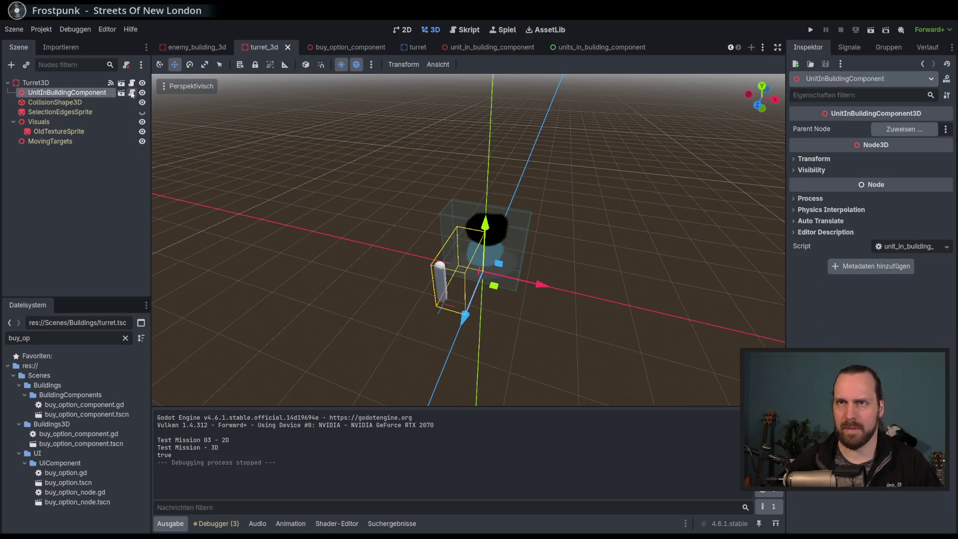
{"action": "left_click", "coordinate": [132, 93]}
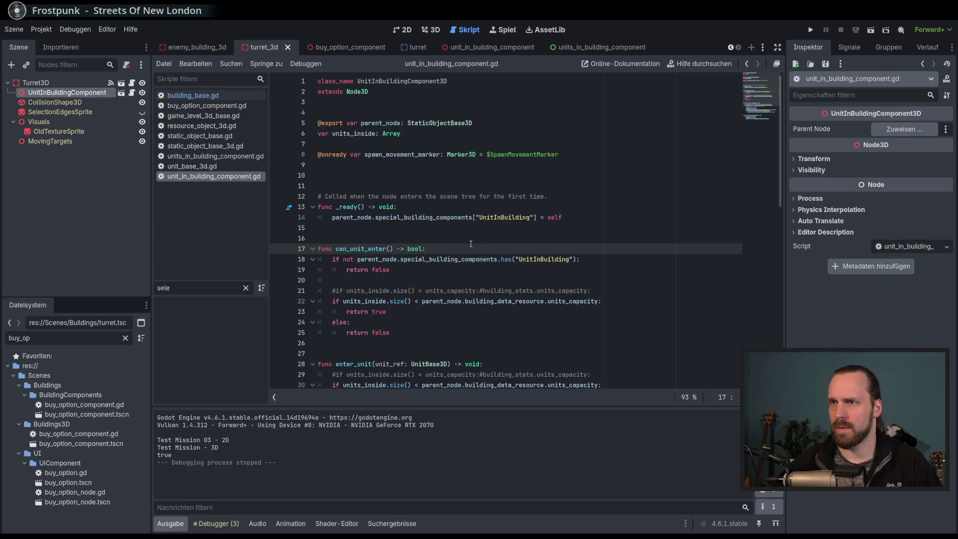
{"action": "scroll", "coordinate": [470, 243], "scroll_direction": "down", "scroll_amount": 6}
{"action": "scroll", "coordinate": [470, 244], "scroll_direction": "up", "scroll_amount": 6}
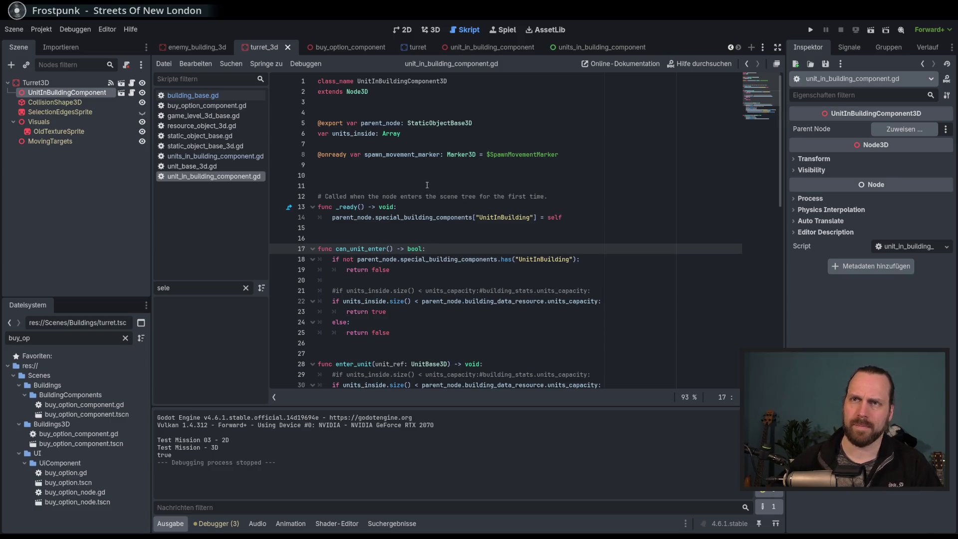
Open building_base.gd and read through its UnitInBuilding code.
{"action": "left_click", "coordinate": [193, 95]}
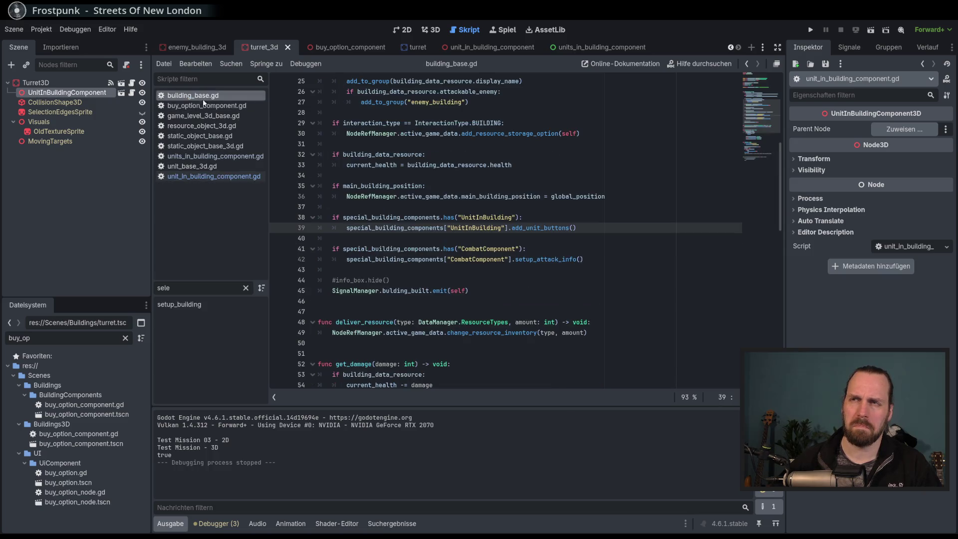
{"action": "scroll", "coordinate": [620, 208], "scroll_direction": "up", "scroll_amount": 5}
{"action": "scroll", "coordinate": [621, 209], "scroll_direction": "down", "scroll_amount": 4}
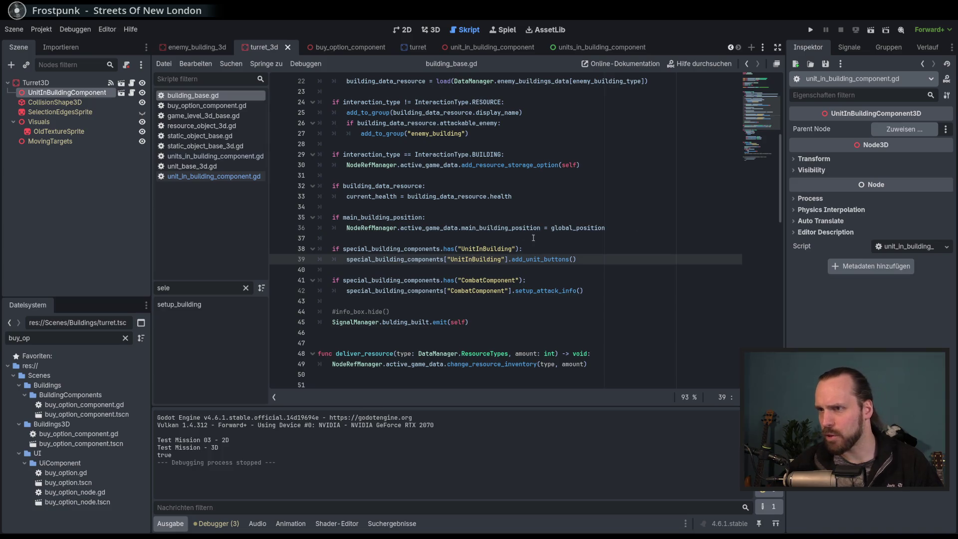
{"action": "scroll", "coordinate": [534, 238], "scroll_direction": "down", "scroll_amount": 4}
{"action": "scroll", "coordinate": [534, 238], "scroll_direction": "up", "scroll_amount": 6}
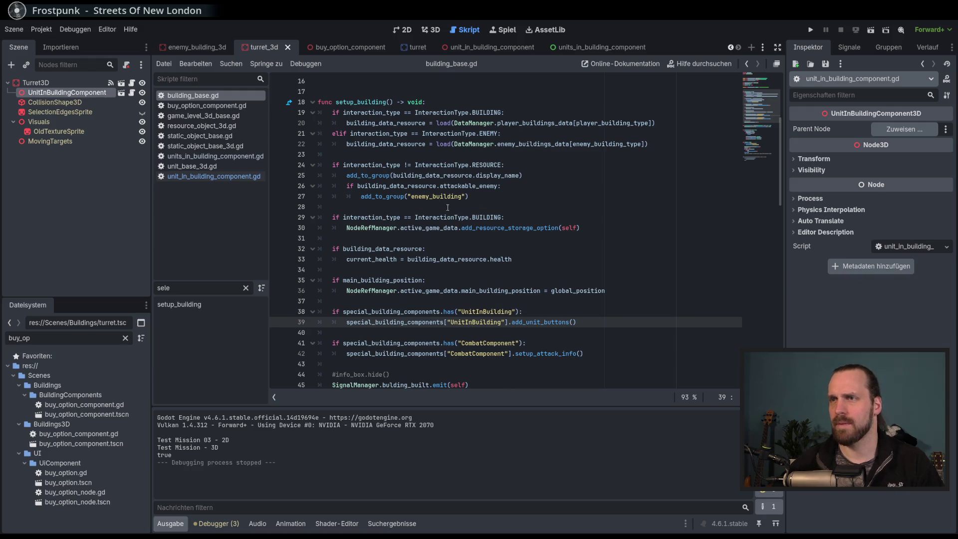
{"action": "scroll", "coordinate": [447, 208], "scroll_direction": "up", "scroll_amount": 5}
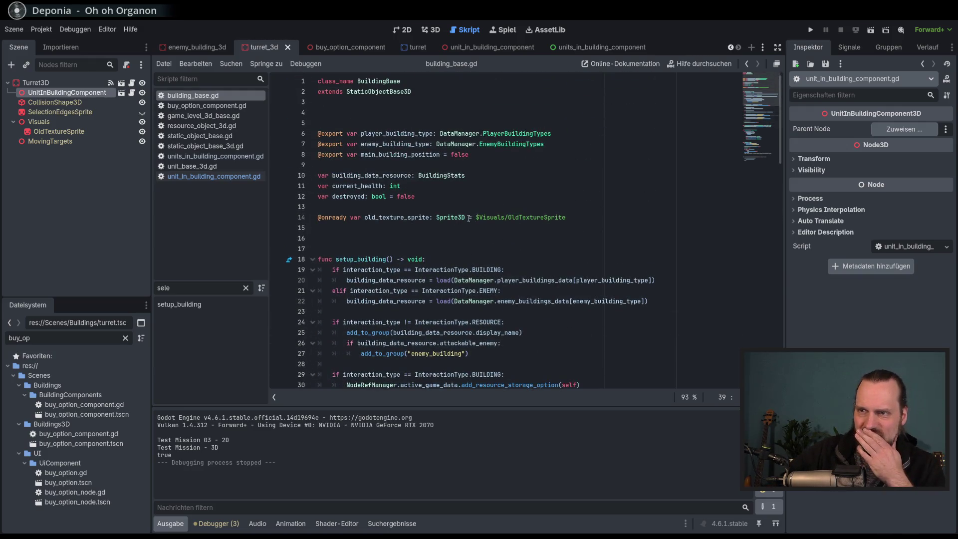
{"action": "scroll", "coordinate": [469, 218], "scroll_direction": "down", "scroll_amount": 15}
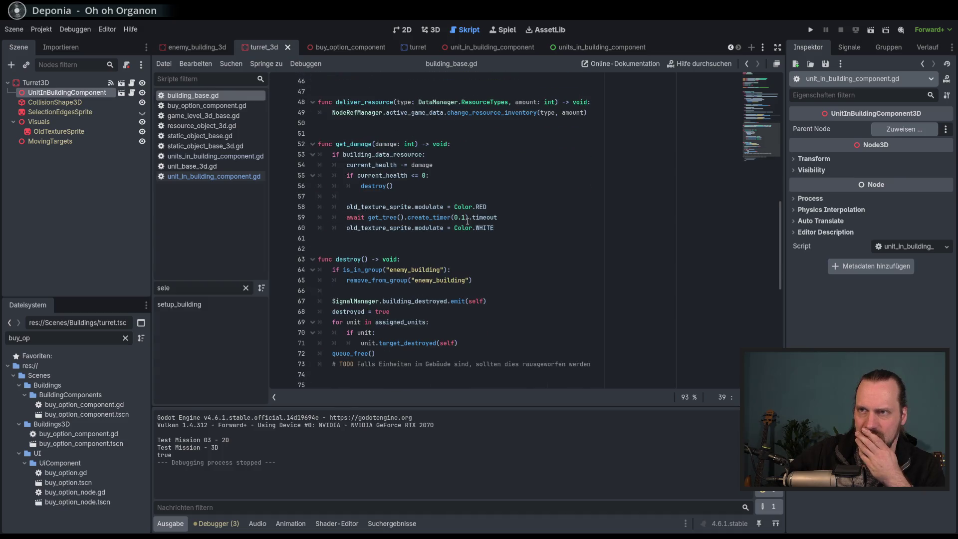
Open static_object_base_3d.gd, highlight the hide_component call on line 90, and compare with the component scene.
{"action": "left_click", "coordinate": [229, 146]}
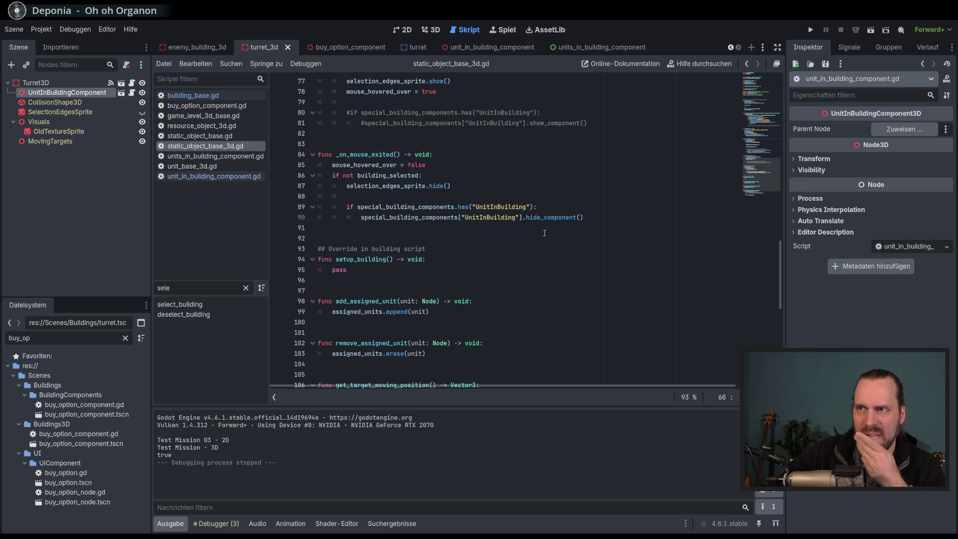
{"action": "double_click", "coordinate": [555, 219]}
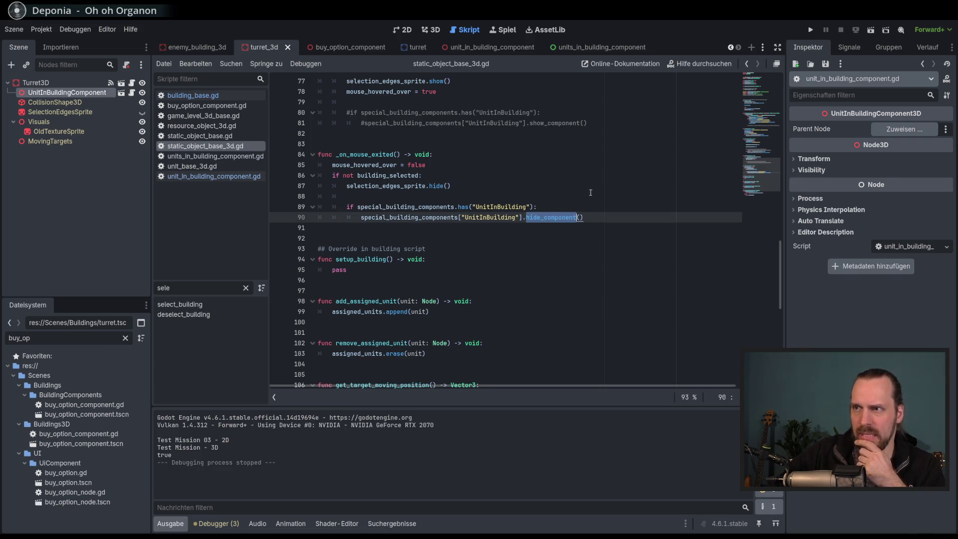
{"action": "left_click", "coordinate": [488, 47]}
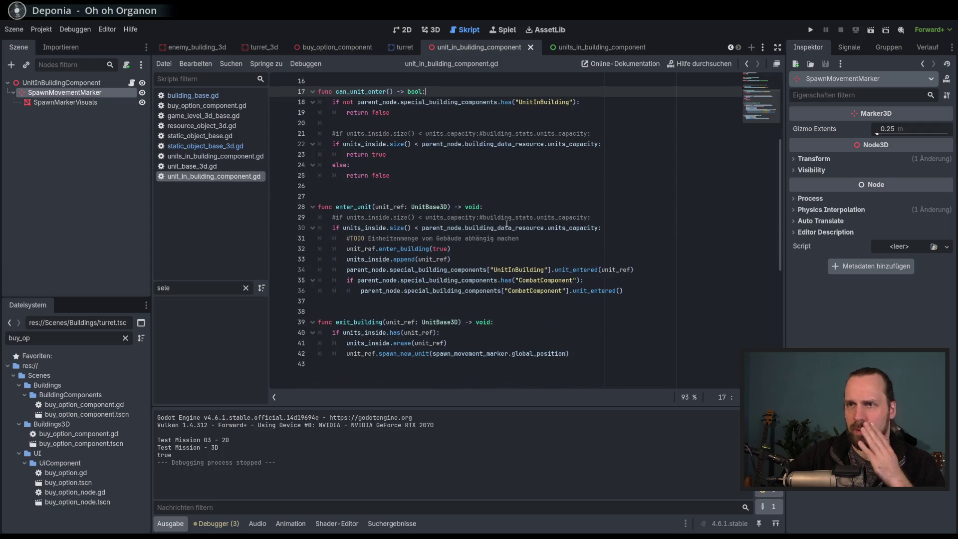
{"action": "scroll", "coordinate": [506, 224], "scroll_direction": "up", "scroll_amount": 5}
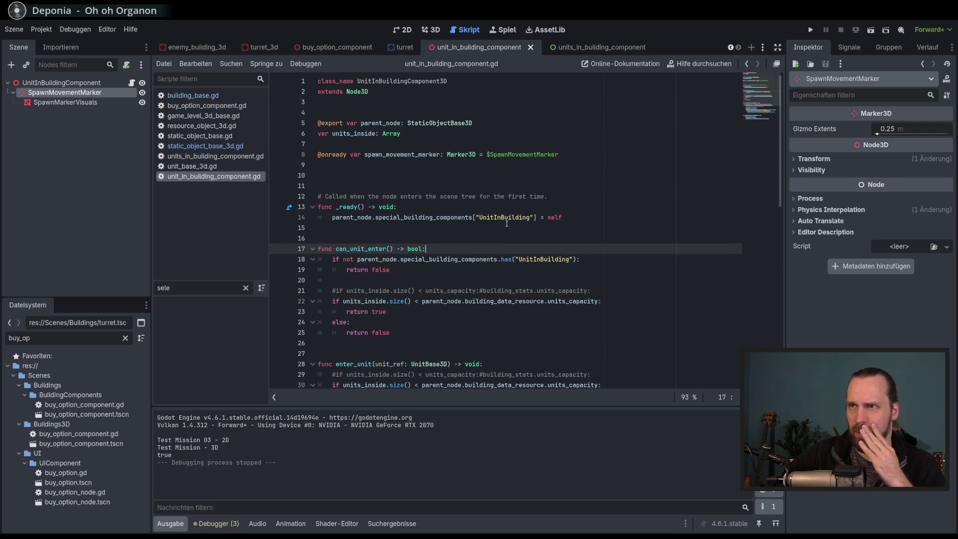
{"action": "left_click", "coordinate": [196, 146]}
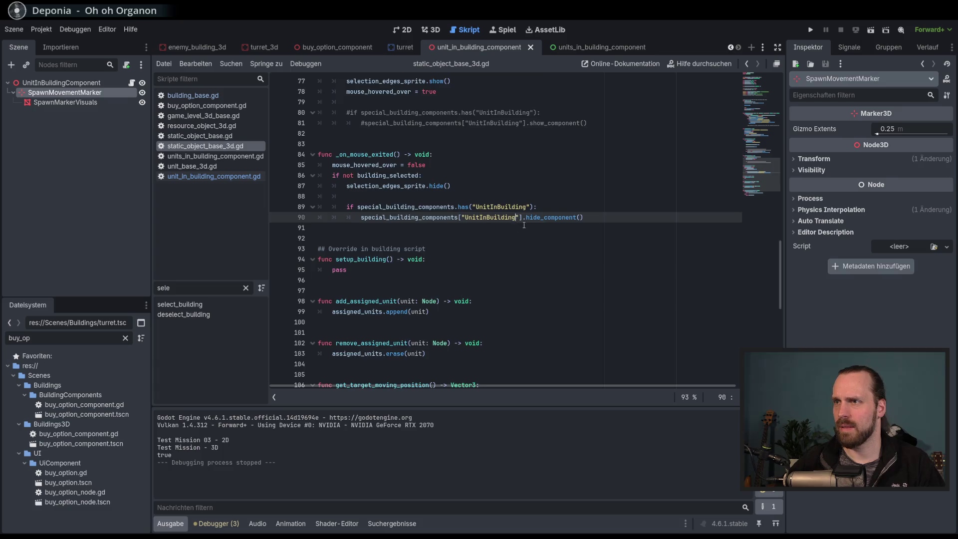
{"action": "scroll", "coordinate": [525, 225], "scroll_direction": "up", "scroll_amount": 6}
{"action": "scroll", "coordinate": [739, 165], "scroll_direction": "up", "scroll_amount": 12}
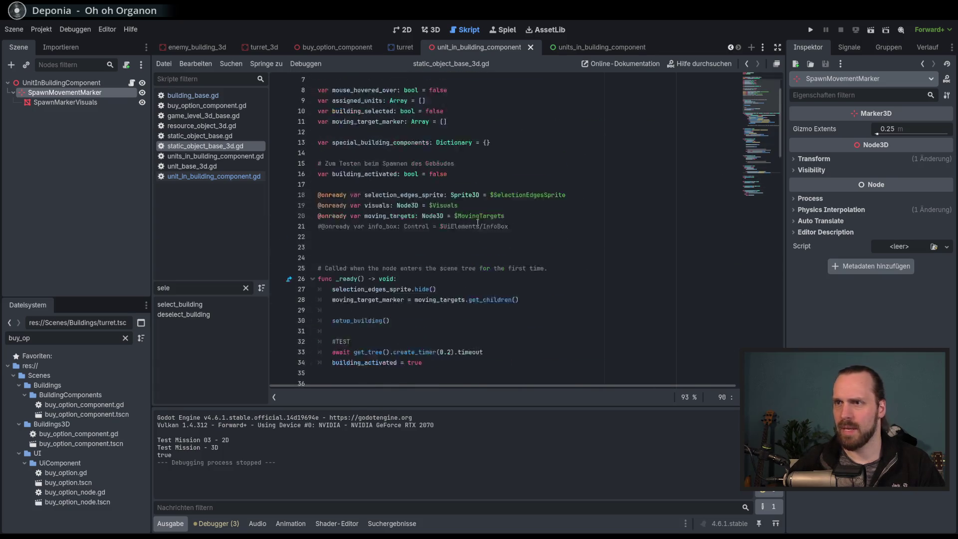
{"action": "scroll", "coordinate": [515, 244], "scroll_direction": "down", "scroll_amount": 4}
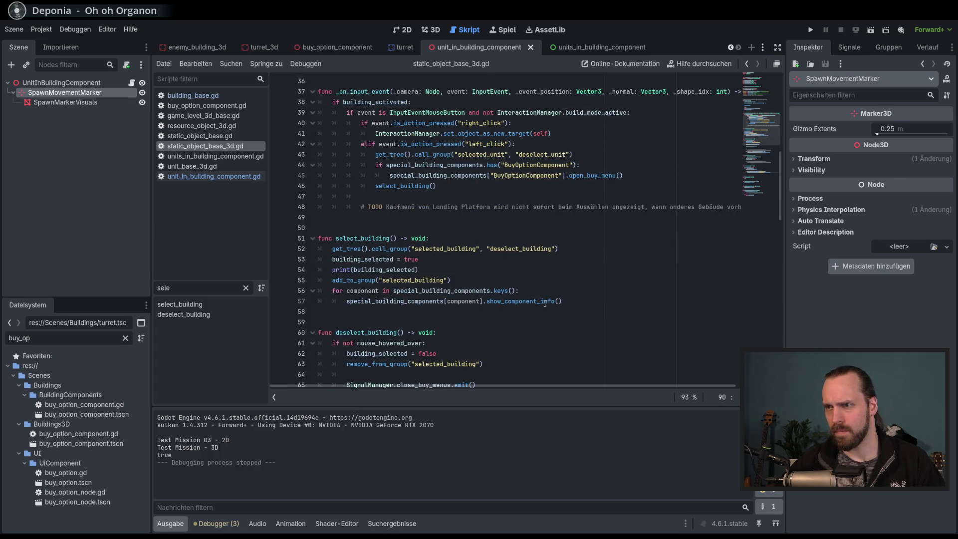
Add print(component) after line 71 in deselect_building's component loop, then run the project.
{"action": "scroll", "coordinate": [545, 303], "scroll_direction": "down", "scroll_amount": 3}
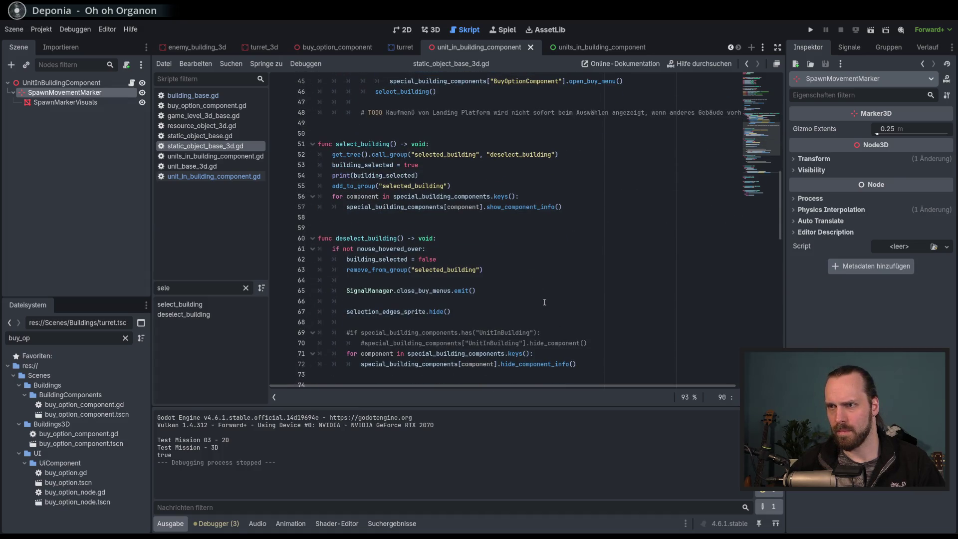
{"action": "scroll", "coordinate": [549, 295], "scroll_direction": "down", "scroll_amount": 6}
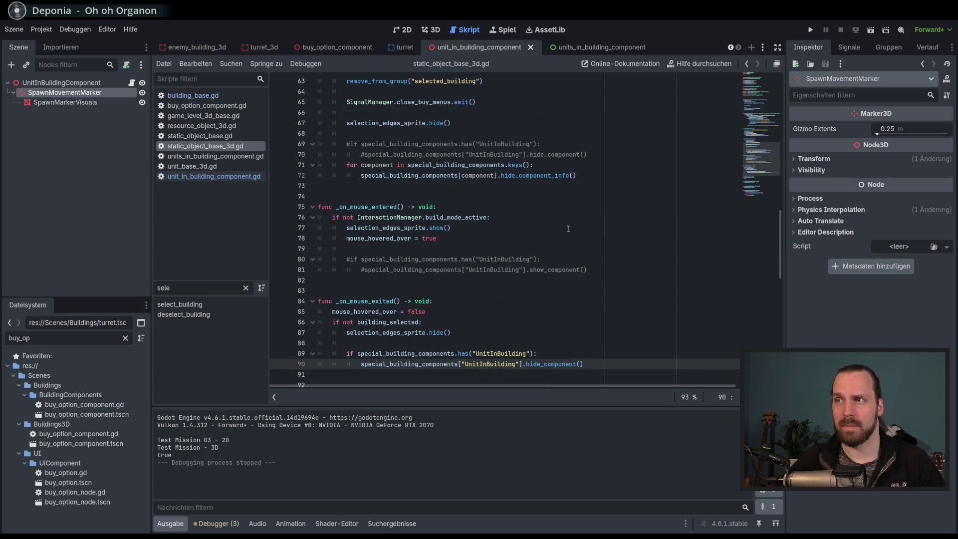
{"action": "double_click", "coordinate": [534, 175]}
{"action": "left_click", "coordinate": [384, 166]}
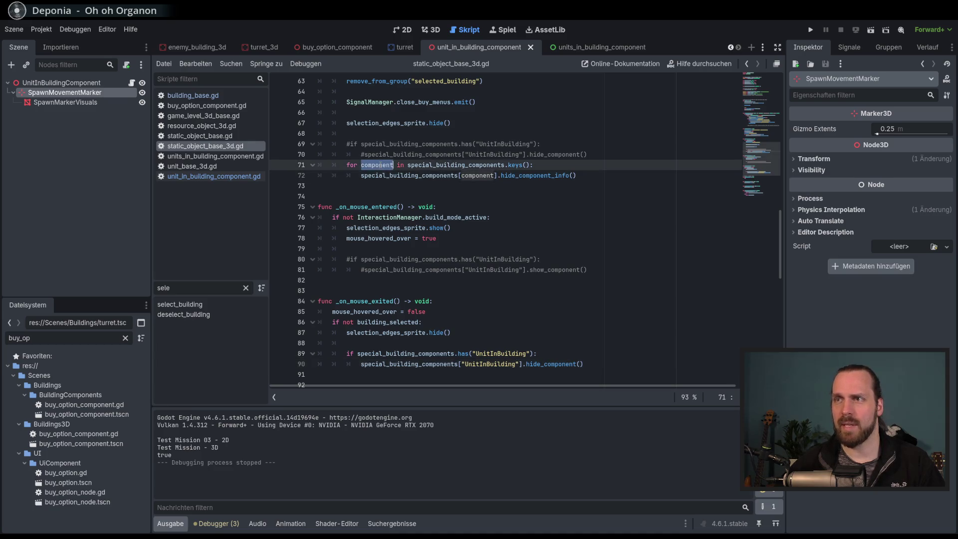
{"action": "double_click", "coordinate": [455, 165]}
{"action": "scroll", "coordinate": [554, 230], "scroll_direction": "up", "scroll_amount": 2}
{"action": "left_click", "coordinate": [583, 230]}
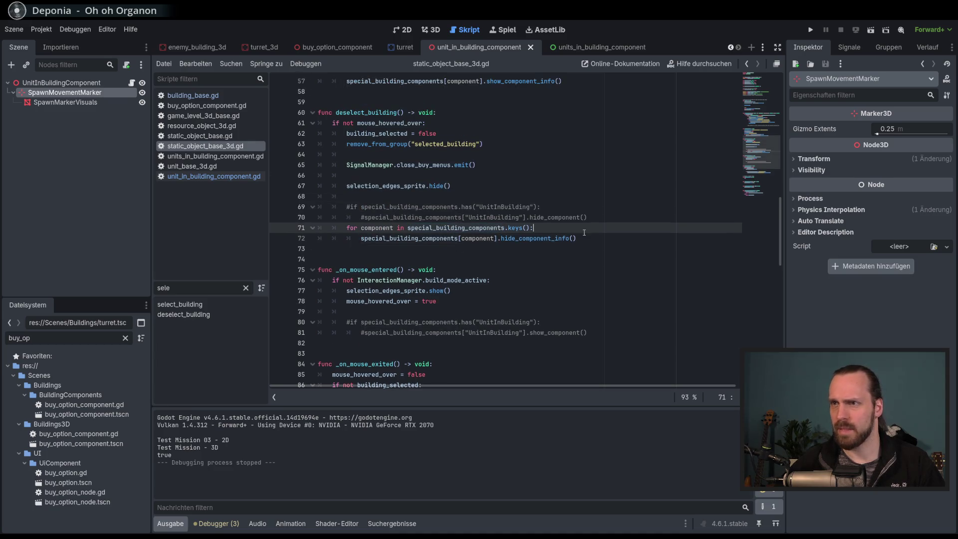
{"action": "key", "text": "Return"}
{"action": "type", "text": "print("}
{"action": "type", "text": "component"}
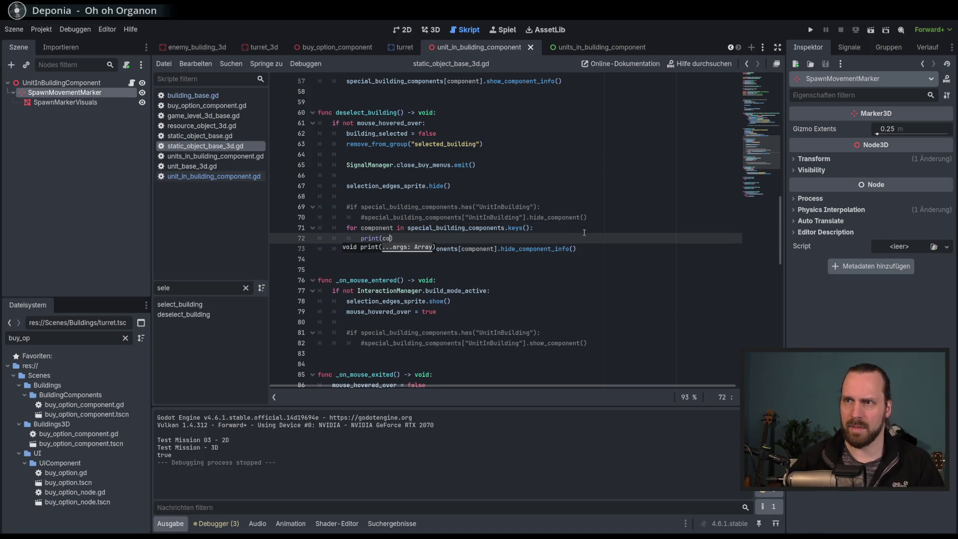
{"action": "key", "text": "F5"}
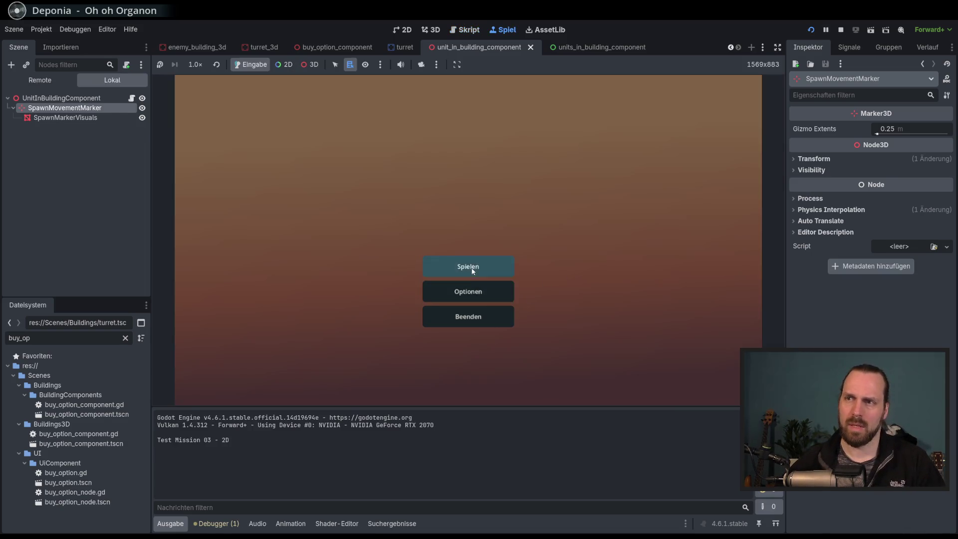
Start Test Mission - 3D, click the building several times, then deselect it on empty ground.
{"action": "left_click", "coordinate": [468, 266]}
{"action": "left_click", "coordinate": [294, 210]}
{"action": "left_click", "coordinate": [547, 360]}
{"action": "left_click", "coordinate": [371, 294]}
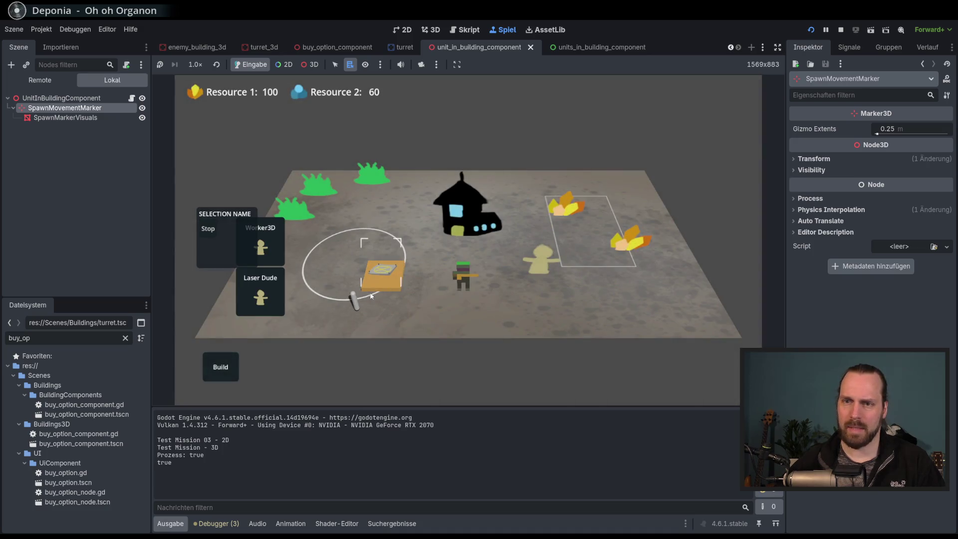
{"action": "left_click", "coordinate": [386, 276]}
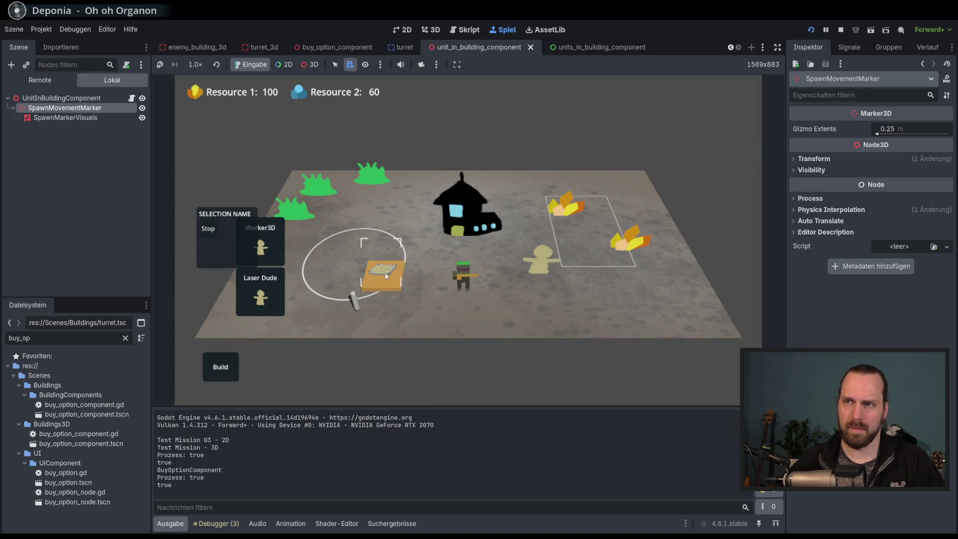
{"action": "left_click", "coordinate": [398, 283]}
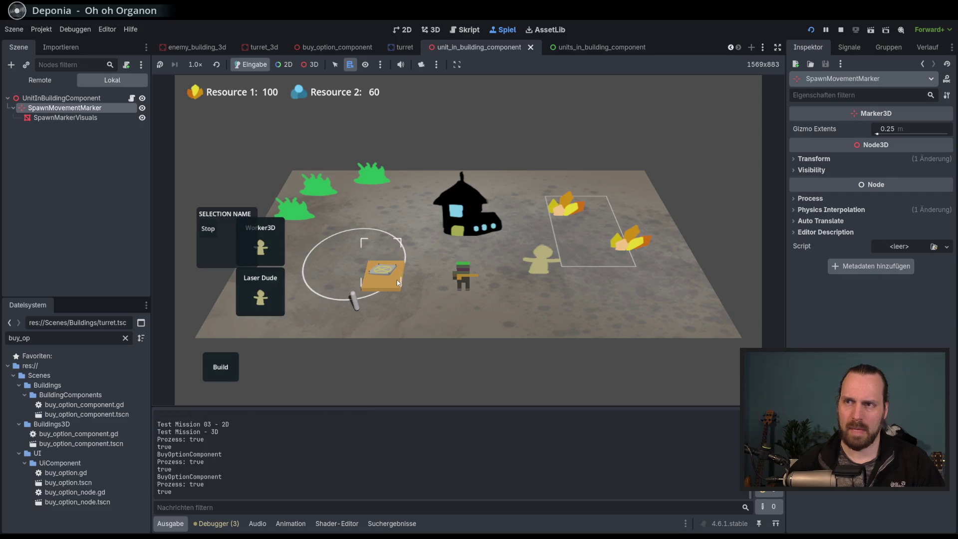
{"action": "left_click", "coordinate": [460, 325]}
Build a Laser Turret inside the circle and stop the game.
{"action": "left_click", "coordinate": [236, 366]}
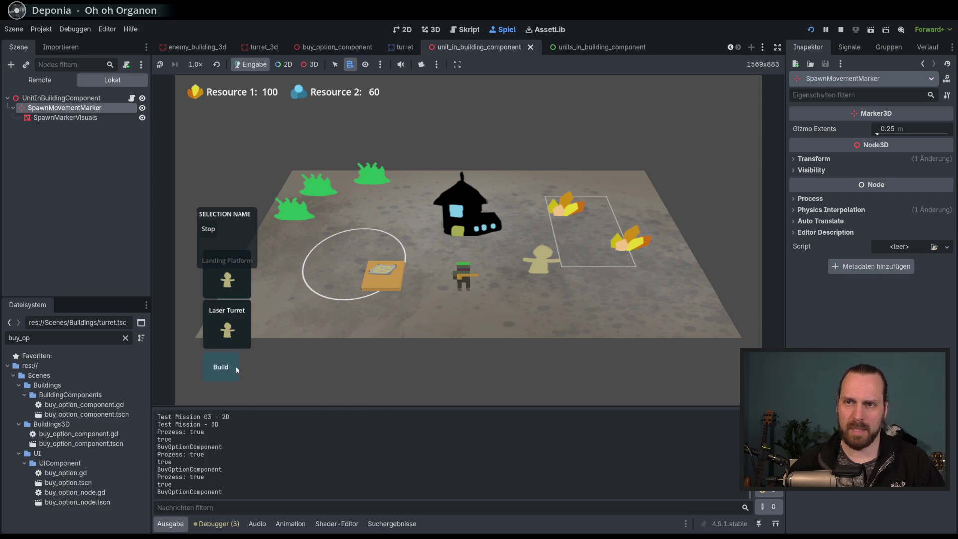
{"action": "left_click", "coordinate": [247, 325]}
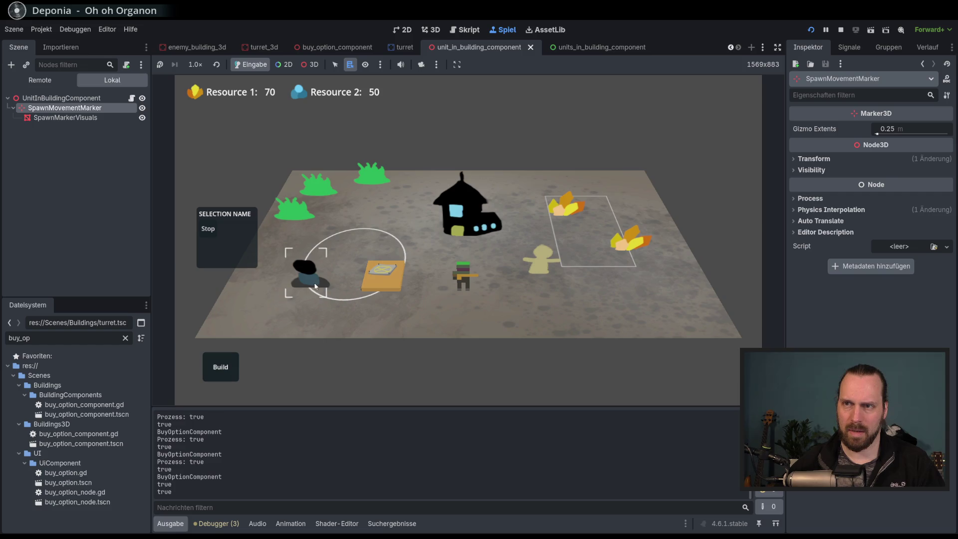
{"action": "key", "text": "F8"}
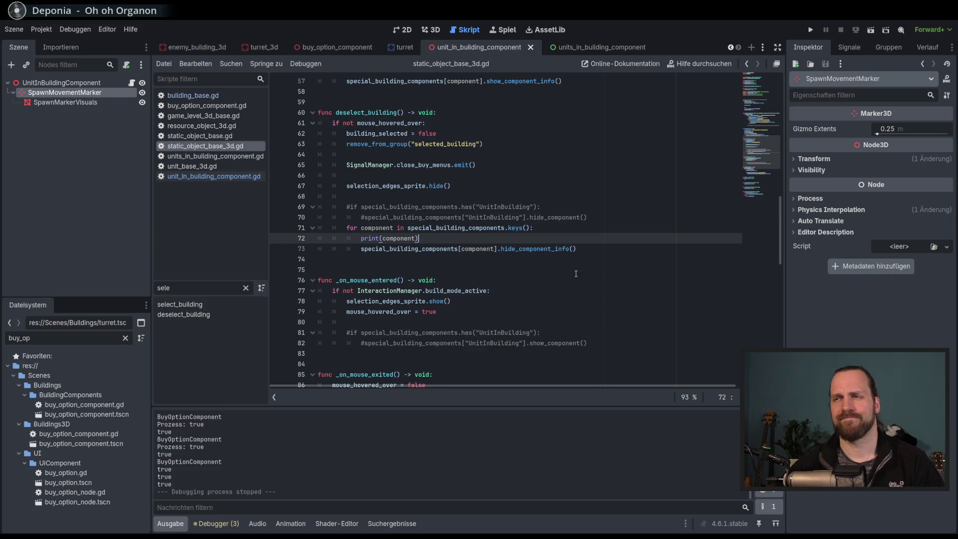
Delete the print(component) line from deselect_building's loop.
{"action": "left_click_drag", "start_coordinate": [553, 236], "coordinate": [559, 228]}
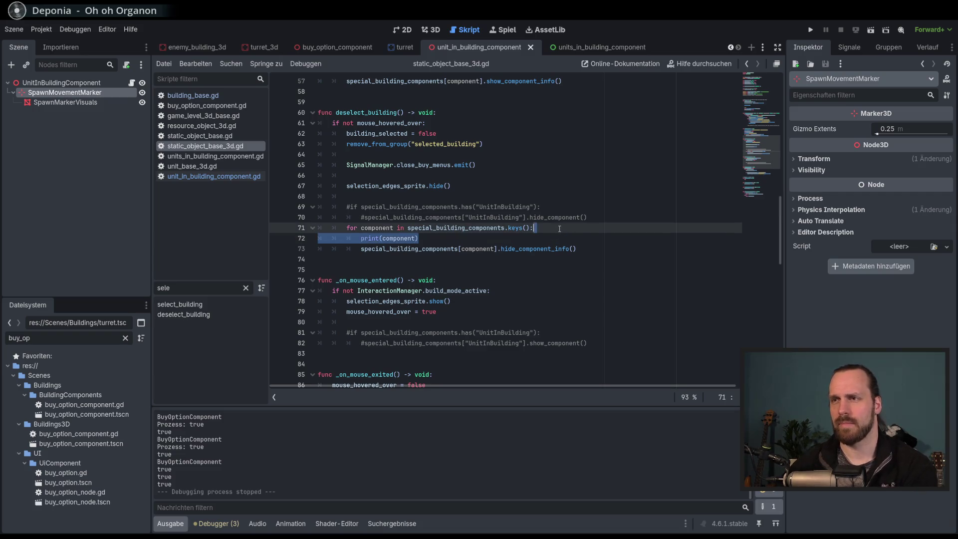
{"action": "key", "text": "BackSpace"}
{"action": "left_click", "coordinate": [582, 234]}
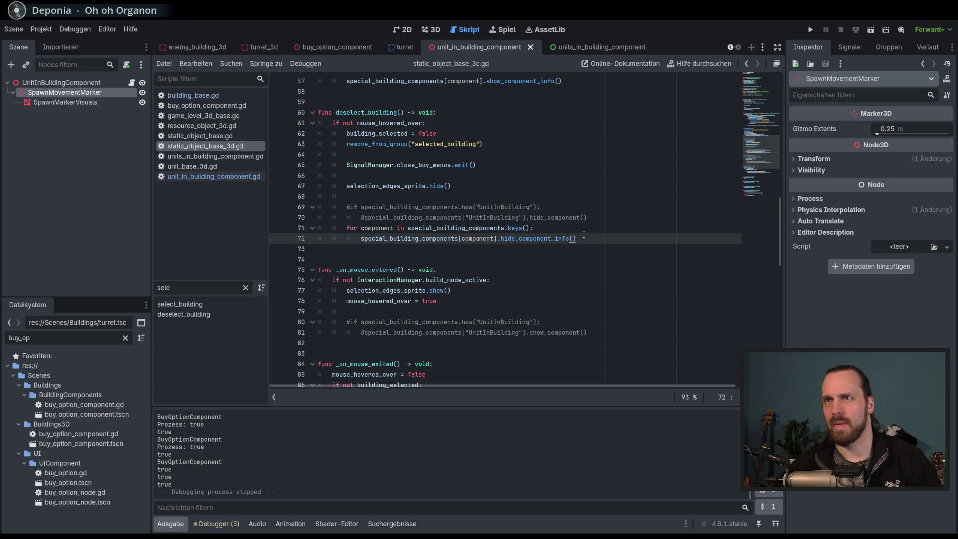
{"action": "scroll", "coordinate": [584, 234], "scroll_direction": "up", "scroll_amount": 4}
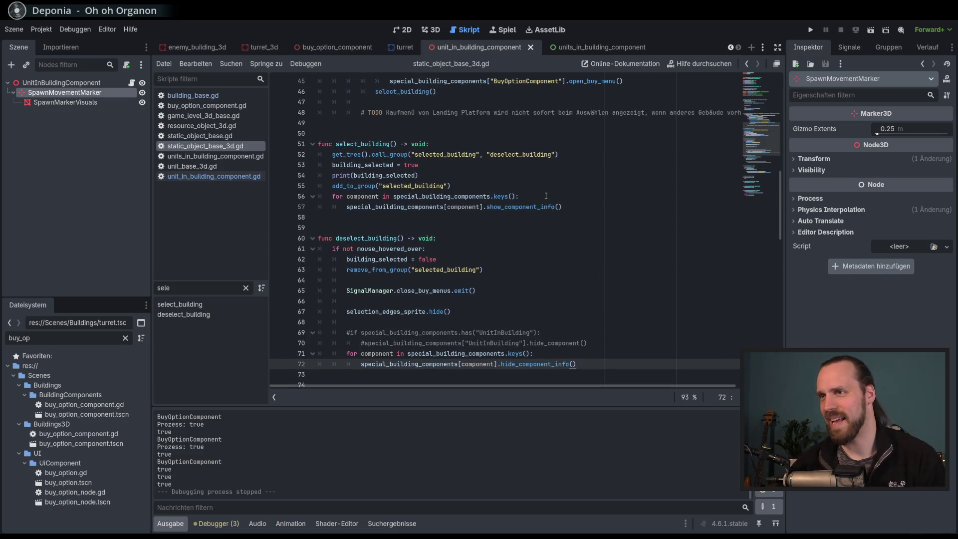
Add print(component) after line 56 in select_building's loop, then open unit_in_building_component.gd.
{"action": "left_click", "coordinate": [549, 197]}
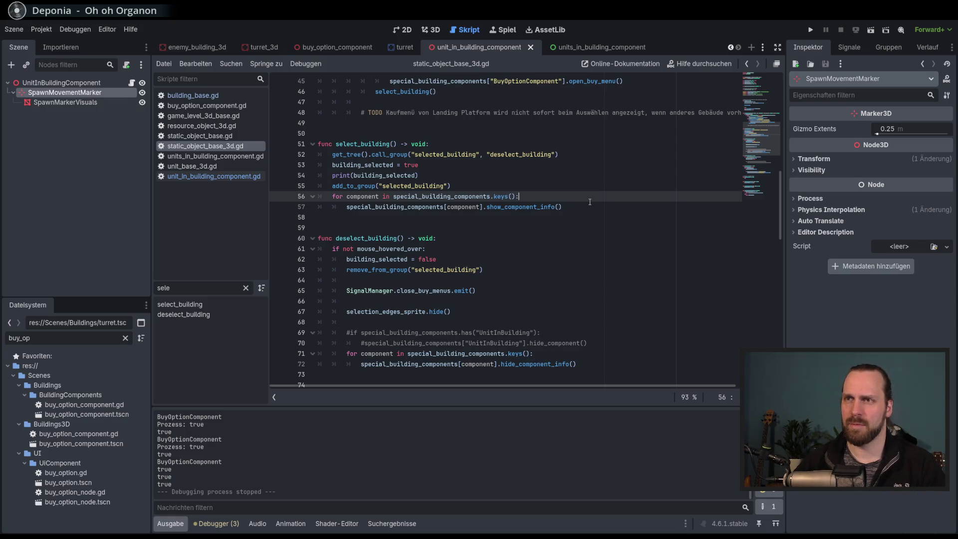
{"action": "key", "text": "Return"}
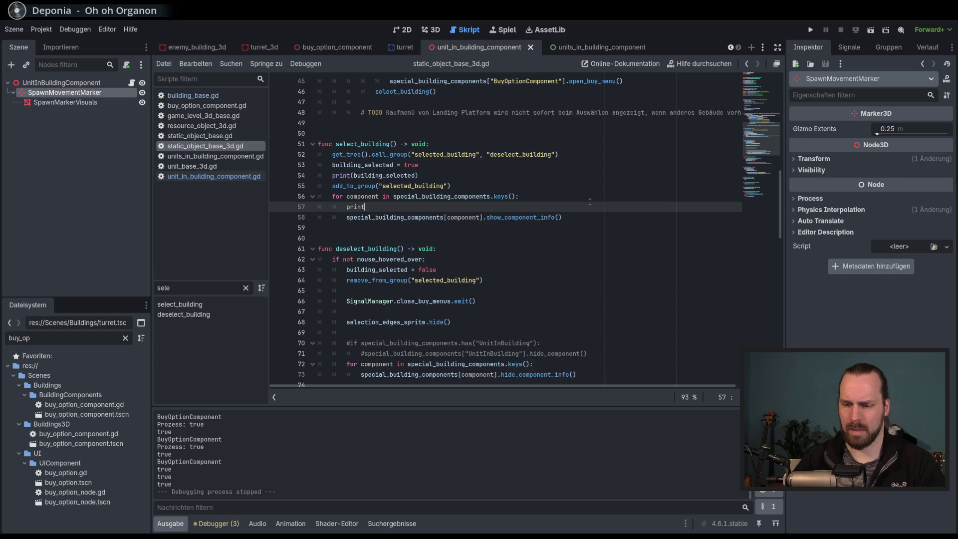
{"action": "type", "text": "(co"}
{"action": "key", "text": "Return"}
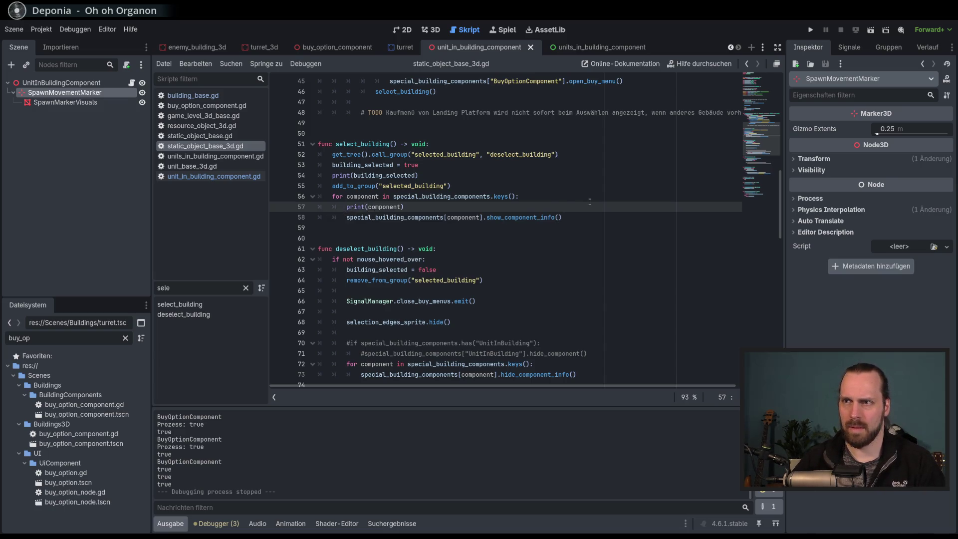
{"action": "left_click", "coordinate": [491, 47]}
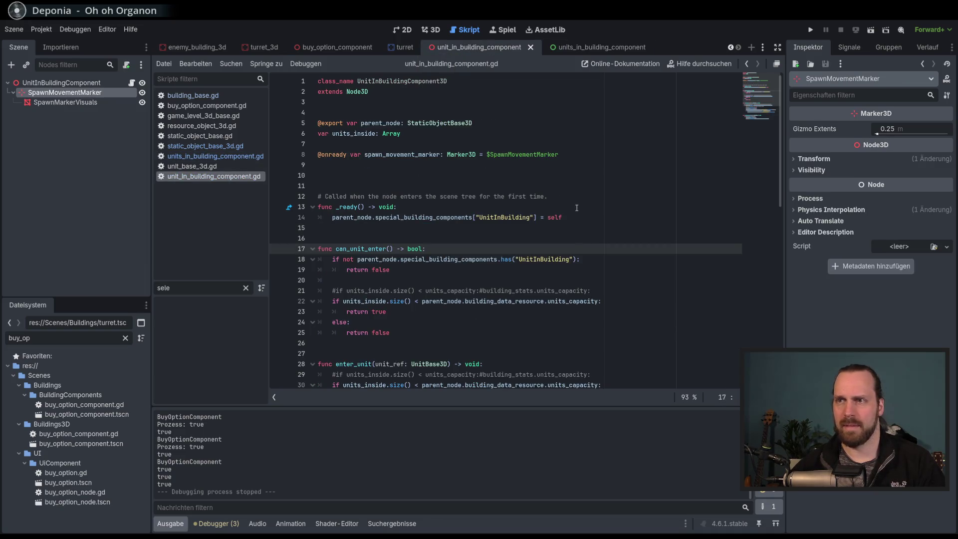
Rerun Test Mission - 3D, place a Laser Turret inside the circle, and stop the game.
{"action": "double_click", "coordinate": [425, 217]}
{"action": "left_click", "coordinate": [483, 222]}
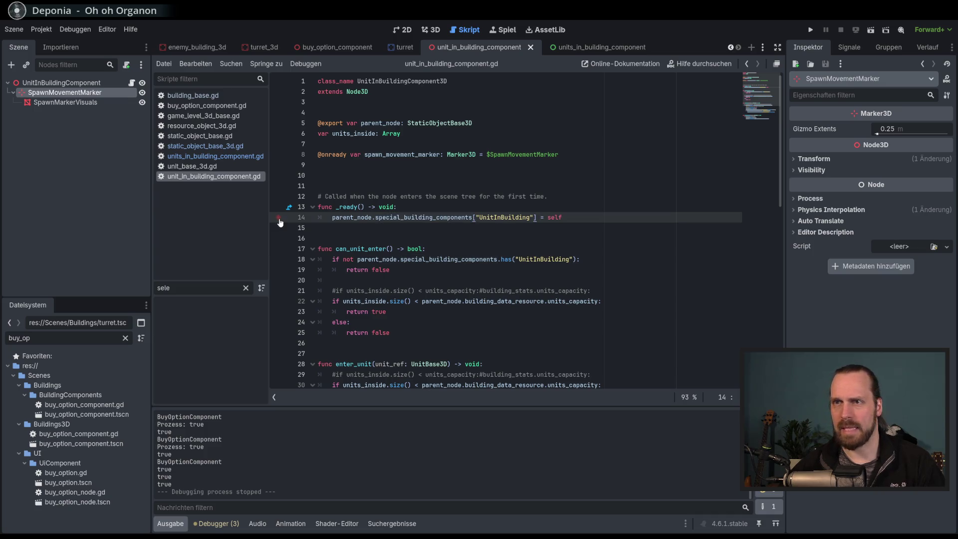
{"action": "key", "text": "F5"}
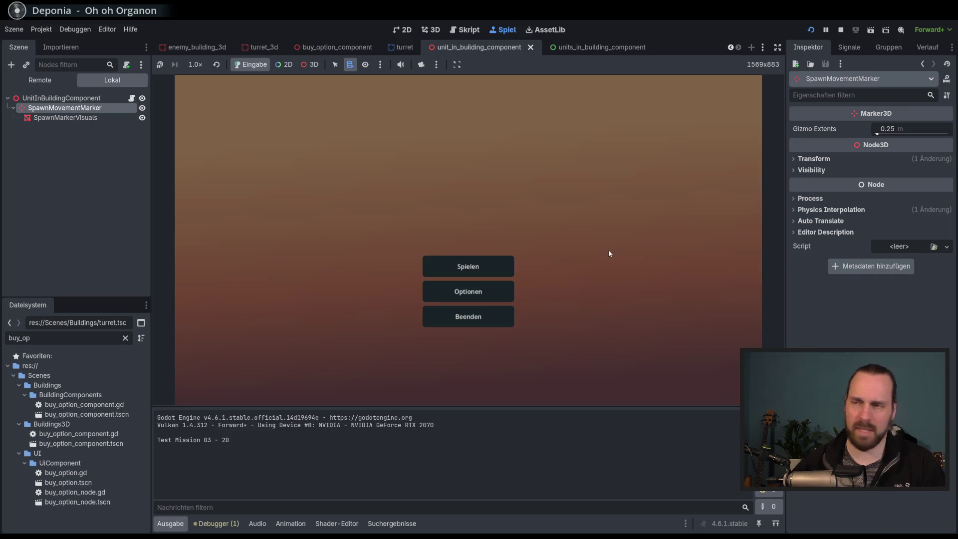
{"action": "left_click", "coordinate": [508, 262]}
{"action": "left_click", "coordinate": [331, 205]}
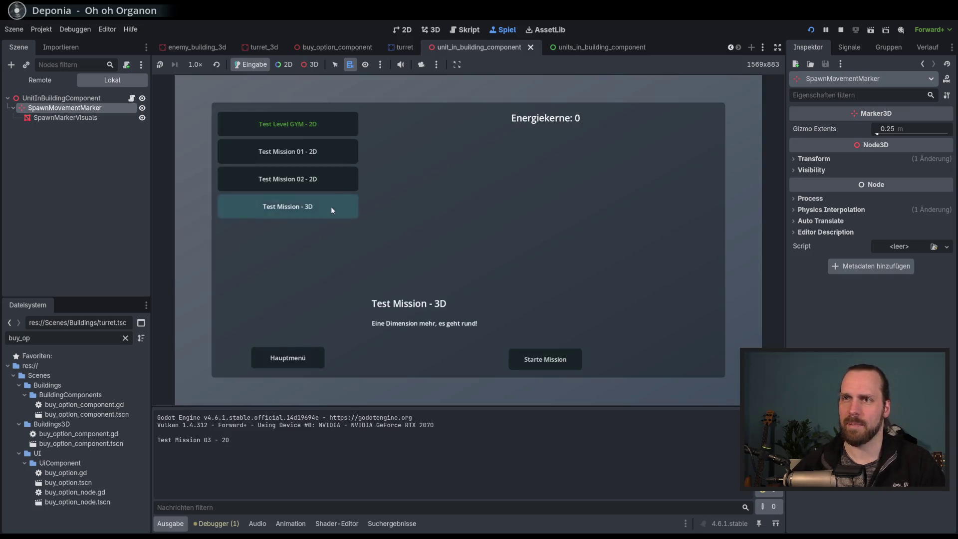
{"action": "left_click", "coordinate": [575, 365]}
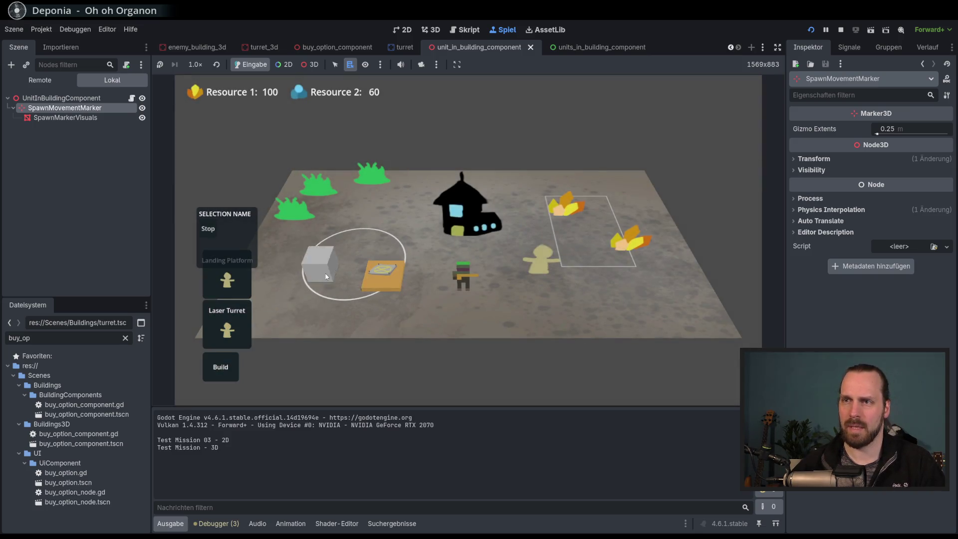
{"action": "right_click", "coordinate": [344, 281]}
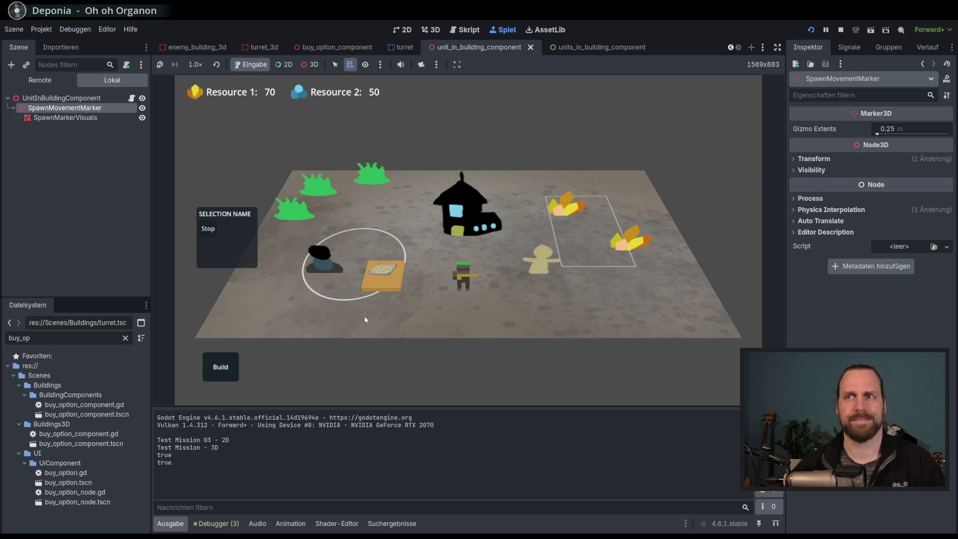
{"action": "key", "text": "F8"}
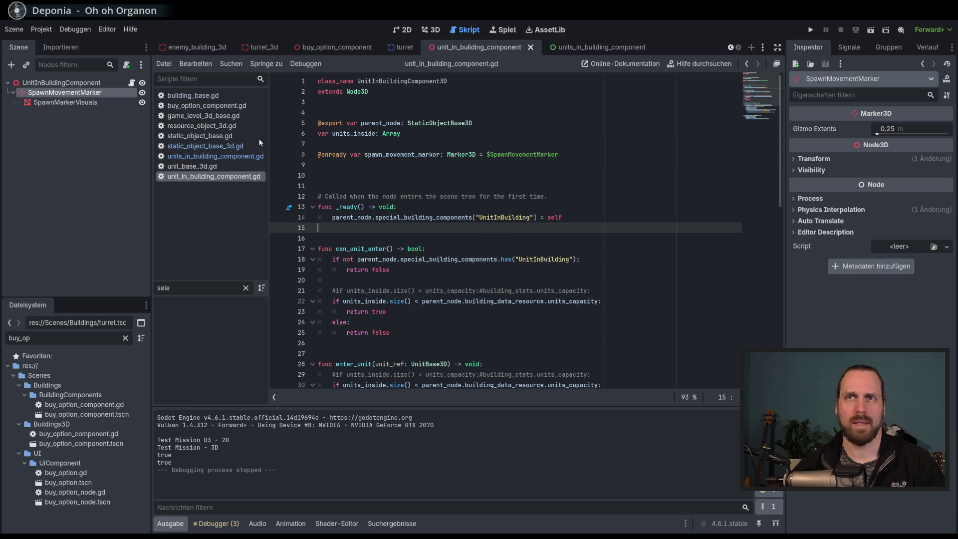
In the turret_3d scene, delete the existing UnitInBuildingComponent node from Turret3D.
{"action": "left_click", "coordinate": [60, 83]}
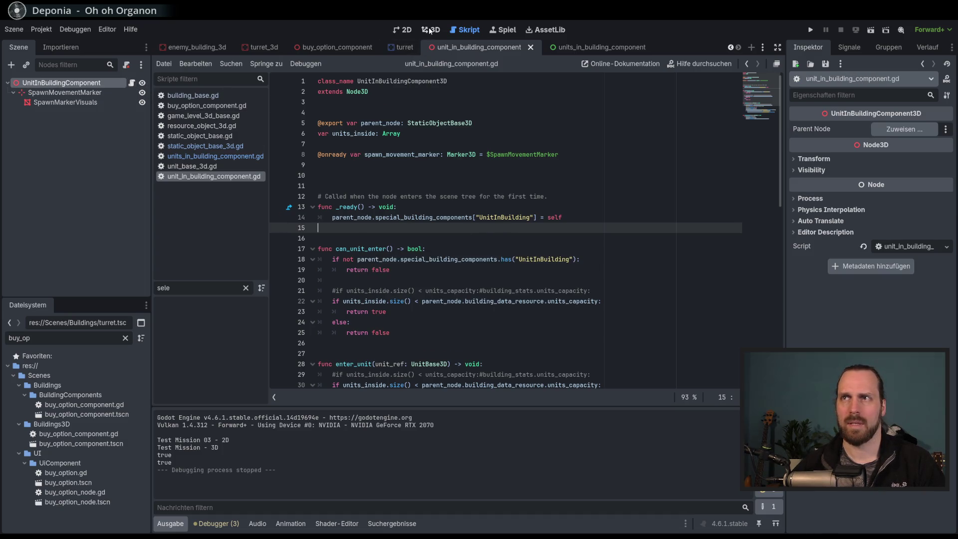
{"action": "left_click", "coordinate": [263, 49]}
{"action": "left_click", "coordinate": [132, 93]}
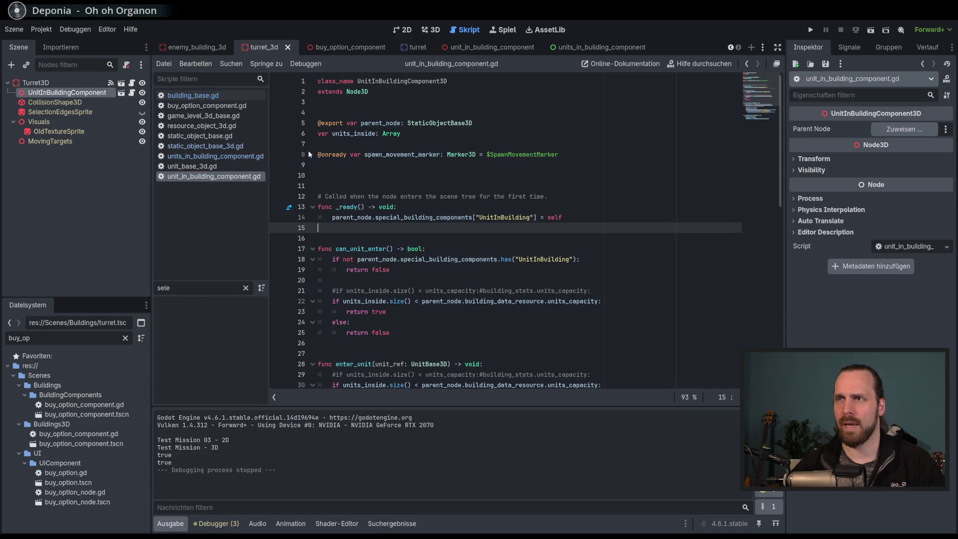
{"action": "left_click", "coordinate": [47, 84]}
{"action": "left_click", "coordinate": [55, 94]}
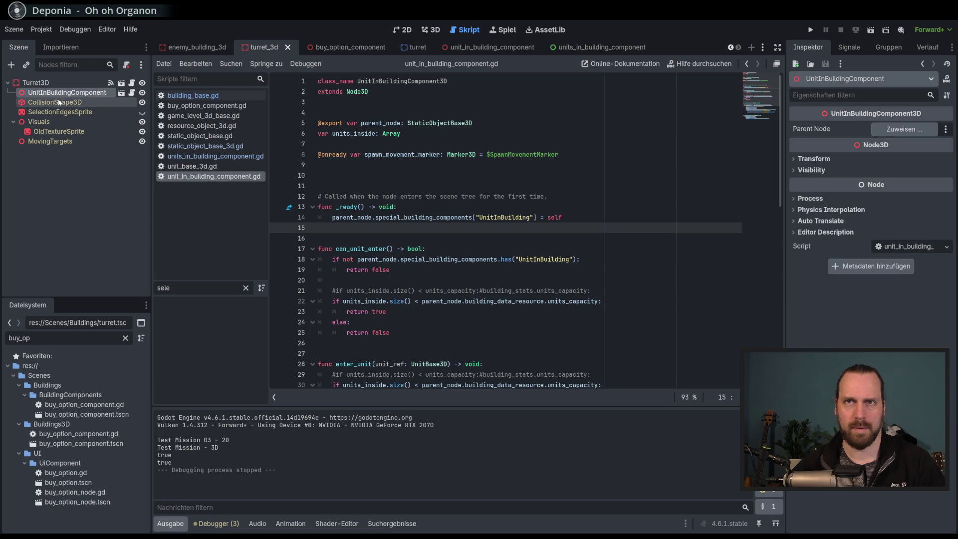
{"action": "key", "text": "Delete"}
{"action": "key", "text": "Return"}
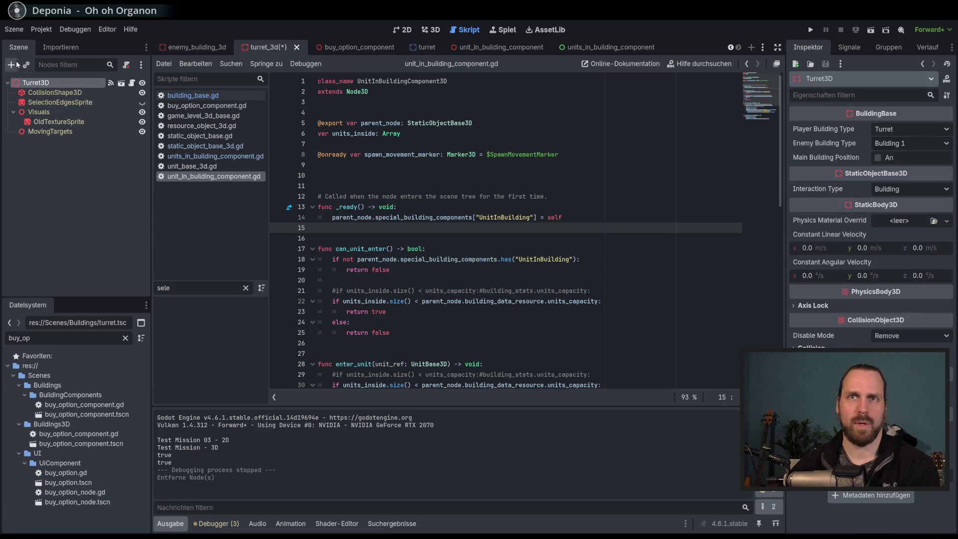
Instance unit_in_building_component.tscn, make it Turret3D's first child, then save and run.
{"action": "left_click", "coordinate": [26, 65]}
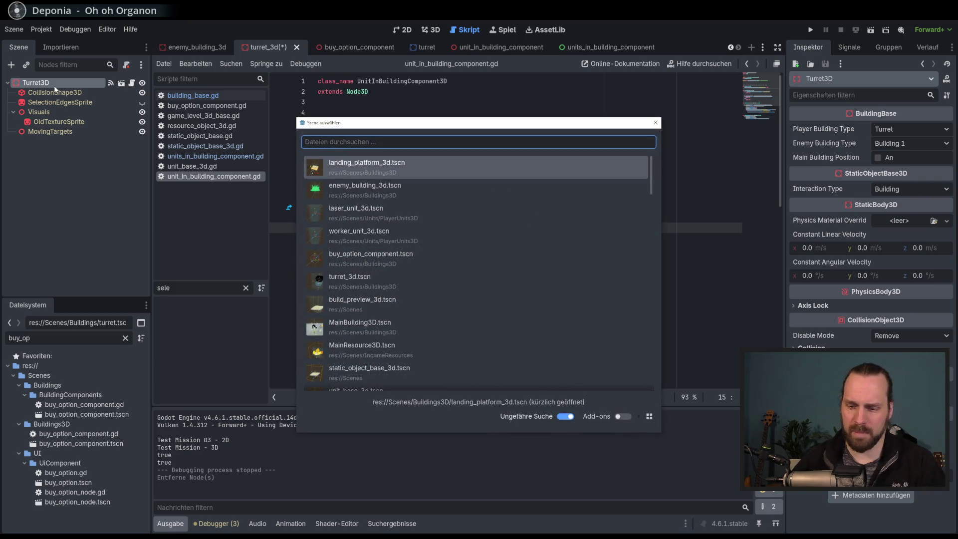
{"action": "type", "text": "compoi"}
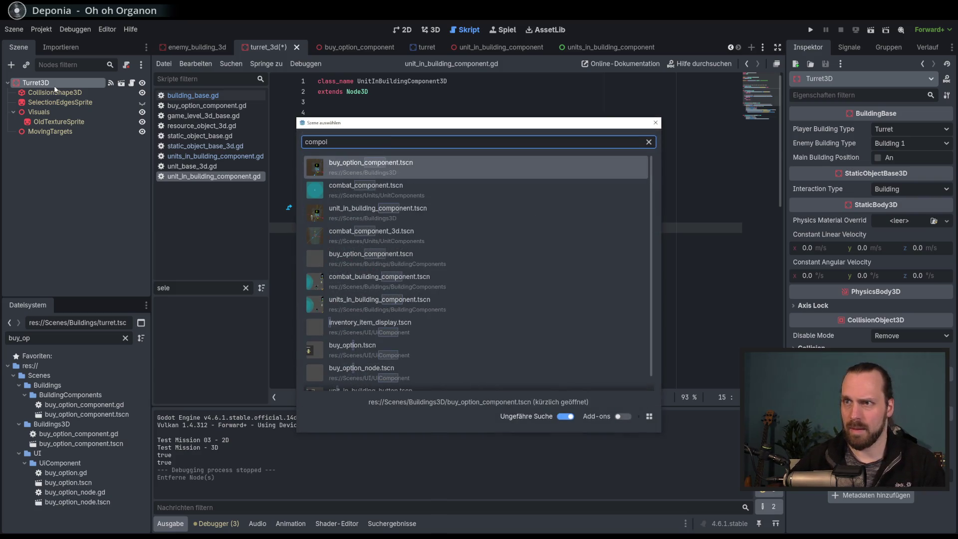
{"action": "key", "text": "BackSpace"}
{"action": "type", "text": "nent"}
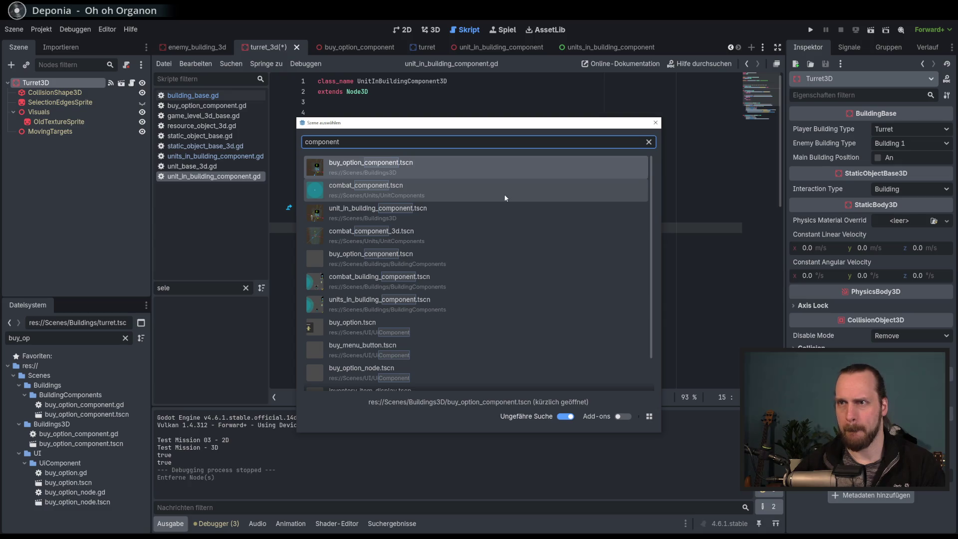
{"action": "double_click", "coordinate": [413, 213]}
{"action": "left_click_drag", "start_coordinate": [66, 141], "coordinate": [54, 89]}
{"action": "key", "text": "F5"}
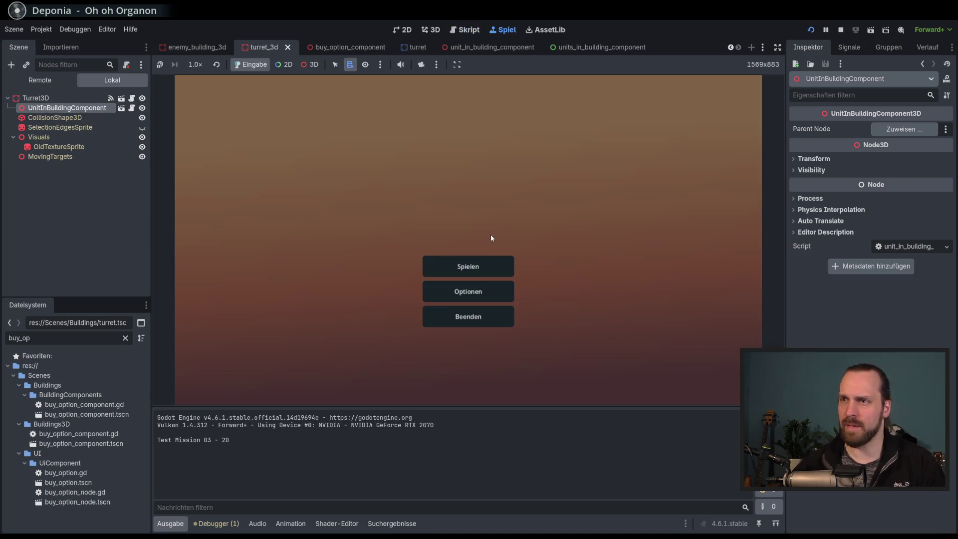
Start Test Mission - 3D, place a Laser Turret until it crashes, and stop debugging.
{"action": "left_click", "coordinate": [474, 263]}
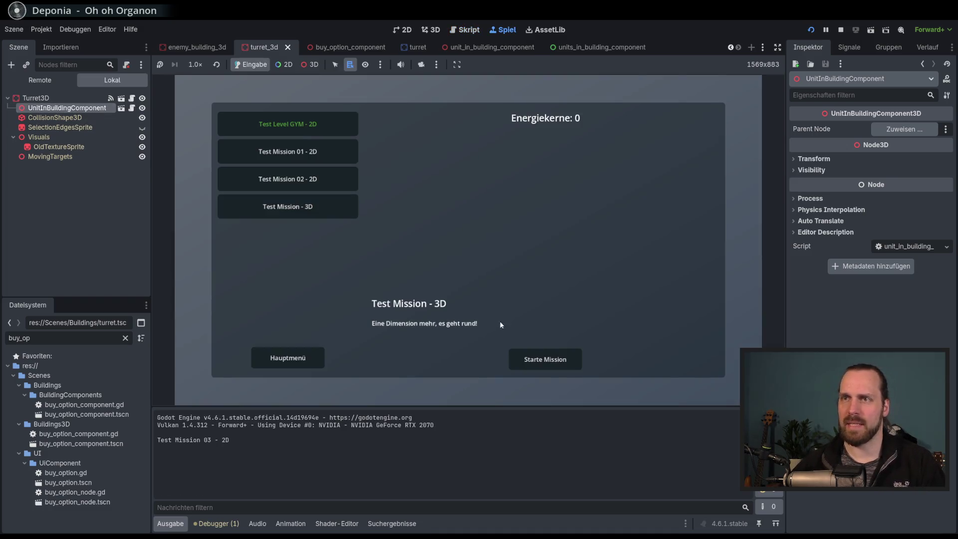
{"action": "left_click", "coordinate": [563, 362]}
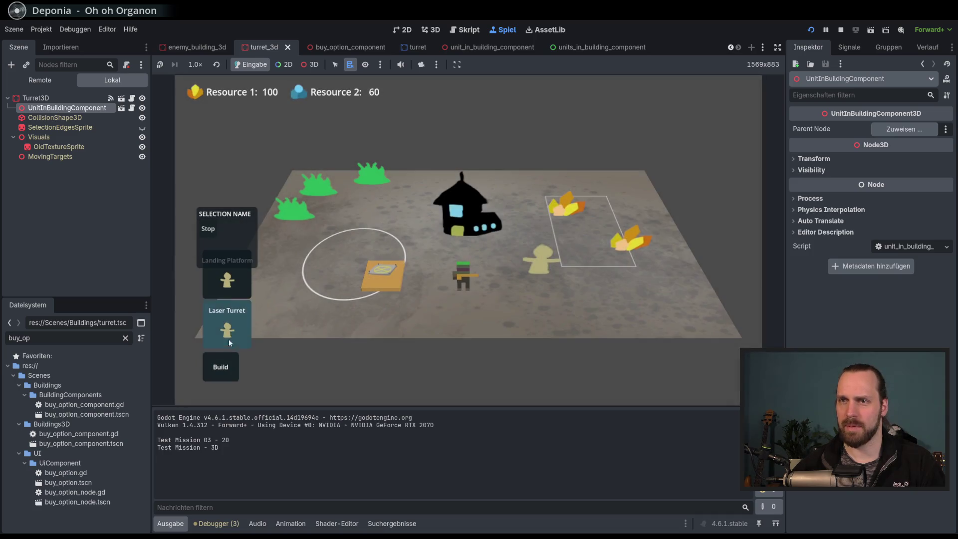
{"action": "left_click", "coordinate": [228, 332]}
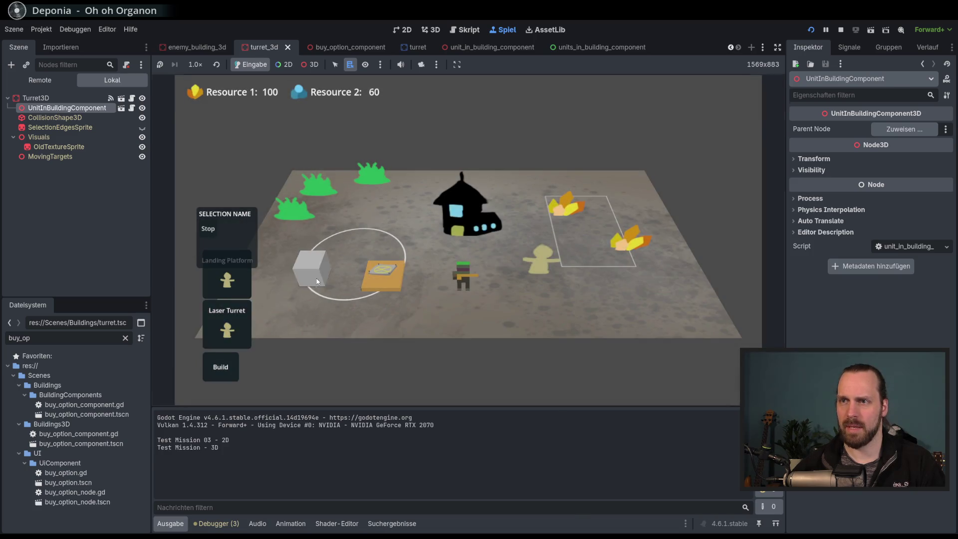
{"action": "left_click", "coordinate": [316, 281]}
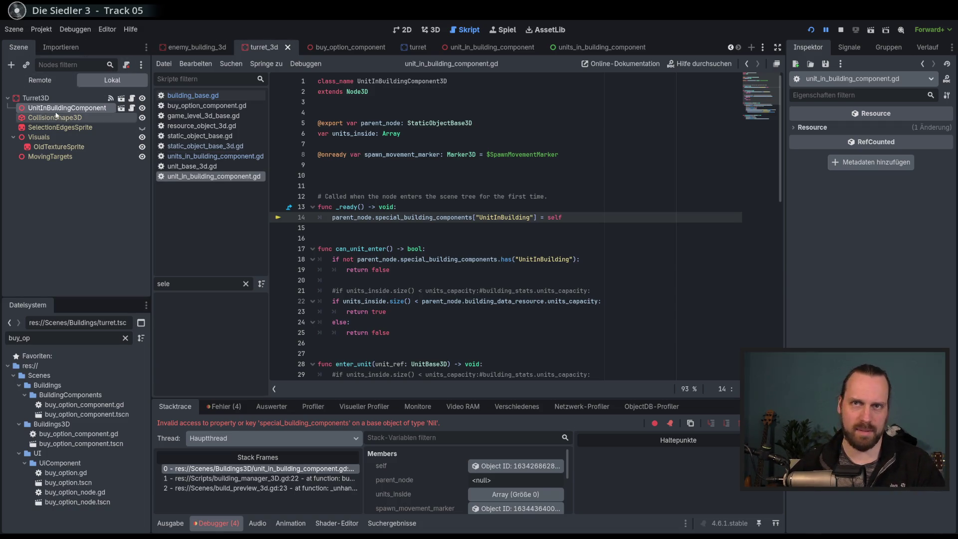
{"action": "key", "text": "F8"}
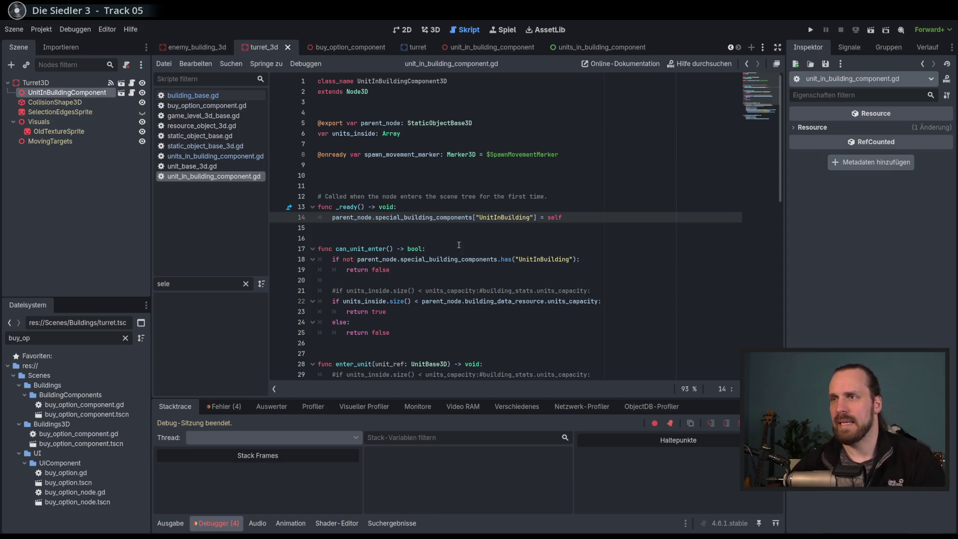
Check the error lines and UnitInBuildingComponent's unassigned Parent Node, then relaunch the game.
{"action": "left_click", "coordinate": [451, 230]}
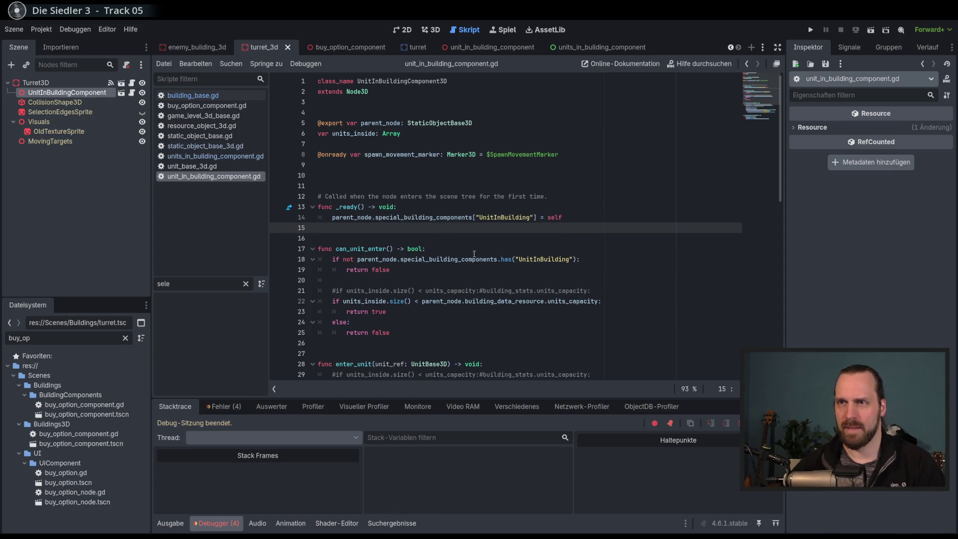
{"action": "left_click", "coordinate": [474, 269]}
{"action": "left_click", "coordinate": [104, 92]}
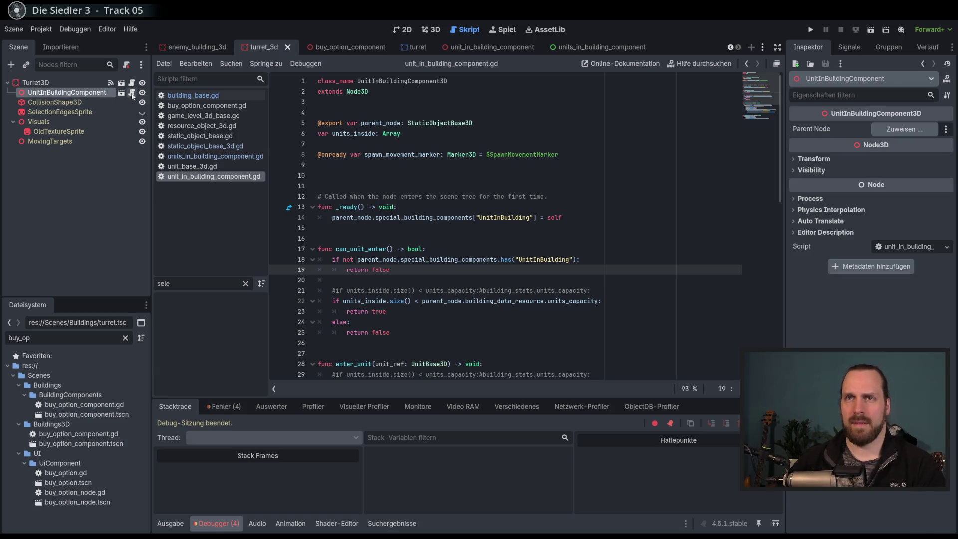
{"action": "key", "text": "F5"}
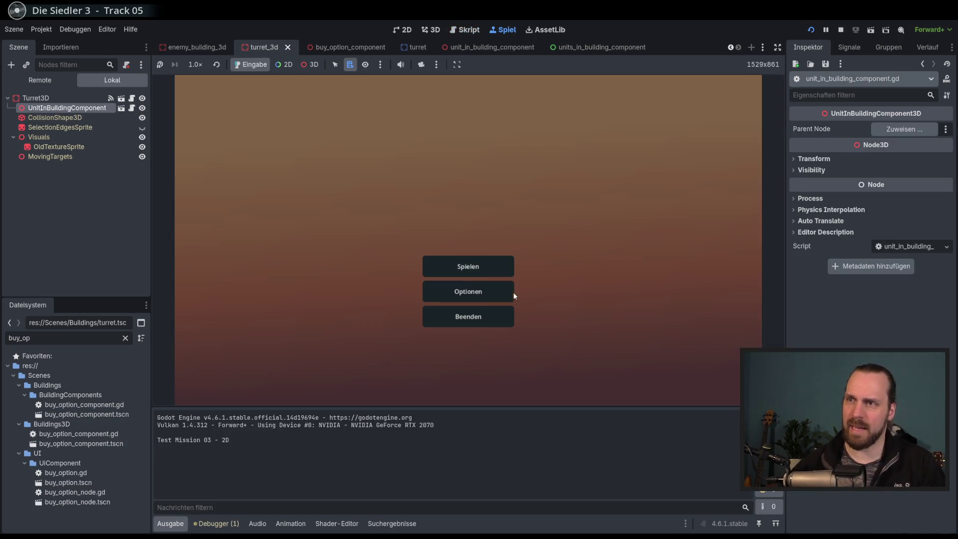
Start Test Mission - 3D, build a Laser Turret, and stop the crashed session.
{"action": "left_click", "coordinate": [504, 265]}
{"action": "left_click", "coordinate": [346, 212]}
{"action": "left_click", "coordinate": [544, 359]}
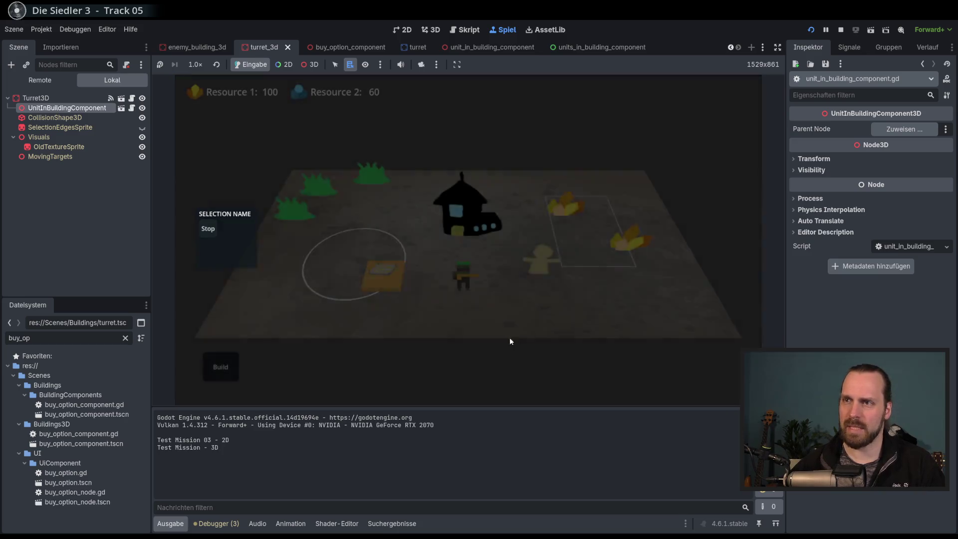
{"action": "left_click", "coordinate": [220, 367]}
{"action": "left_click", "coordinate": [224, 312]}
{"action": "left_click", "coordinate": [334, 252]}
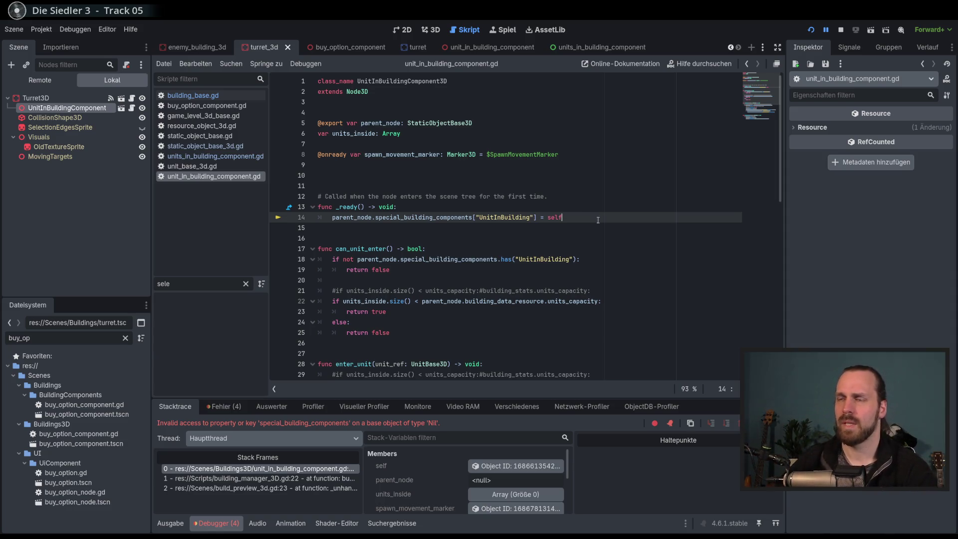
{"action": "key", "text": "F8"}
Assign Turret3D as UnitInBuildingComponent's Parent Node, save, and restart Test Mission - 3D.
{"action": "left_click", "coordinate": [35, 82]}
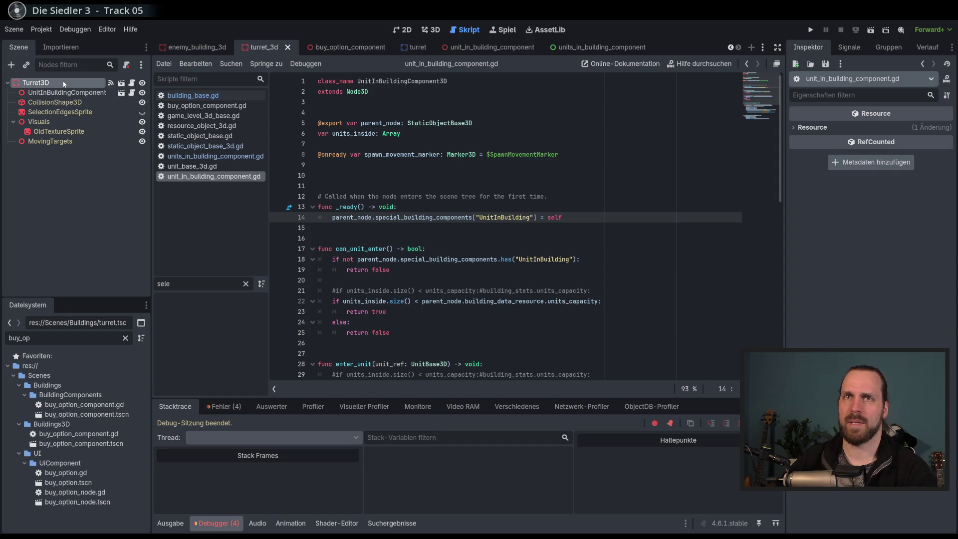
{"action": "left_click", "coordinate": [66, 92]}
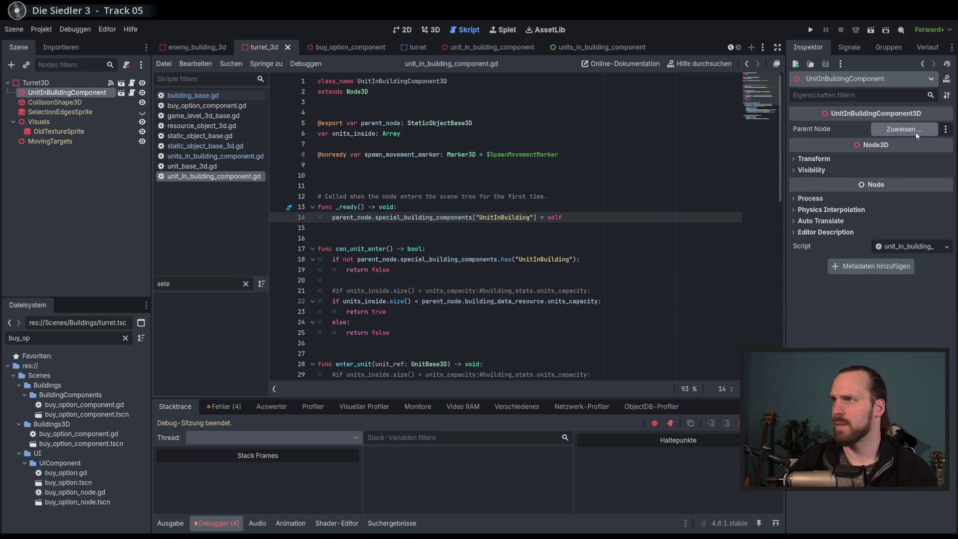
{"action": "left_click", "coordinate": [904, 129]}
{"action": "left_click", "coordinate": [451, 163]}
{"action": "double_click", "coordinate": [451, 164]}
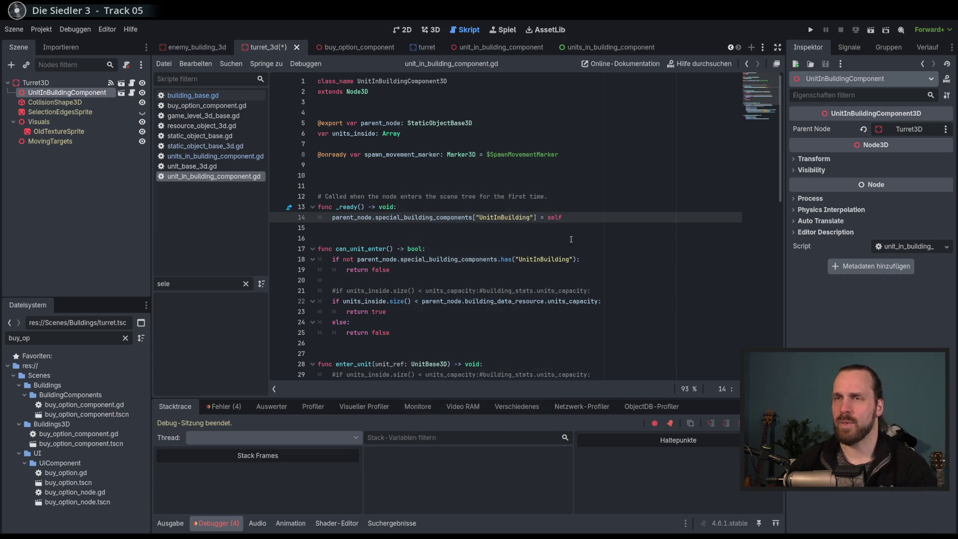
{"action": "key", "text": "F5"}
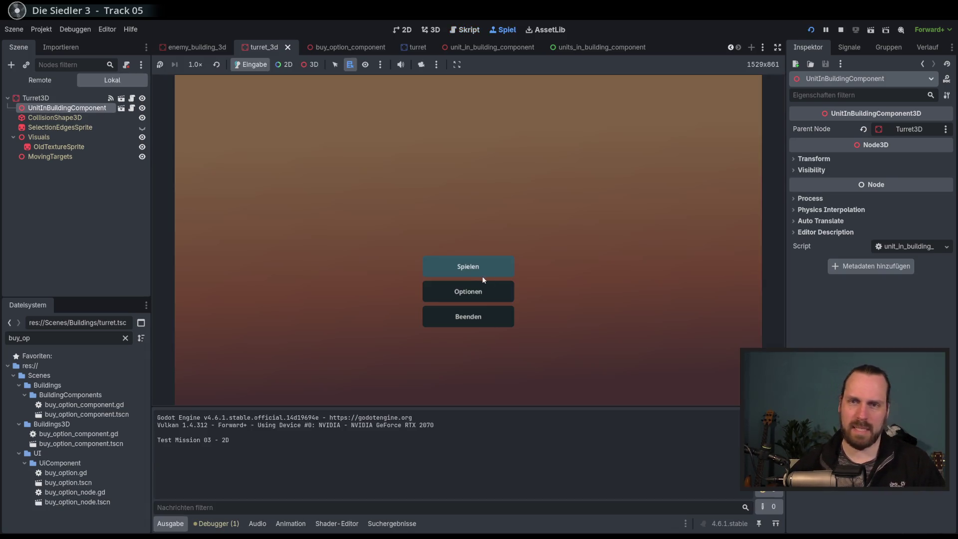
{"action": "left_click", "coordinate": [480, 274]}
{"action": "left_click", "coordinate": [343, 214]}
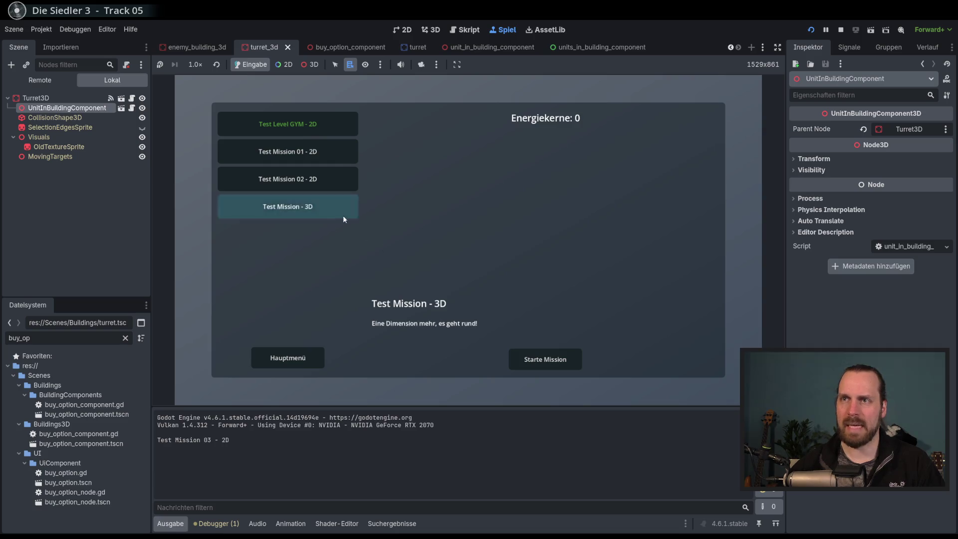
{"action": "left_click", "coordinate": [562, 367]}
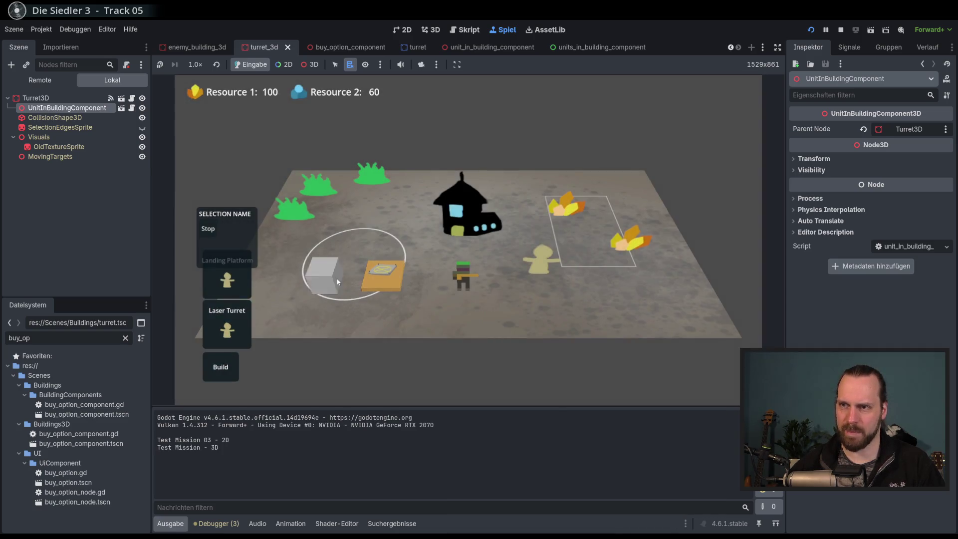
After the turret crash, comment out the UnitInBuilding block on lines 38–39 and rerun.
{"action": "left_click", "coordinate": [337, 282]}
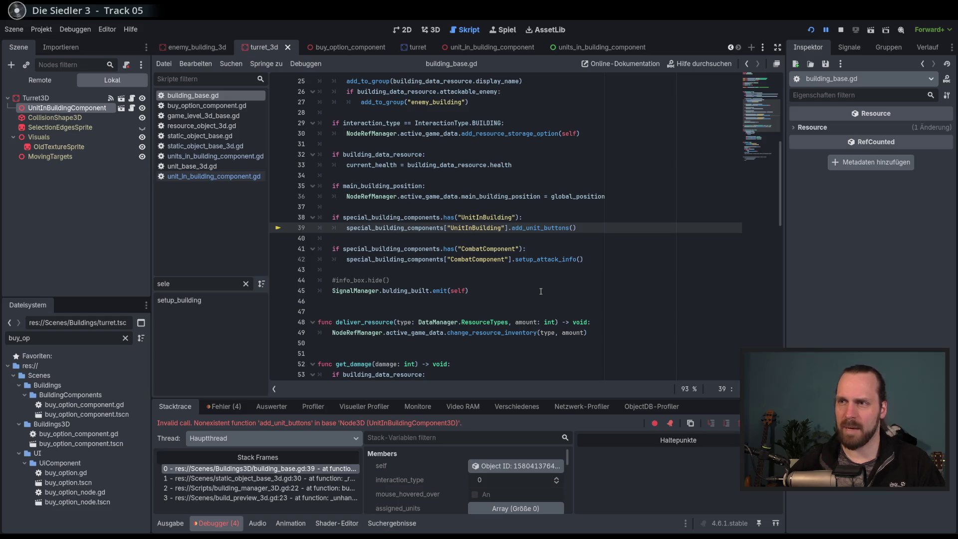
{"action": "scroll", "coordinate": [541, 291], "scroll_direction": "up", "scroll_amount": 2}
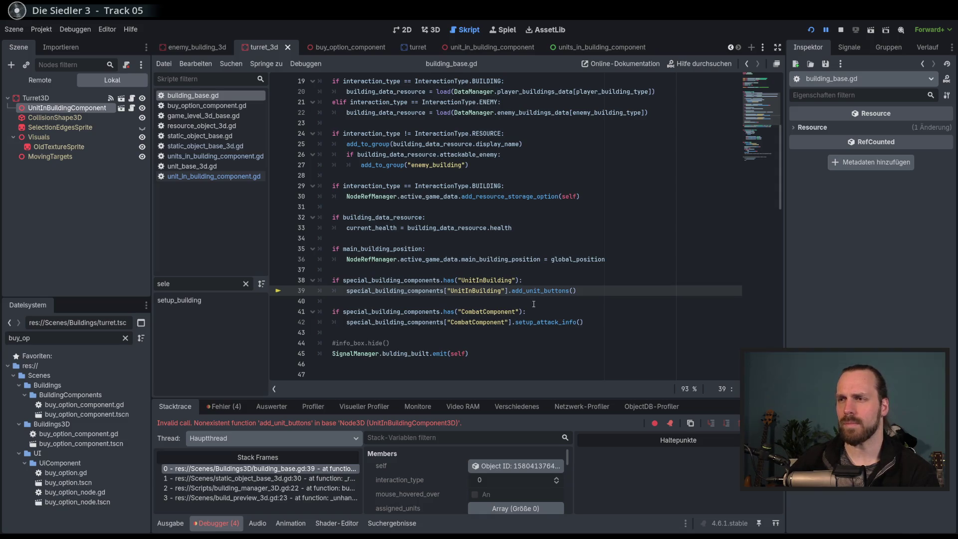
{"action": "key", "text": "F8"}
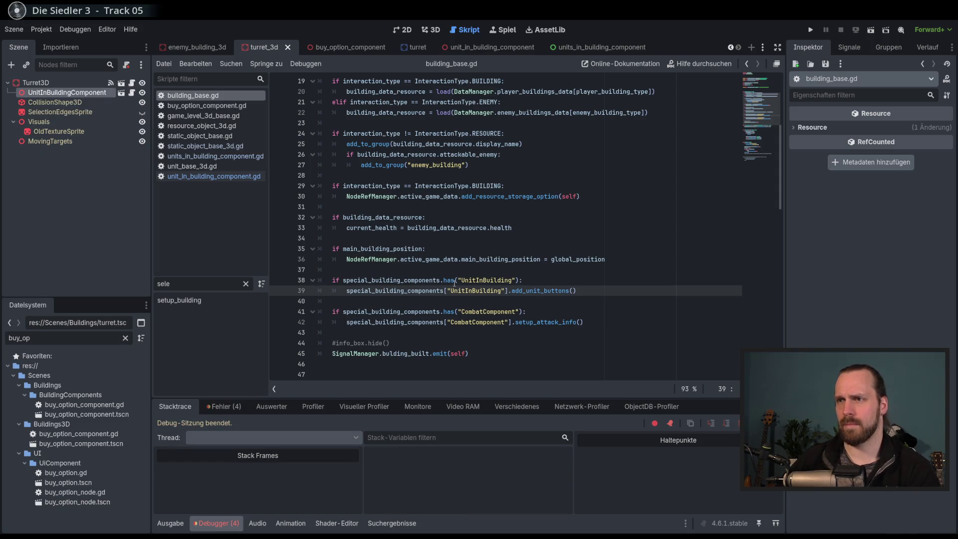
{"action": "left_click_drag", "start_coordinate": [454, 282], "coordinate": [456, 292]}
{"action": "key", "text": "ctrl+k"}
{"action": "left_click", "coordinate": [595, 295]}
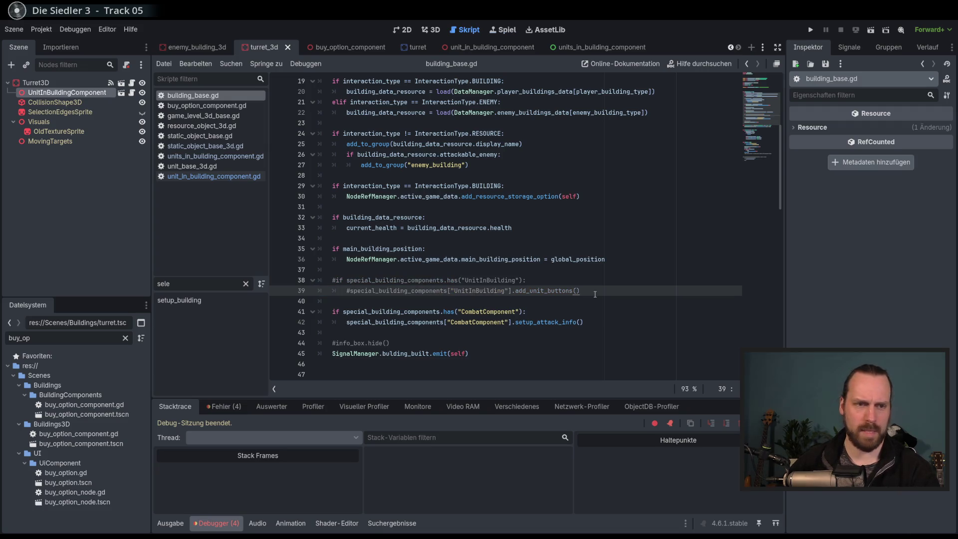
{"action": "key", "text": "F5"}
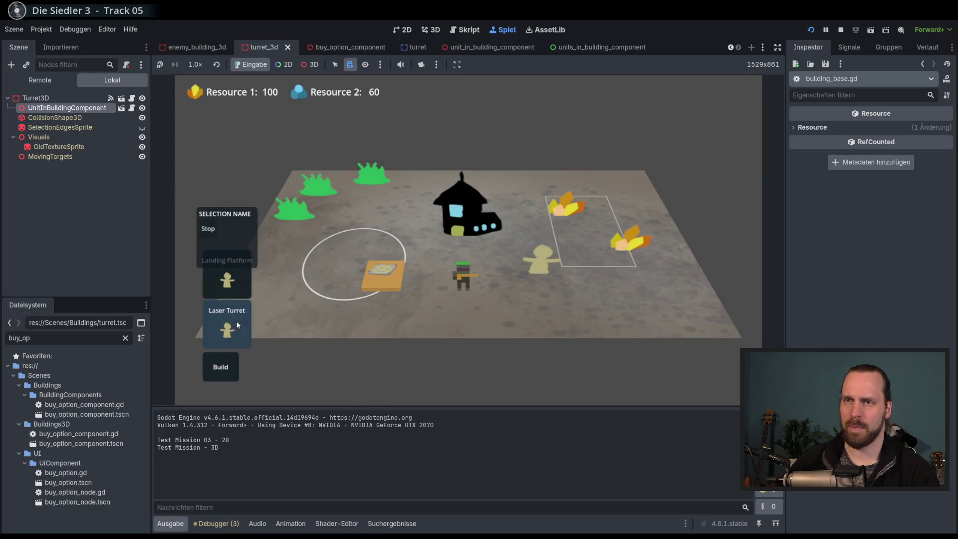
Place a Laser Turret, then comment out the UnitInBuilding check on lines 90–91 and rerun.
{"action": "left_click", "coordinate": [238, 325]}
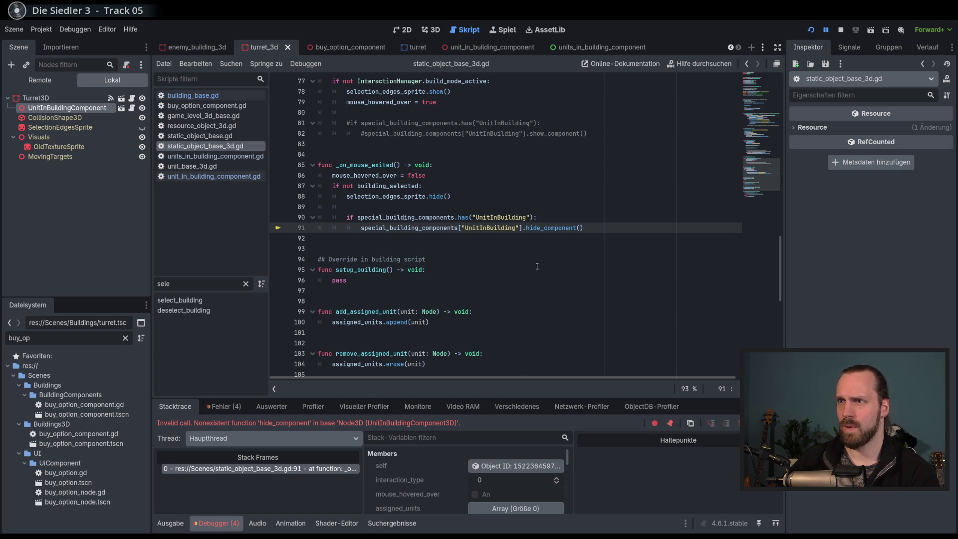
{"action": "scroll", "coordinate": [536, 266], "scroll_direction": "up", "scroll_amount": 20}
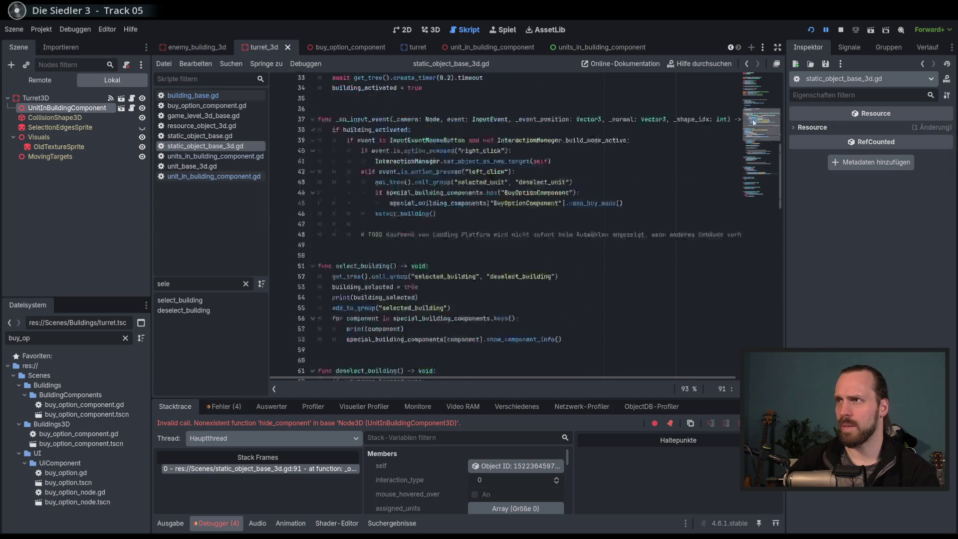
{"action": "left_click_drag", "start_coordinate": [754, 78], "coordinate": [764, 182]}
{"action": "left_click_drag", "start_coordinate": [472, 193], "coordinate": [472, 203]}
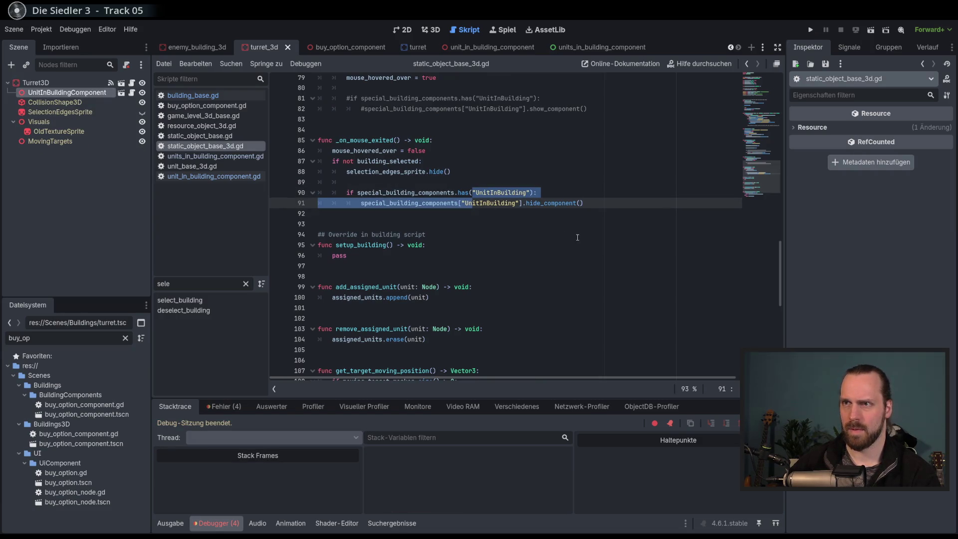
{"action": "key", "text": "ctrl+k"}
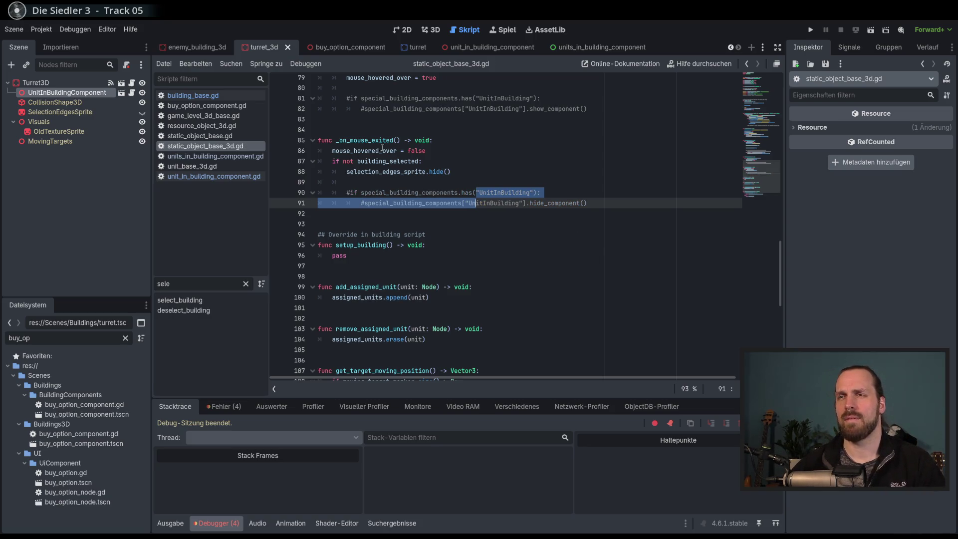
{"action": "scroll", "coordinate": [425, 198], "scroll_direction": "up", "scroll_amount": 2}
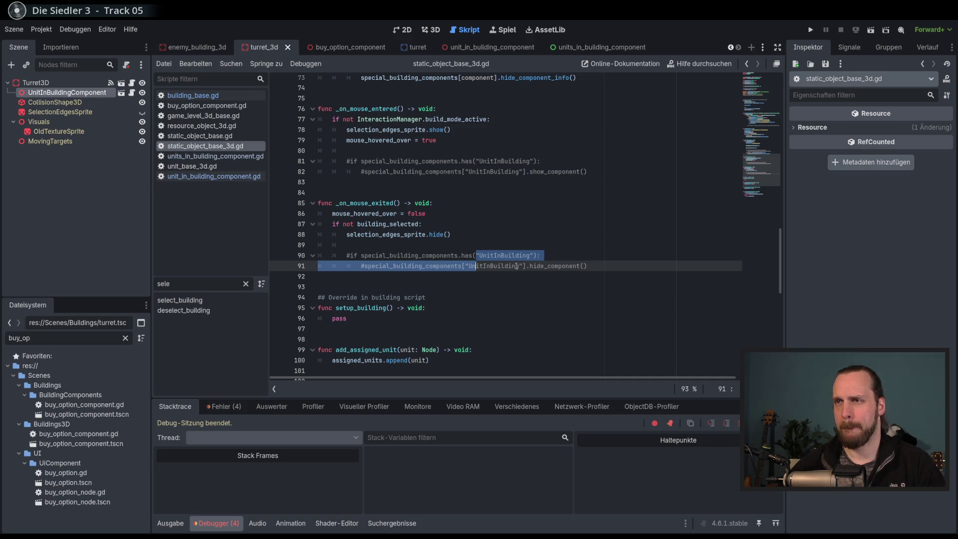
{"action": "key", "text": "F5"}
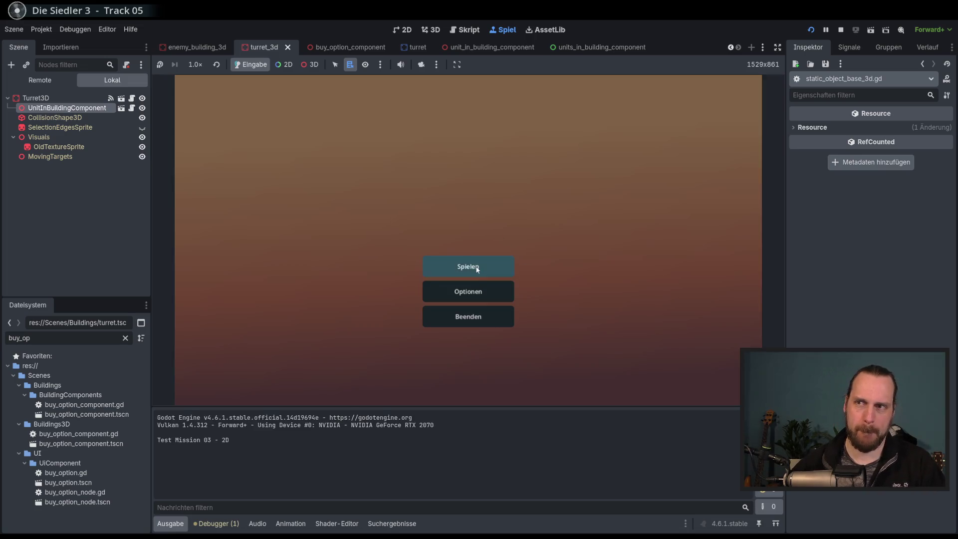
Start Test Mission - 3D, place a Laser Turret, and stop the crashed session.
{"action": "left_click", "coordinate": [466, 268]}
{"action": "left_click", "coordinate": [292, 209]}
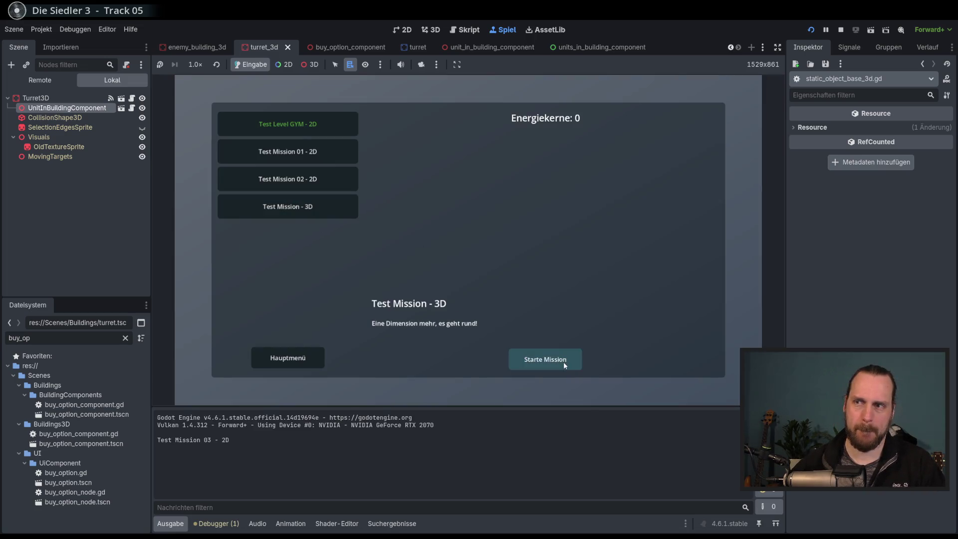
{"action": "left_click", "coordinate": [563, 361]}
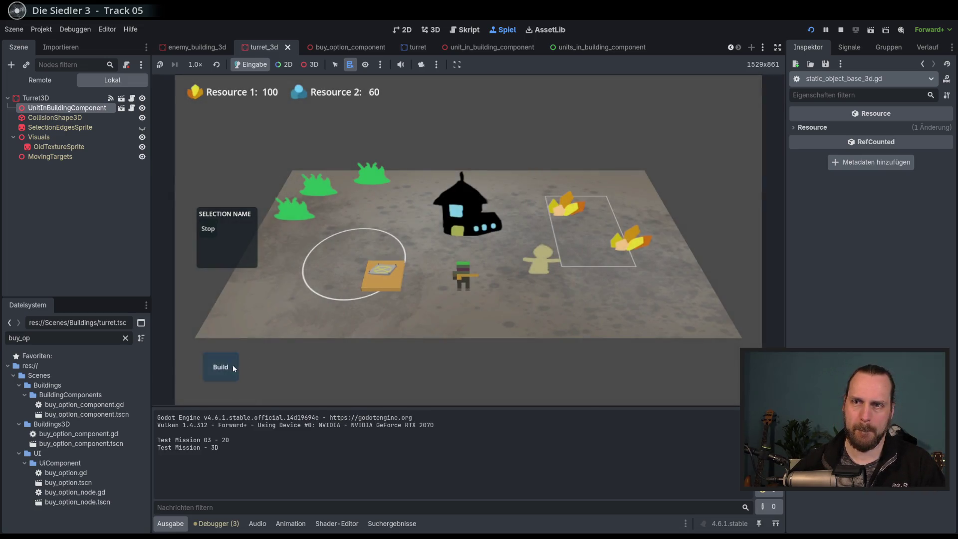
{"action": "left_click", "coordinate": [220, 366]}
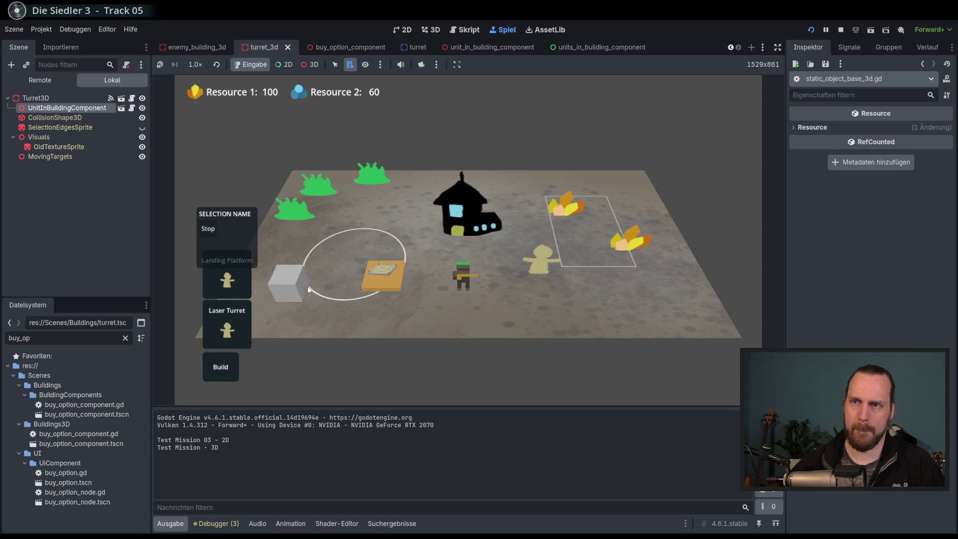
{"action": "left_click", "coordinate": [322, 271]}
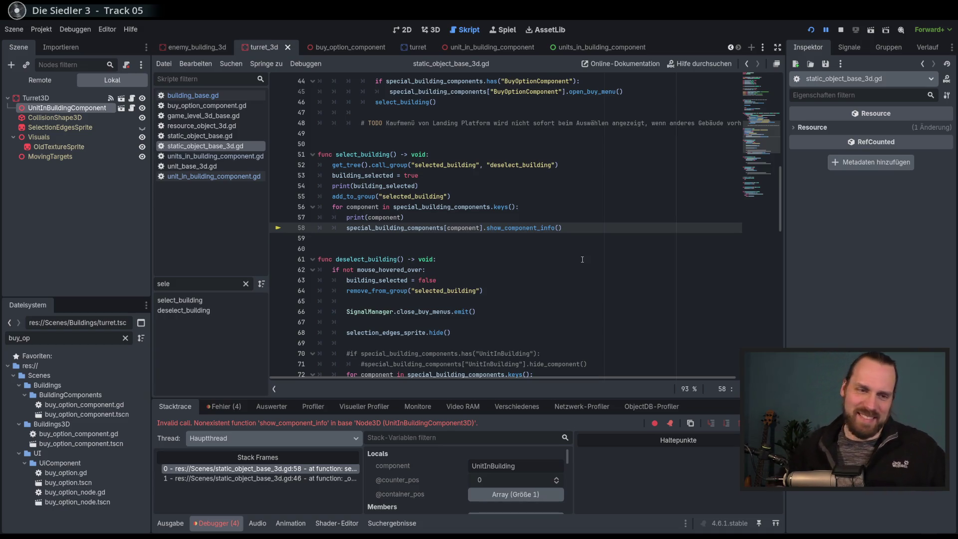
{"action": "key", "text": "F8"}
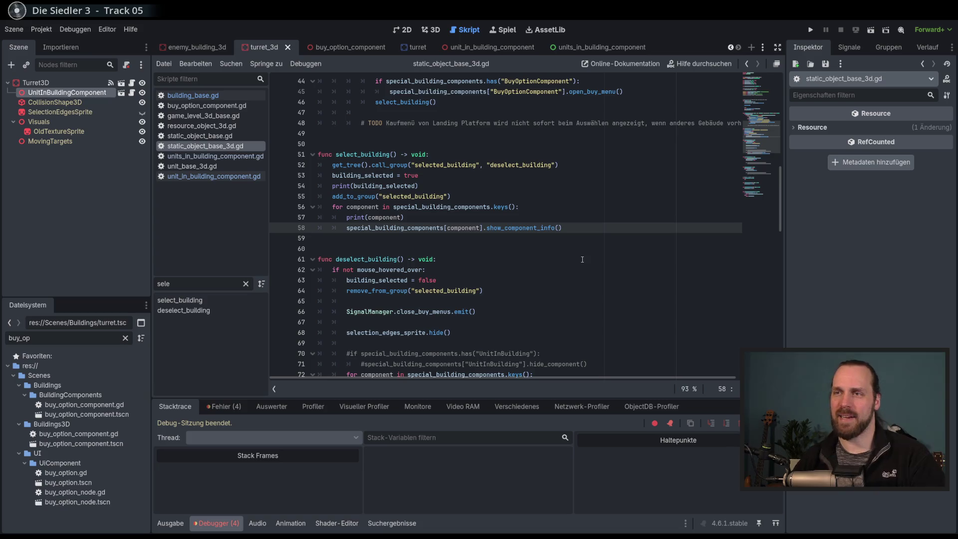
Copy show_component_info() from line 58 and go to the last line of unit_in_building_component.gd.
{"action": "double_click", "coordinate": [530, 227]}
{"action": "left_click", "coordinate": [562, 227]}
{"action": "left_click", "coordinate": [486, 228], "text": "shift"}
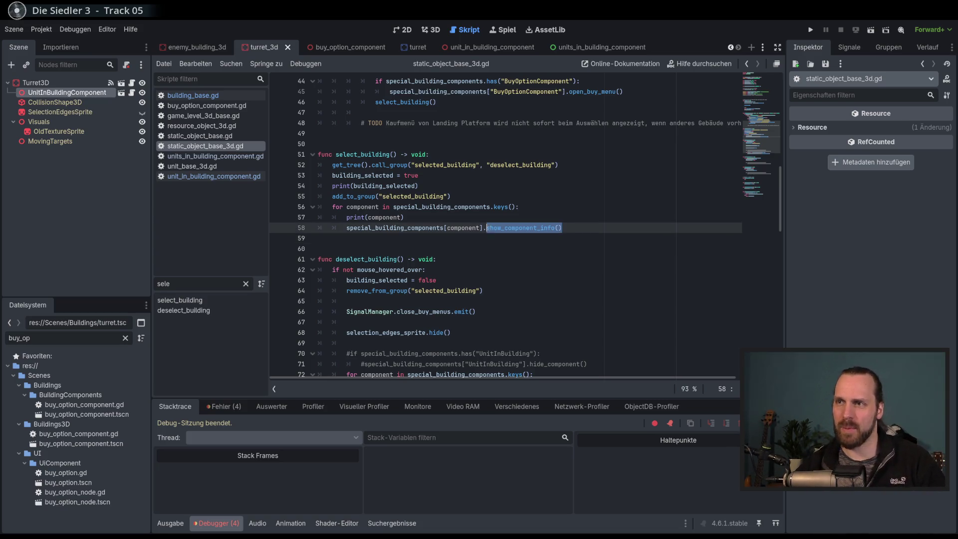
{"action": "left_click", "coordinate": [449, 47]}
{"action": "scroll", "coordinate": [428, 268], "scroll_direction": "down", "scroll_amount": 3}
{"action": "scroll", "coordinate": [427, 268], "scroll_direction": "down", "scroll_amount": 5}
{"action": "left_click", "coordinate": [429, 310]}
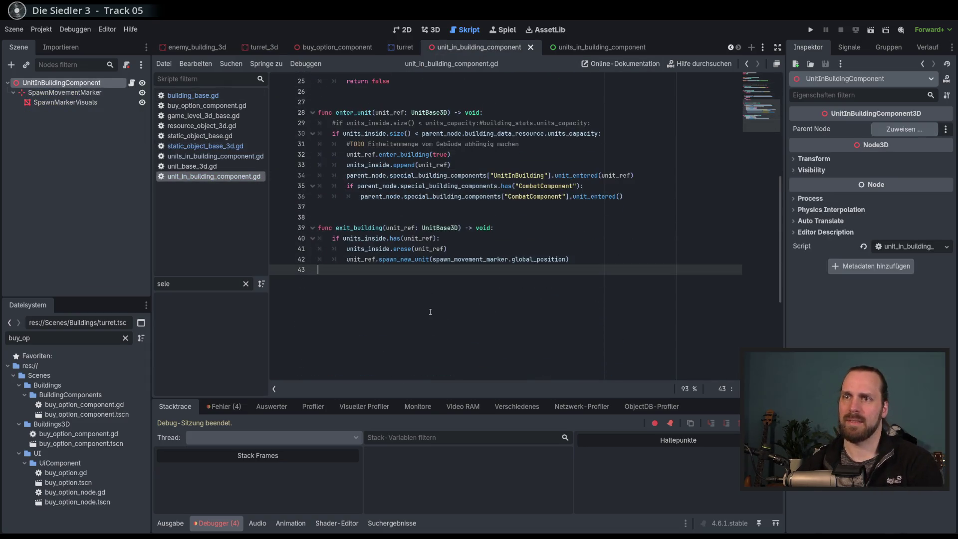
Write show_component_info() -> void printing "Units in Building Sichtbar!" and save the script.
{"action": "type", "text": "func"}
{"action": "type", "text": "show_component_info()"}
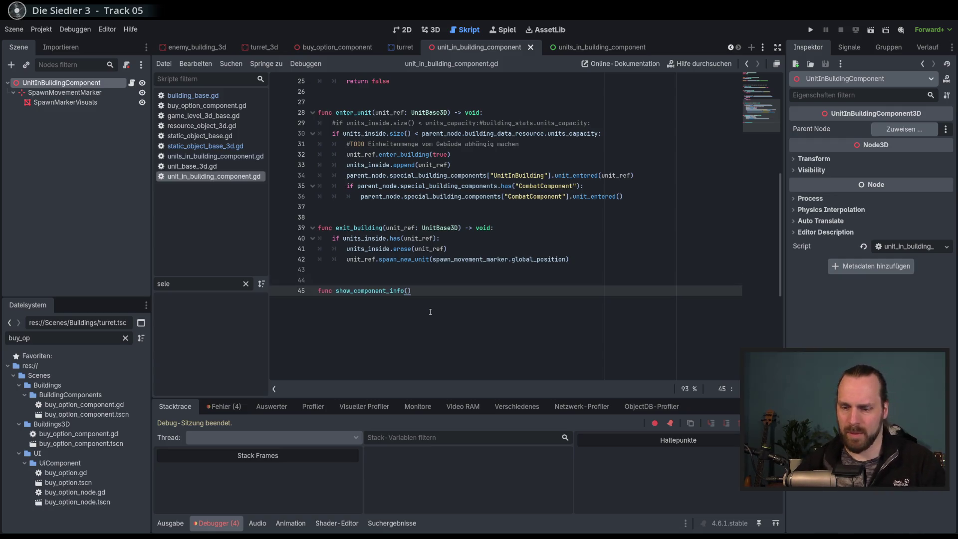
{"action": "type", "text": "void:"}
{"action": "key", "text": "Return"}
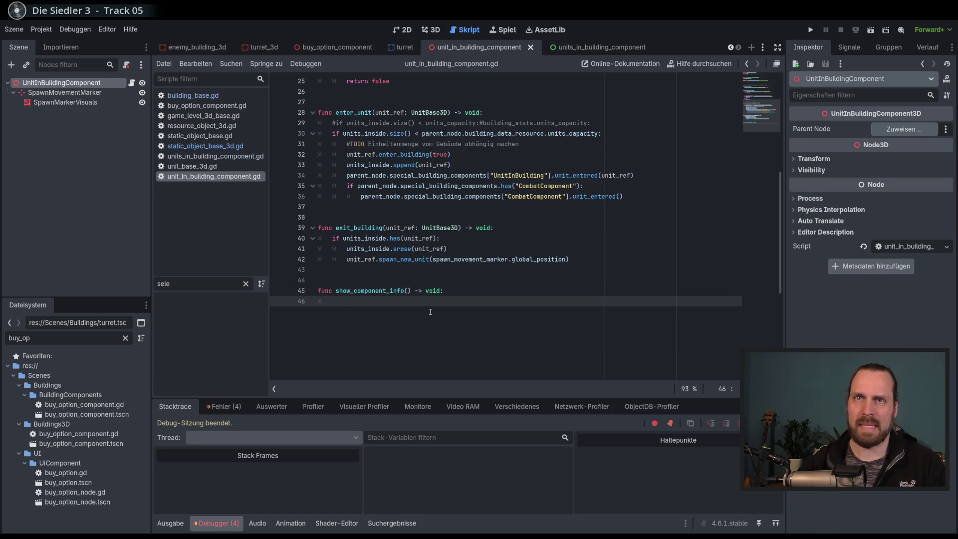
{"action": "scroll", "coordinate": [430, 311], "scroll_direction": "up", "scroll_amount": 8}
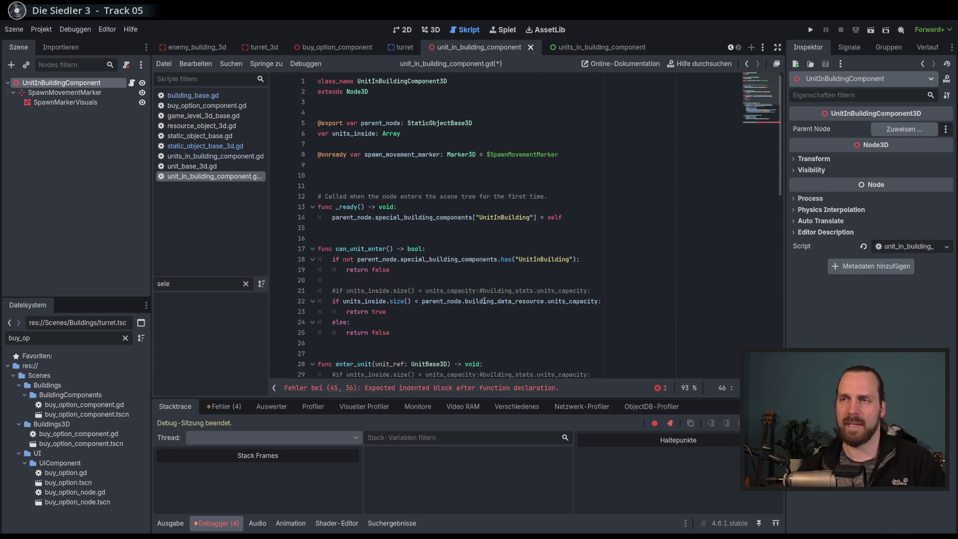
{"action": "scroll", "coordinate": [484, 301], "scroll_direction": "down", "scroll_amount": 8}
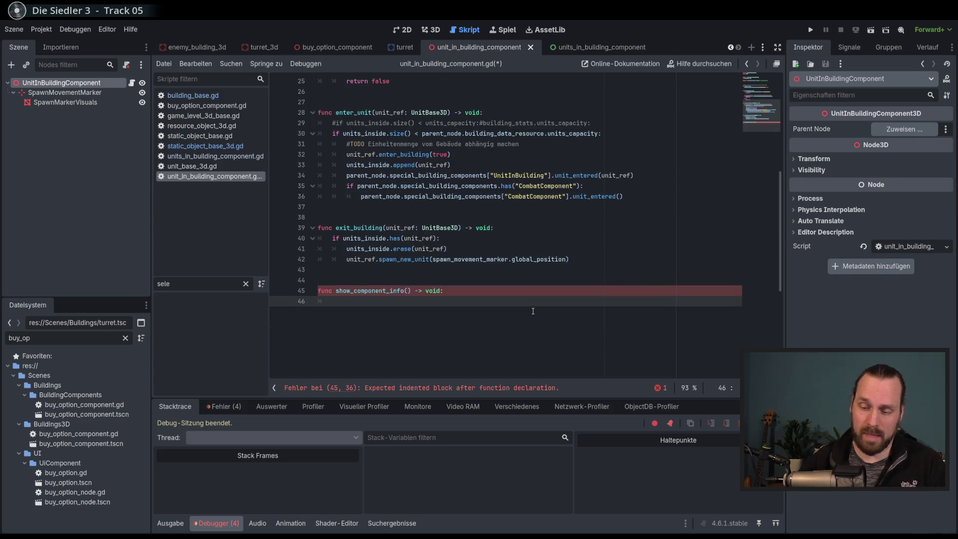
{"action": "type", "text": "print"}
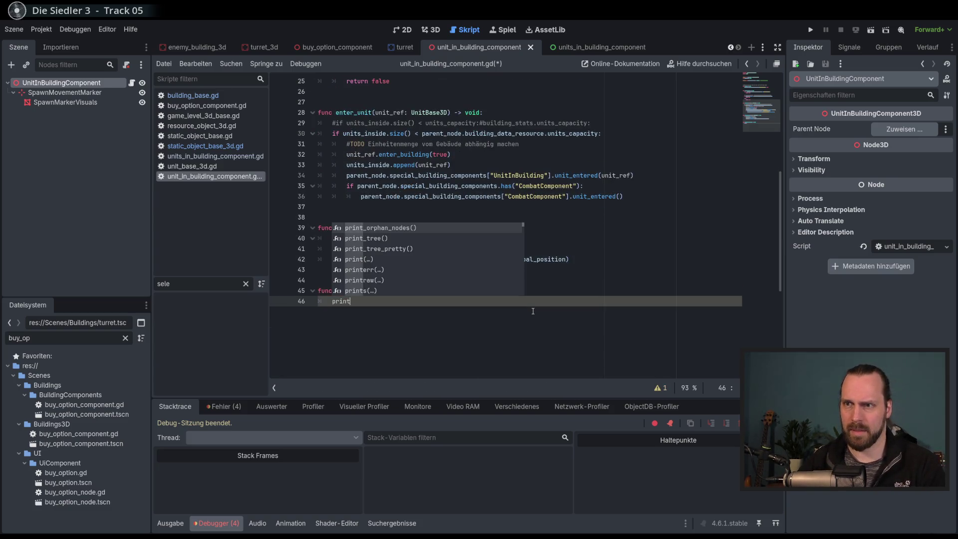
{"action": "key", "text": "Return"}
{"action": "type", "text": "\"U"}
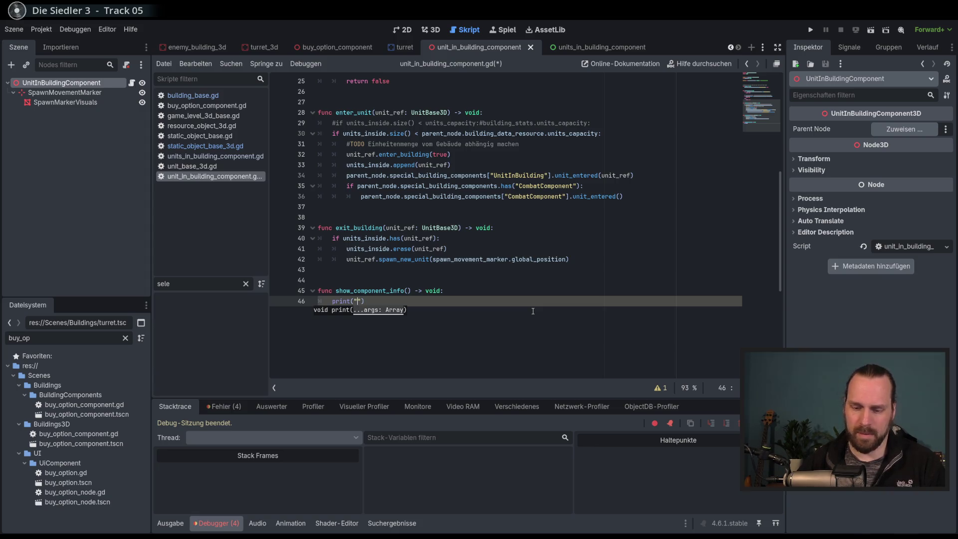
{"action": "type", "text": "nits in Bui"}
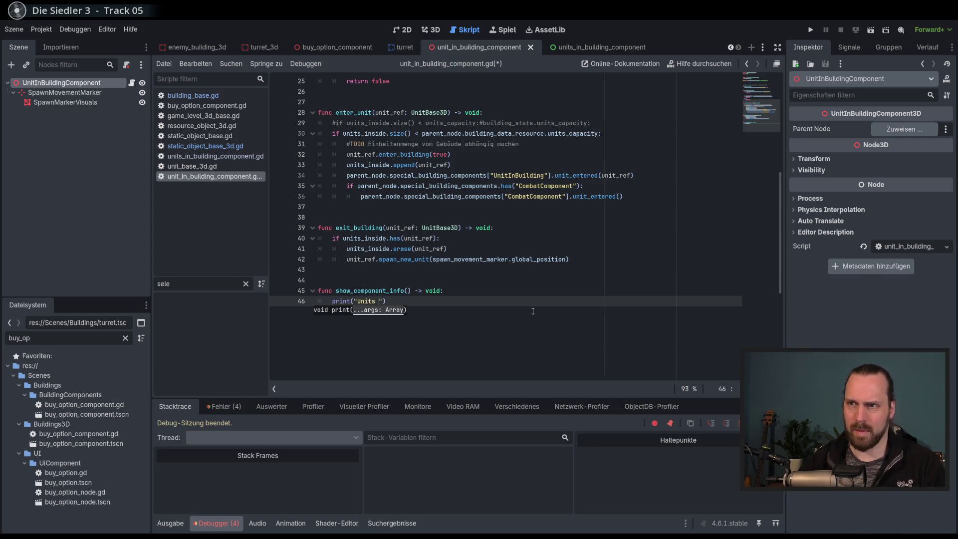
{"action": "type", "text": "lding Sichtbar!"}
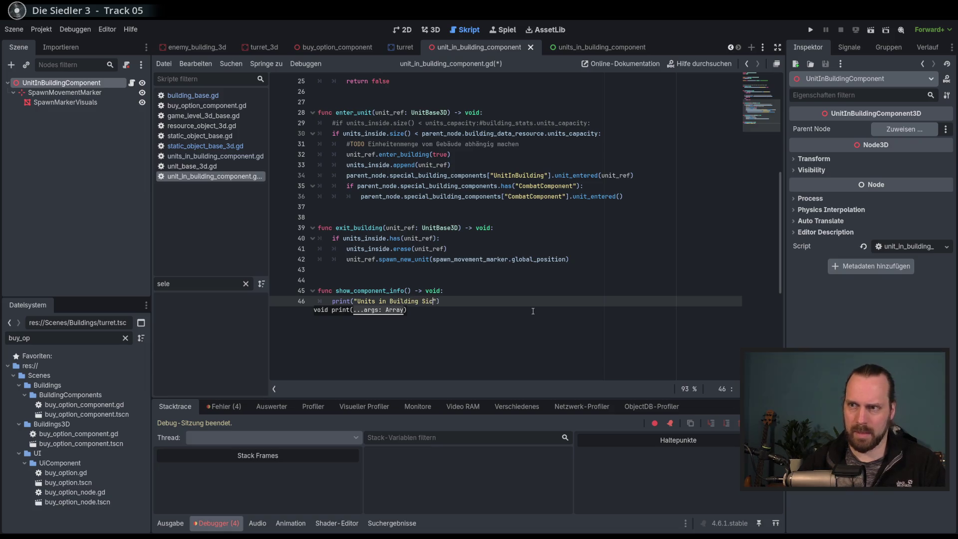
{"action": "key", "text": "End"}
{"action": "key", "text": "ctrl+s"}
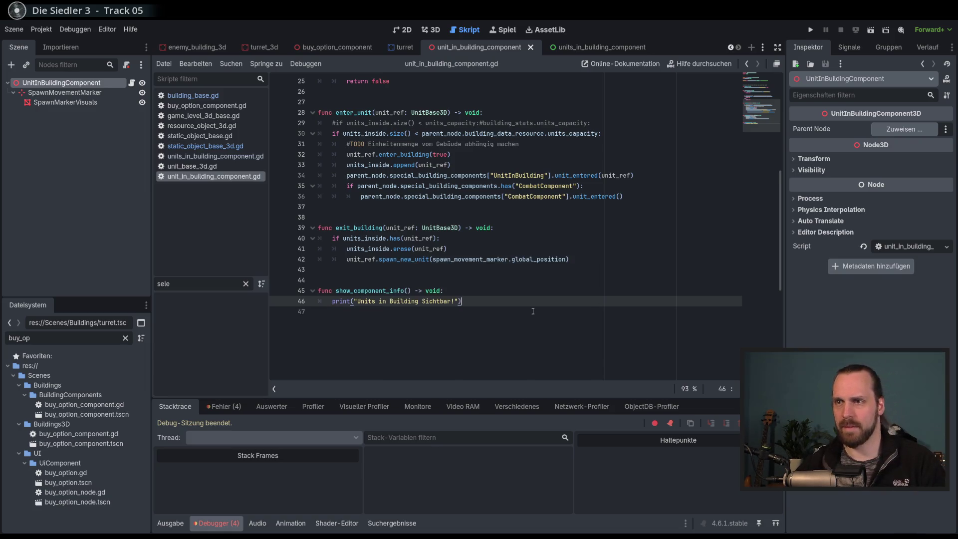
Add a hide_component_info() -> void signature below, copied from the show function's signature.
{"action": "key", "text": "Return"}
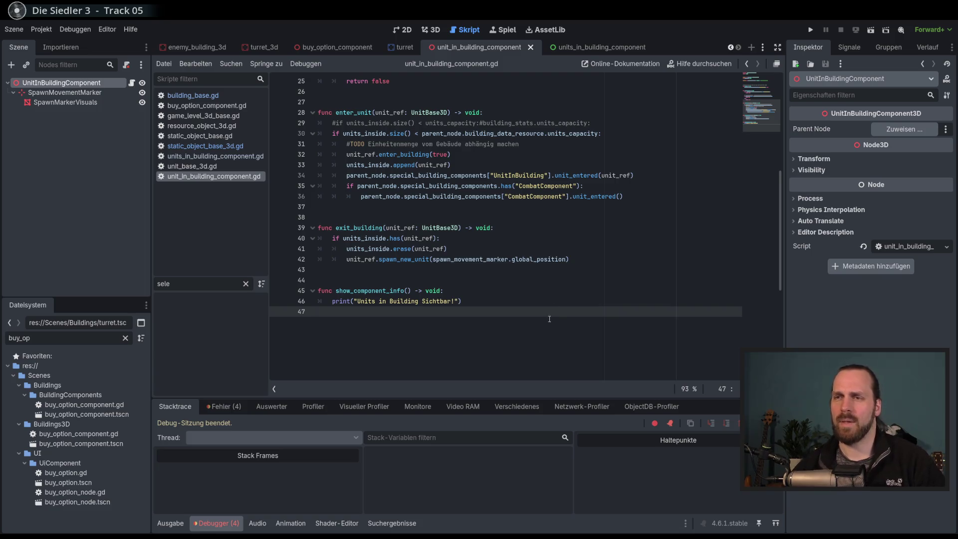
{"action": "key", "text": "Return"}
{"action": "key", "text": "Return"}
{"action": "type", "text": "func"}
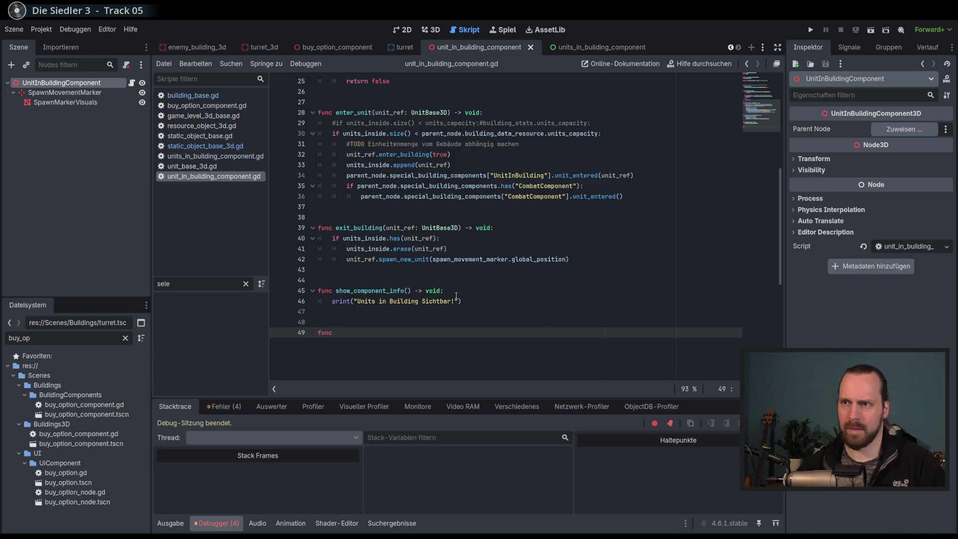
{"action": "left_click", "coordinate": [456, 293]}
{"action": "left_click", "coordinate": [336, 290], "text": "shift"}
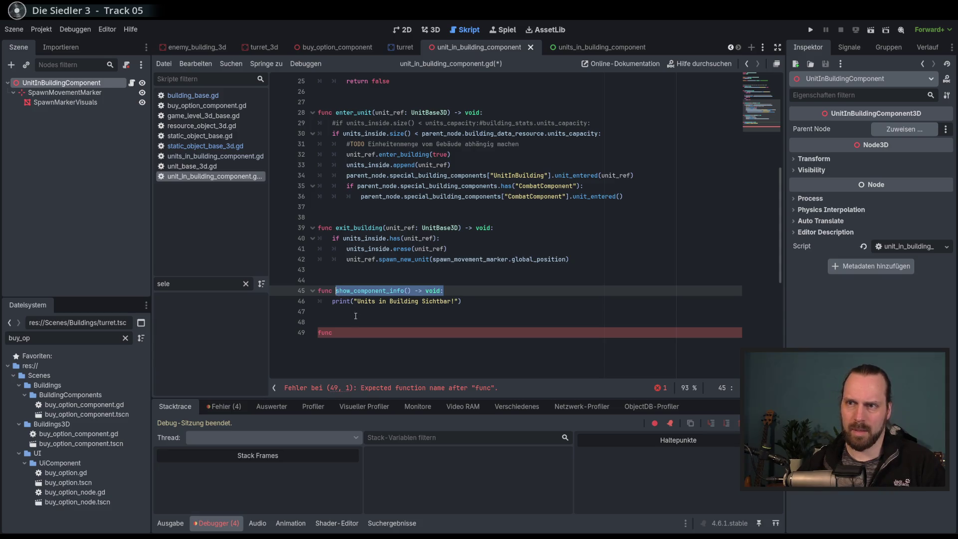
{"action": "key", "text": "ctrl+c"}
{"action": "left_click", "coordinate": [342, 333]}
{"action": "key", "text": "ctrl+v"}
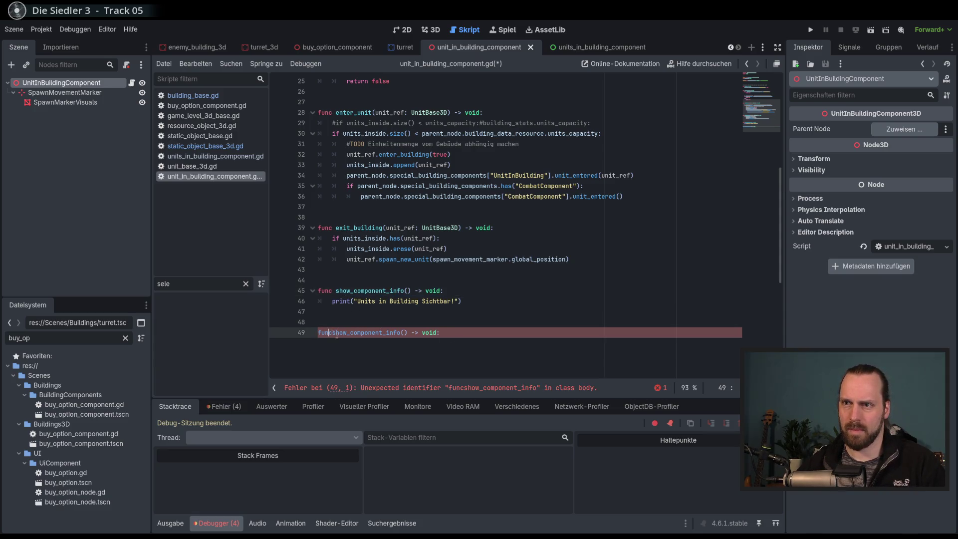
{"action": "left_click", "coordinate": [332, 332]}
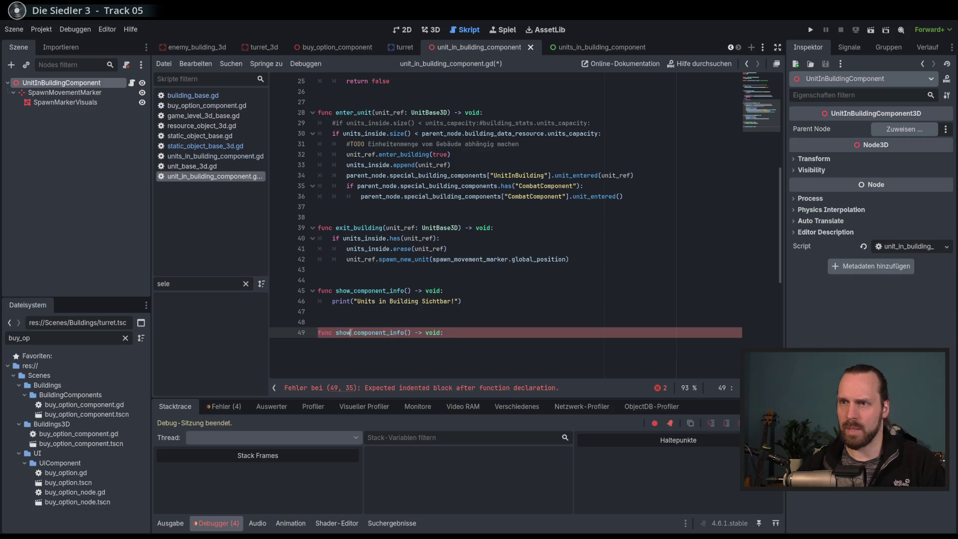
{"action": "key", "text": "Delete"}
{"action": "key", "text": "Delete"}
{"action": "key", "text": "Delete"}
{"action": "type", "text": "hide"}
{"action": "key", "text": "End"}
Make hide_component_info print "Unsichtbar" and run the game with F5.
{"action": "key", "text": "Return"}
{"action": "type", "text": "ürint"}
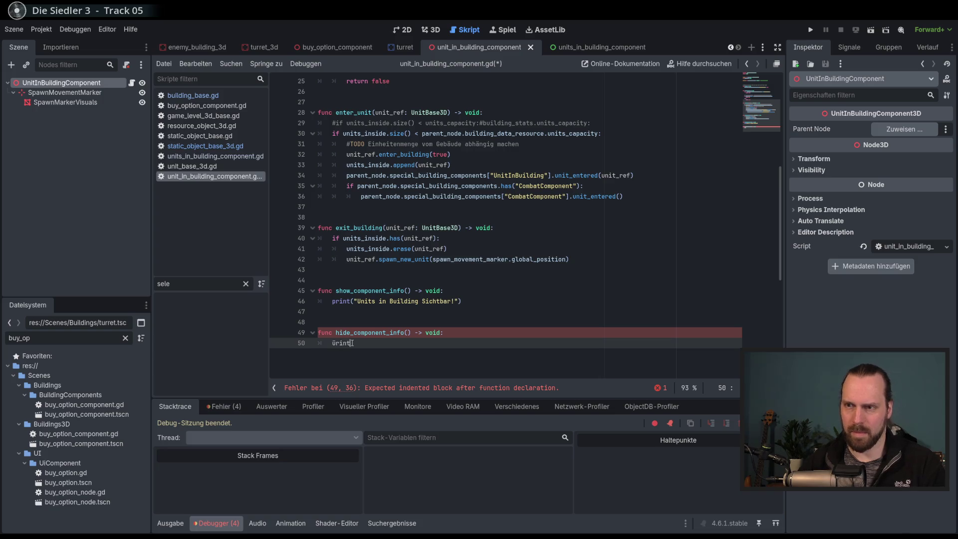
{"action": "key", "text": "BackSpace"}
{"action": "key", "text": "BackSpace"}
{"action": "key", "text": "BackSpace"}
{"action": "type", "text": "prin"}
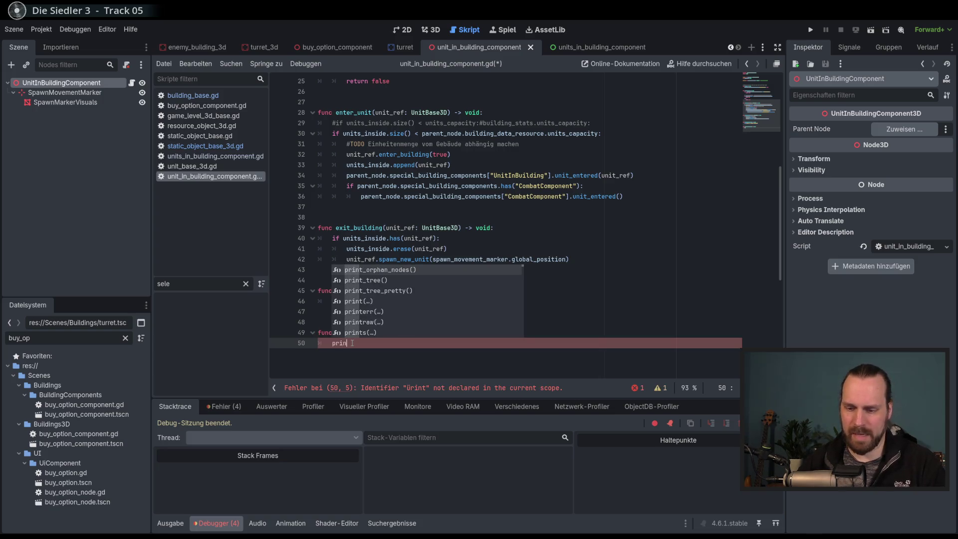
{"action": "key", "text": "Return"}
{"action": "type", "text": "\"Unsichtbar"}
{"action": "key", "text": "End"}
{"action": "key", "text": "F5"}
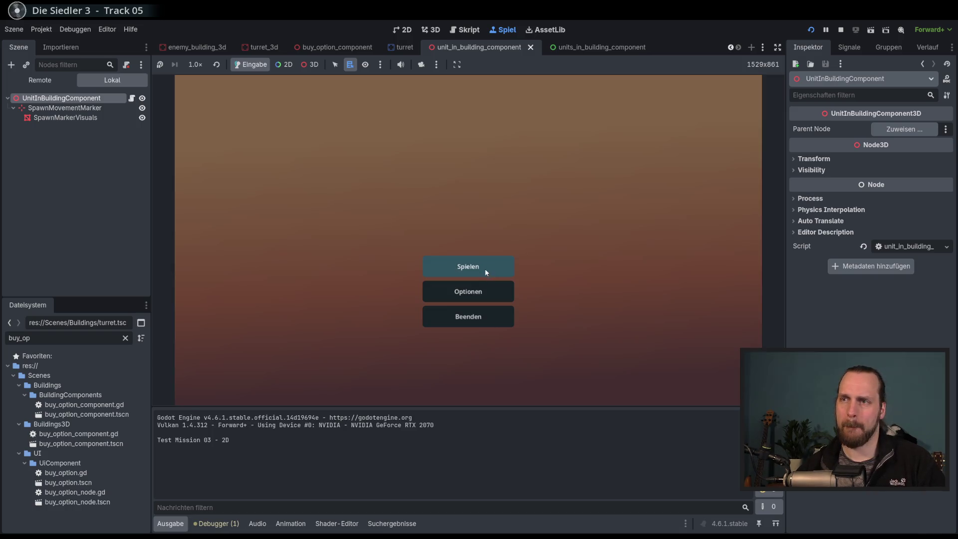
In Test Mission - 3D, place a building and select/deselect it to check the Sichtbar/Unsichtbar output, then stop.
{"action": "left_click", "coordinate": [485, 271]}
{"action": "left_click", "coordinate": [300, 206]}
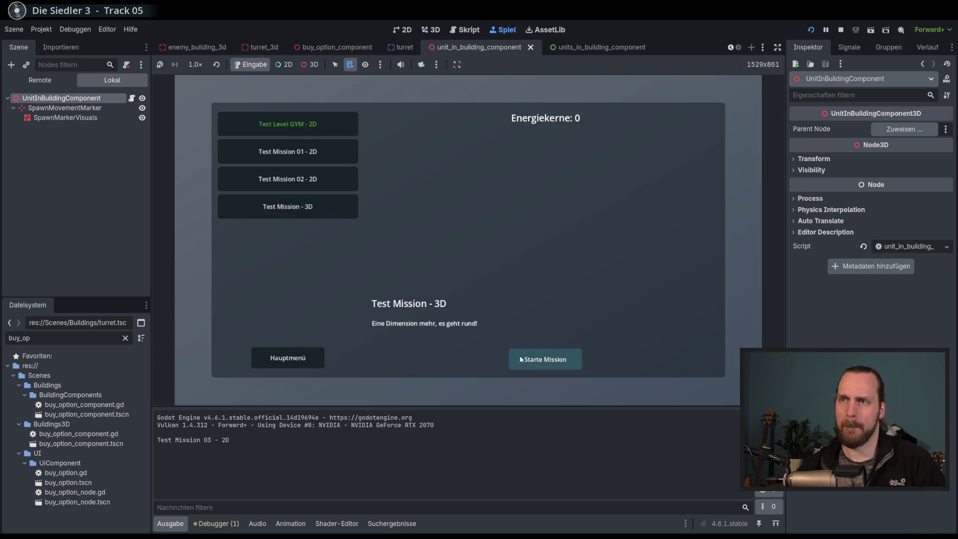
{"action": "left_click", "coordinate": [521, 360]}
{"action": "left_click", "coordinate": [224, 369]}
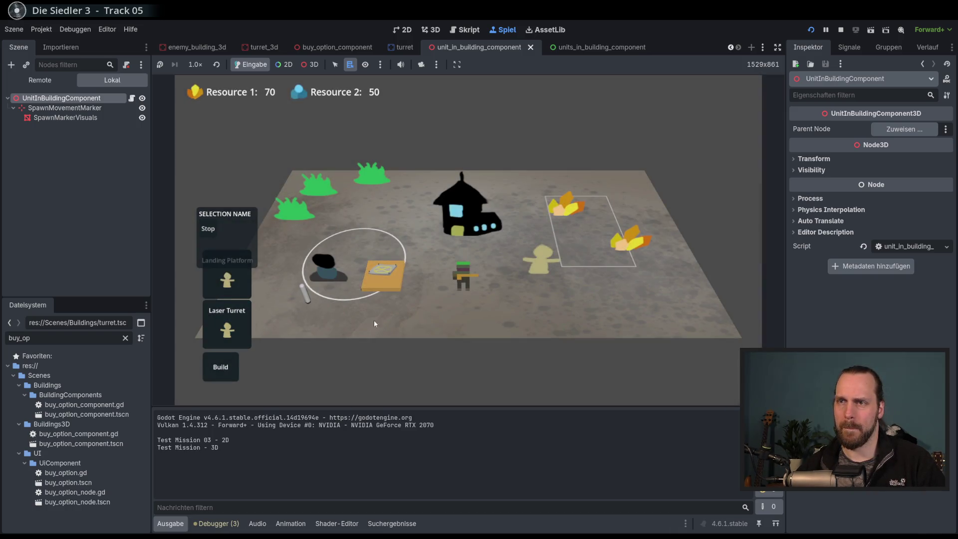
{"action": "left_click", "coordinate": [328, 266]}
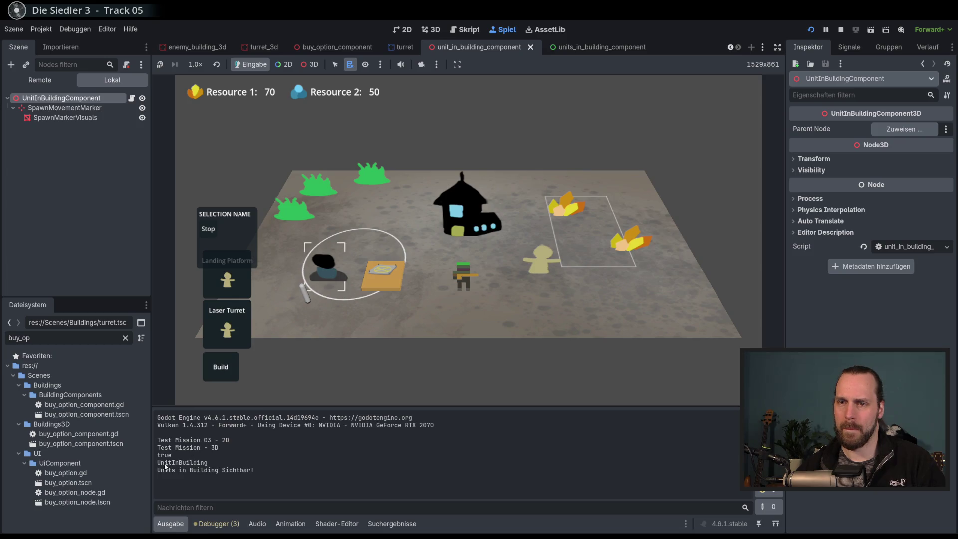
{"action": "left_click_drag", "start_coordinate": [190, 469], "coordinate": [241, 469]}
{"action": "left_click", "coordinate": [419, 323]}
{"action": "left_click", "coordinate": [375, 313]}
{"action": "left_click", "coordinate": [375, 313]}
{"action": "left_click", "coordinate": [323, 274]}
{"action": "key", "text": "F8"}
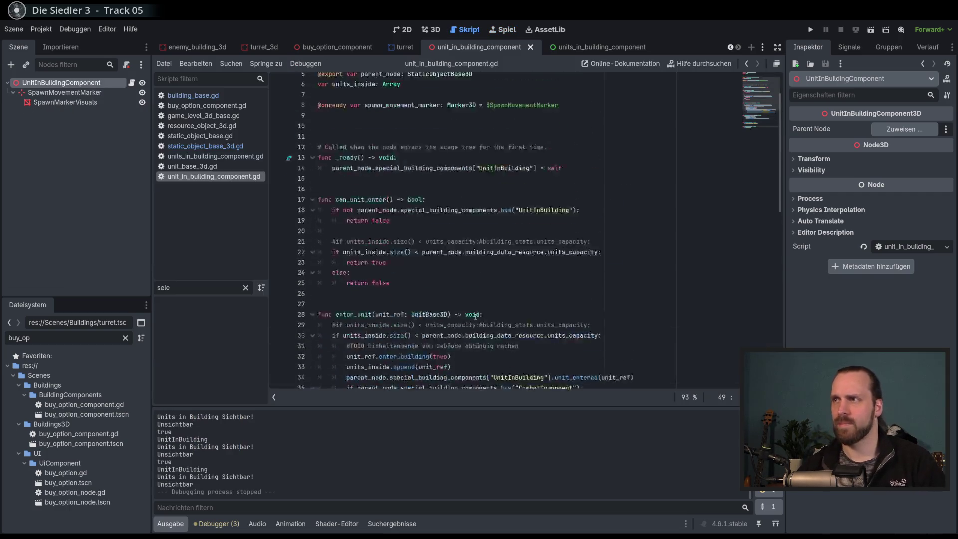
Delete the SpawnMarkerVisuals node from the Scene dock and save.
{"action": "scroll", "coordinate": [362, 245], "scroll_direction": "up", "scroll_amount": 2}
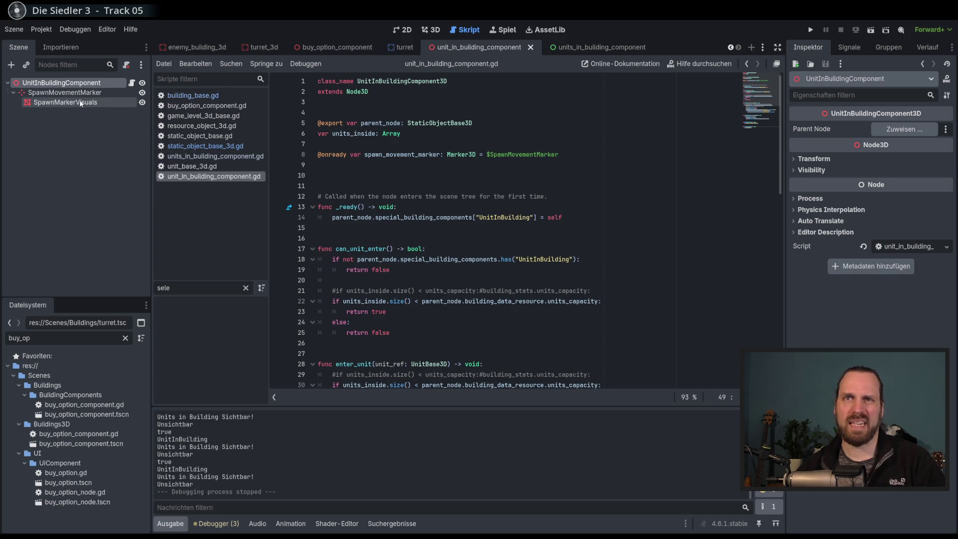
{"action": "left_click", "coordinate": [62, 102]}
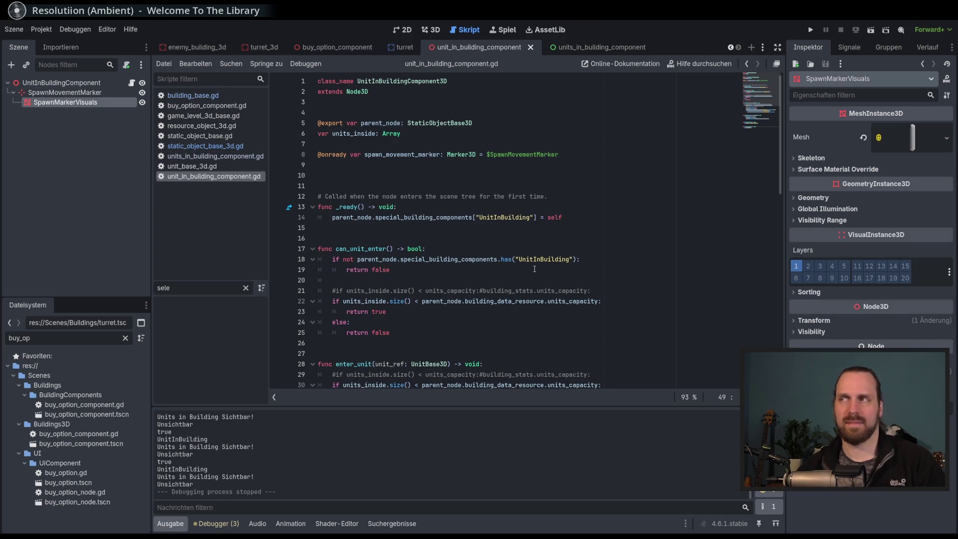
{"action": "key", "text": "Delete"}
{"action": "key", "text": "Return"}
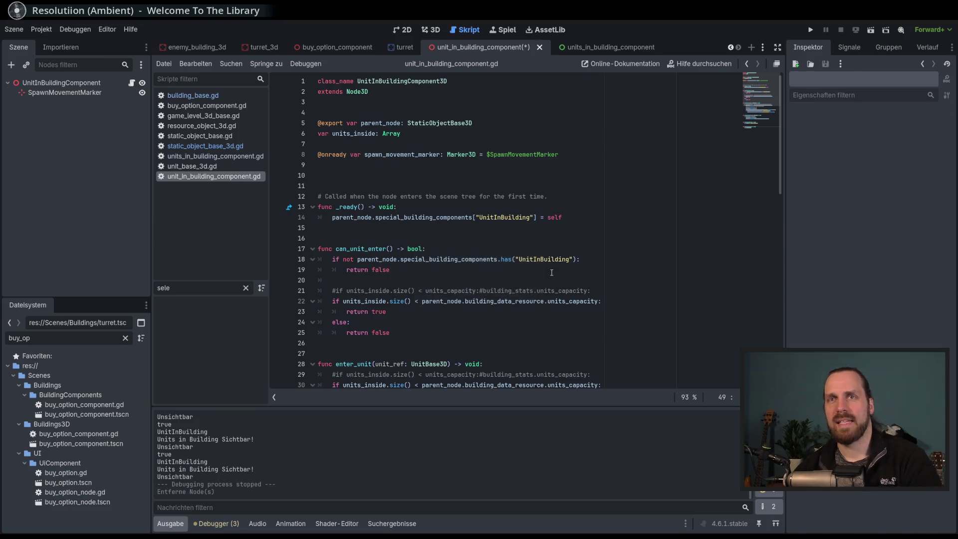
{"action": "scroll", "coordinate": [552, 273], "scroll_direction": "down", "scroll_amount": 9}
{"action": "key", "text": "ctrl+s"}
In the 3D view, drag SpawnMovementMarker to a new spot on the ground plane.
{"action": "left_click", "coordinate": [532, 269]}
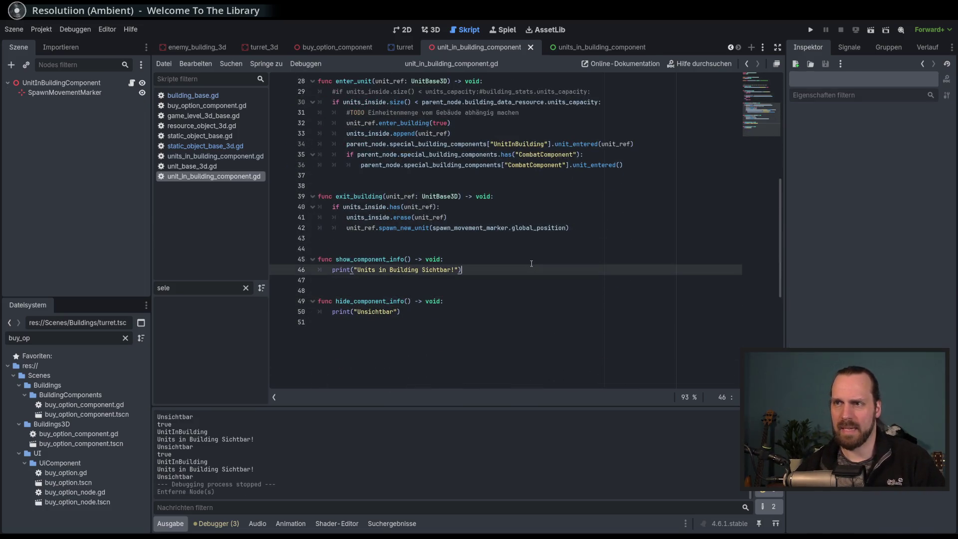
{"action": "key", "text": "Up"}
{"action": "left_click", "coordinate": [450, 53]}
{"action": "left_click", "coordinate": [414, 287]}
{"action": "left_click_drag", "start_coordinate": [423, 303], "coordinate": [474, 279]}
{"action": "right_click", "coordinate": [474, 278]}
{"action": "left_click", "coordinate": [474, 279]}
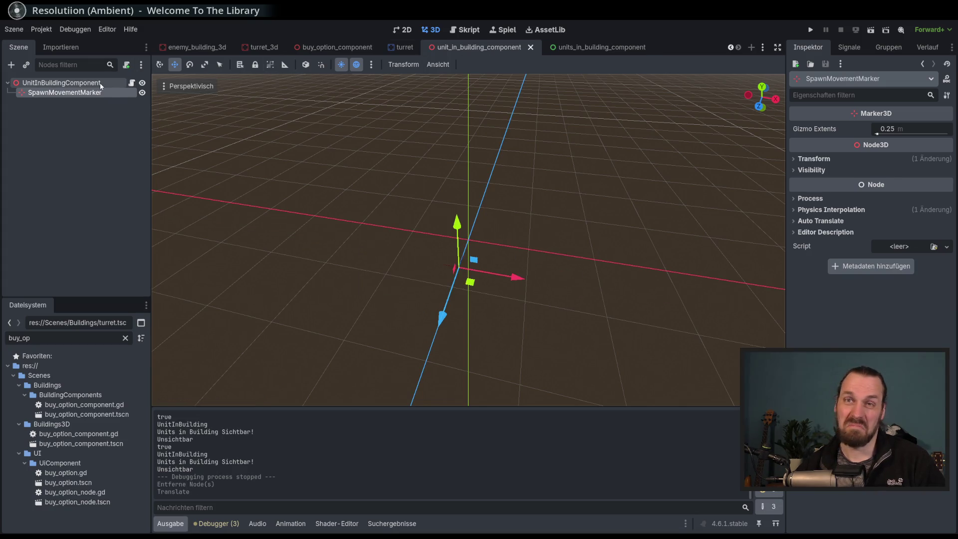
Review the enter_unit declaration in the component script, then switch to static_object_base_3d.gd.
{"action": "left_click", "coordinate": [132, 82]}
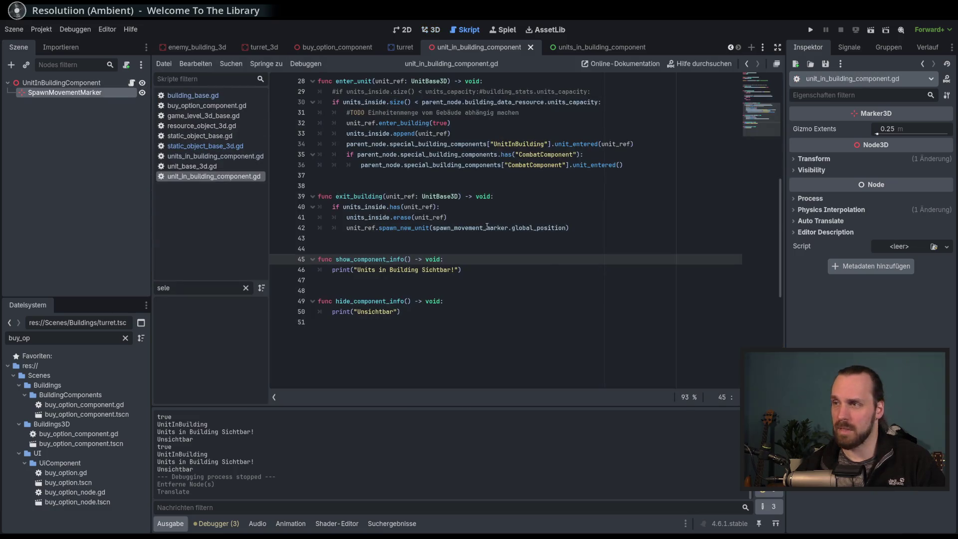
{"action": "scroll", "coordinate": [552, 269], "scroll_direction": "up", "scroll_amount": 4}
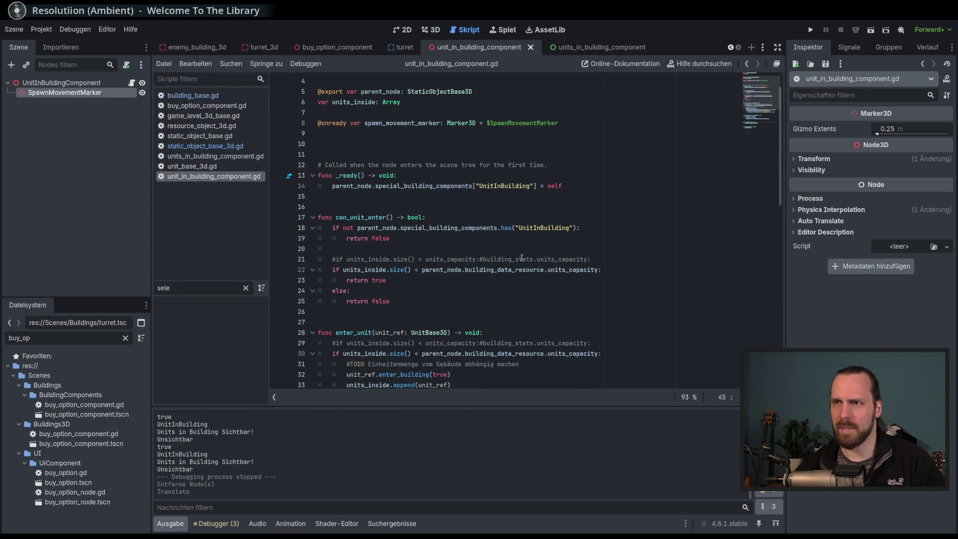
{"action": "scroll", "coordinate": [532, 270], "scroll_direction": "down", "scroll_amount": 5}
{"action": "left_click", "coordinate": [541, 365]}
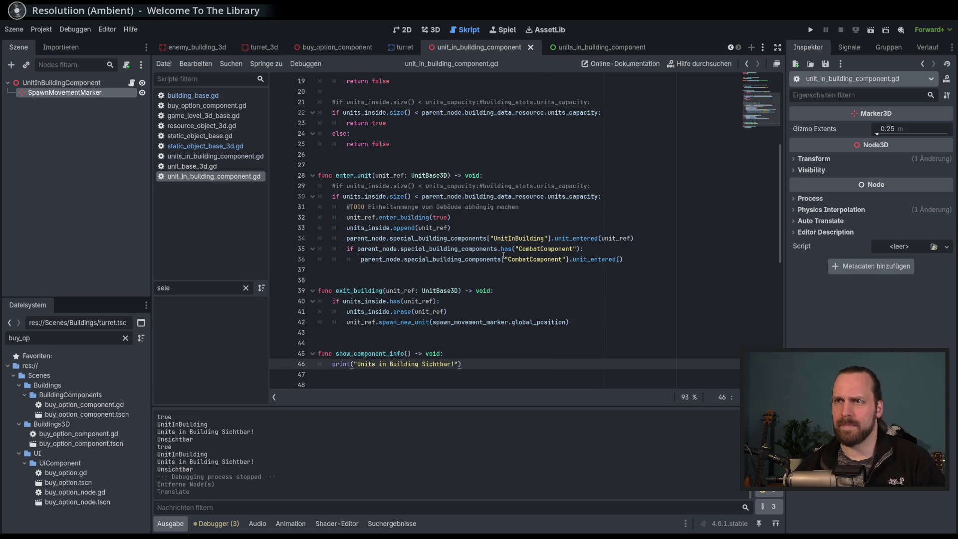
{"action": "scroll", "coordinate": [503, 256], "scroll_direction": "up", "scroll_amount": 2}
{"action": "left_click", "coordinate": [574, 249]}
{"action": "left_click", "coordinate": [622, 238]}
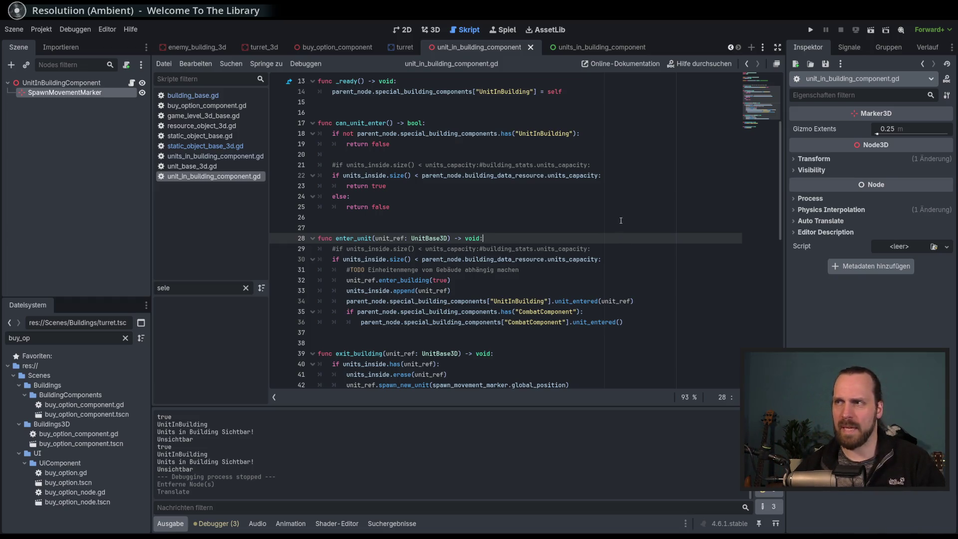
{"action": "left_click", "coordinate": [252, 146]}
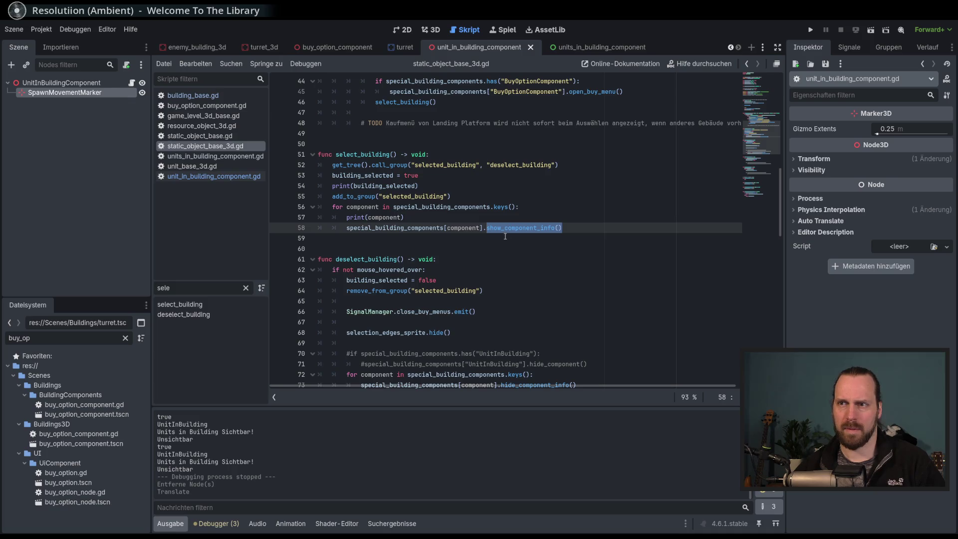
Remove the commented UnitInBuilding check on lines 69–71, leaving one blank line.
{"action": "scroll", "coordinate": [505, 236], "scroll_direction": "down", "scroll_amount": 3}
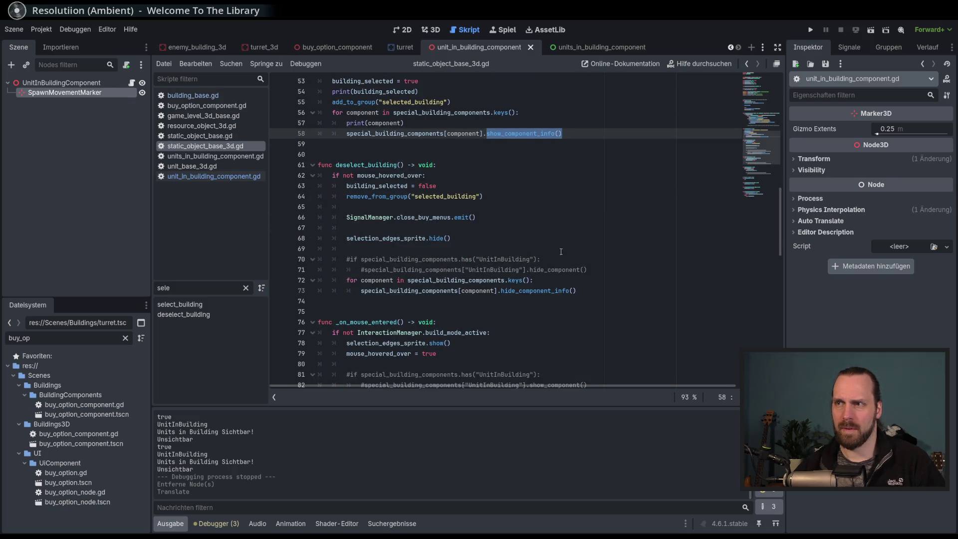
{"action": "left_click", "coordinate": [433, 259]}
{"action": "left_click_drag", "start_coordinate": [347, 259], "coordinate": [533, 280]}
{"action": "left_click", "coordinate": [475, 269]}
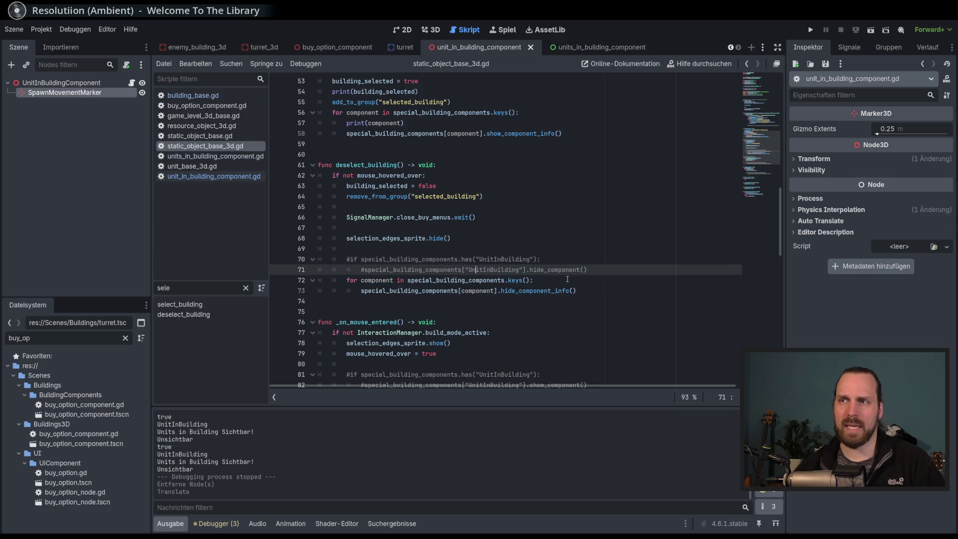
{"action": "mouse_move", "coordinate": [617, 271]}
{"action": "left_mouse_down"}
{"action": "mouse_move", "coordinate": [562, 249]}
{"action": "mouse_move", "coordinate": [561, 239]}
{"action": "left_mouse_up"}
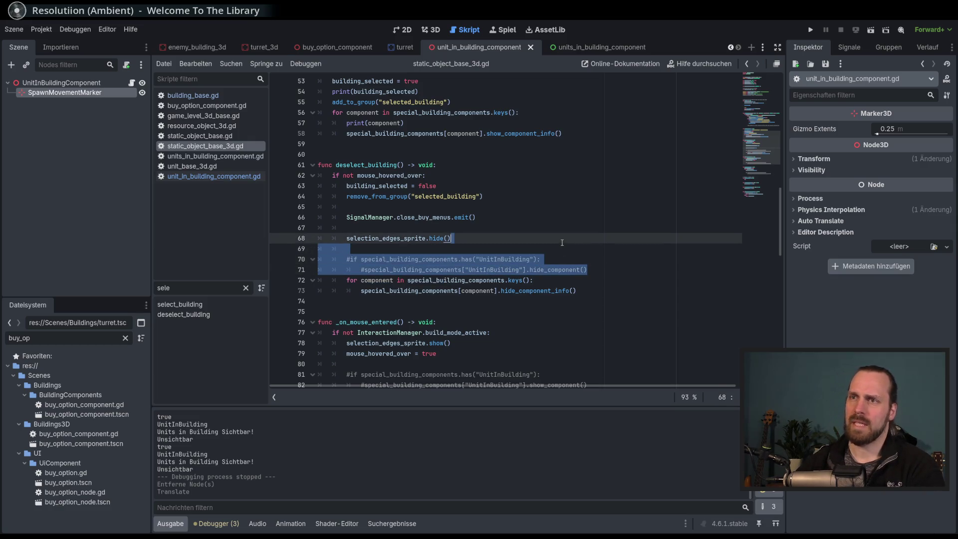
{"action": "key", "text": "BackSpace"}
{"action": "key", "text": "Return"}
Look over the commented checks in the mouse handlers around lines 79–82, then run the project.
{"action": "left_click", "coordinate": [597, 262]}
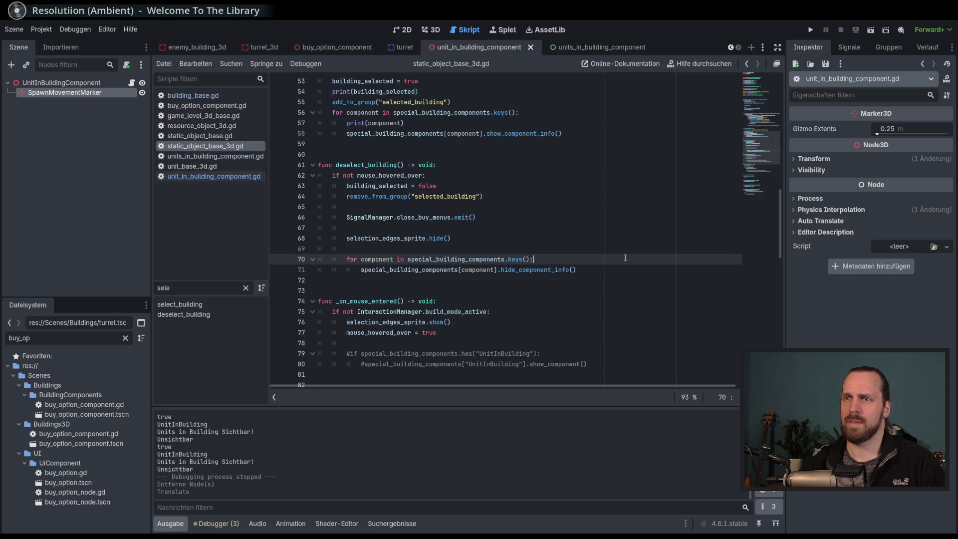
{"action": "scroll", "coordinate": [638, 290], "scroll_direction": "down", "scroll_amount": 3}
{"action": "double_click", "coordinate": [564, 269]}
{"action": "left_click", "coordinate": [481, 290]}
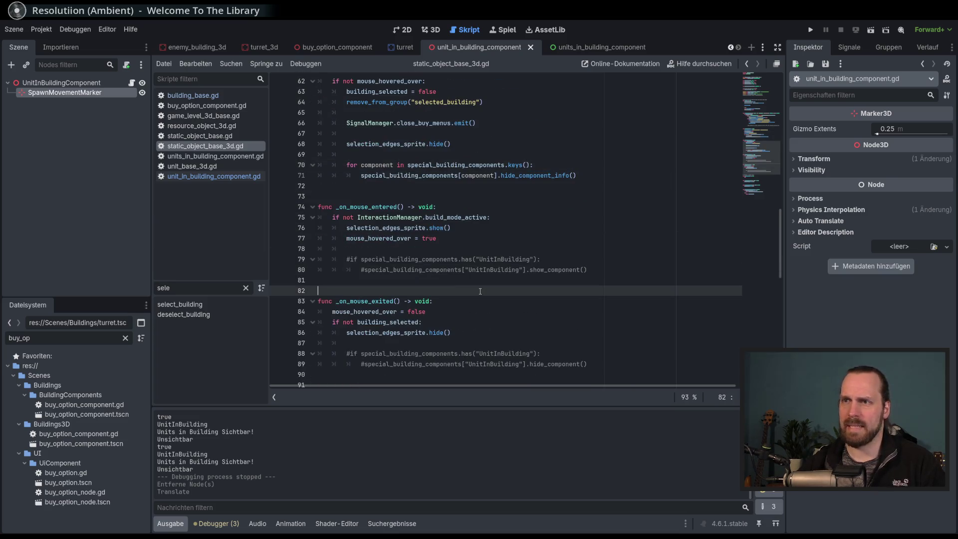
{"action": "left_click", "coordinate": [448, 261]}
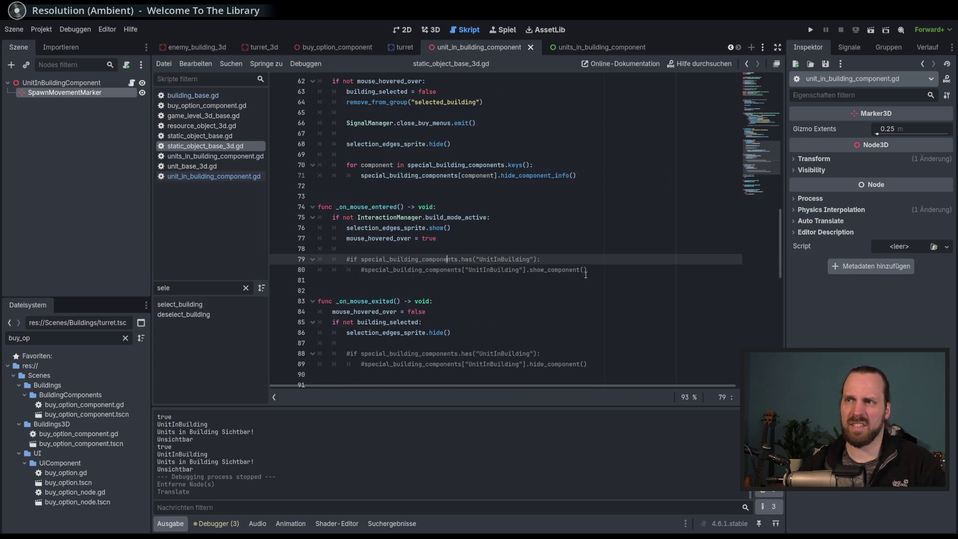
{"action": "left_click", "coordinate": [608, 270]}
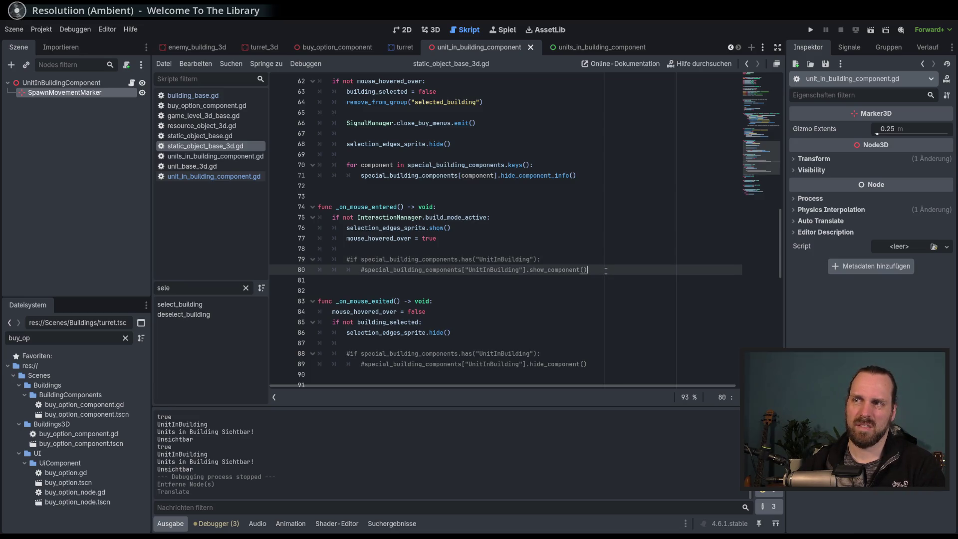
{"action": "key", "text": "F5"}
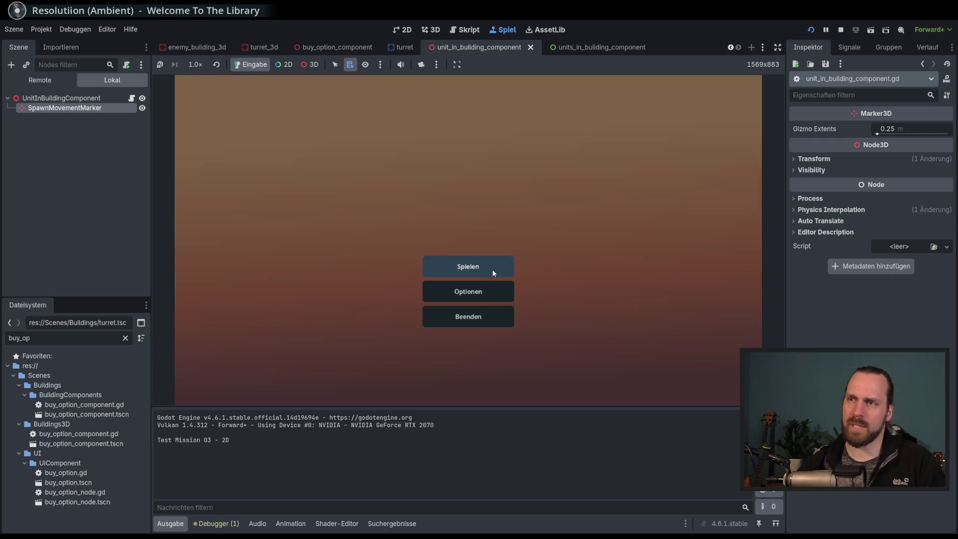
Start Test Mission - 3D and place a Laser Turret inside the circle.
{"action": "left_click", "coordinate": [492, 269]}
{"action": "left_click", "coordinate": [327, 210]}
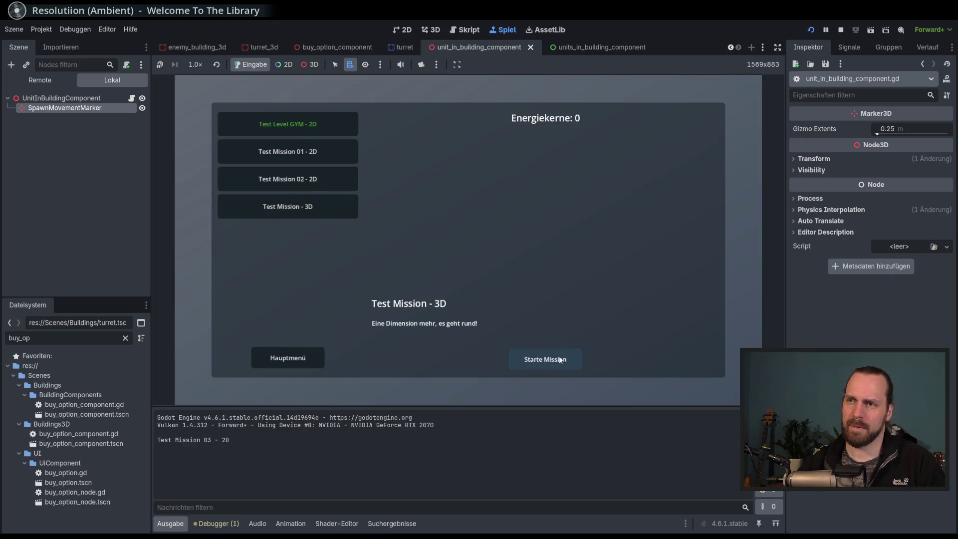
{"action": "left_click", "coordinate": [559, 355]}
{"action": "left_click", "coordinate": [231, 370]}
{"action": "left_click", "coordinate": [247, 334]}
{"action": "left_click", "coordinate": [327, 255]}
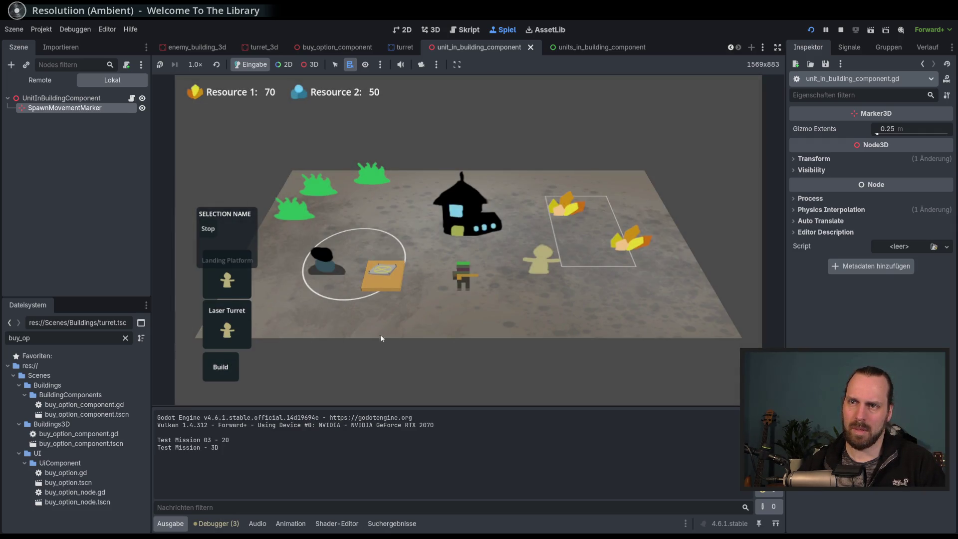
Select and deselect the turret three times to log Sichtbar!/Unsichtbar, then stop with F8.
{"action": "left_click", "coordinate": [336, 275]}
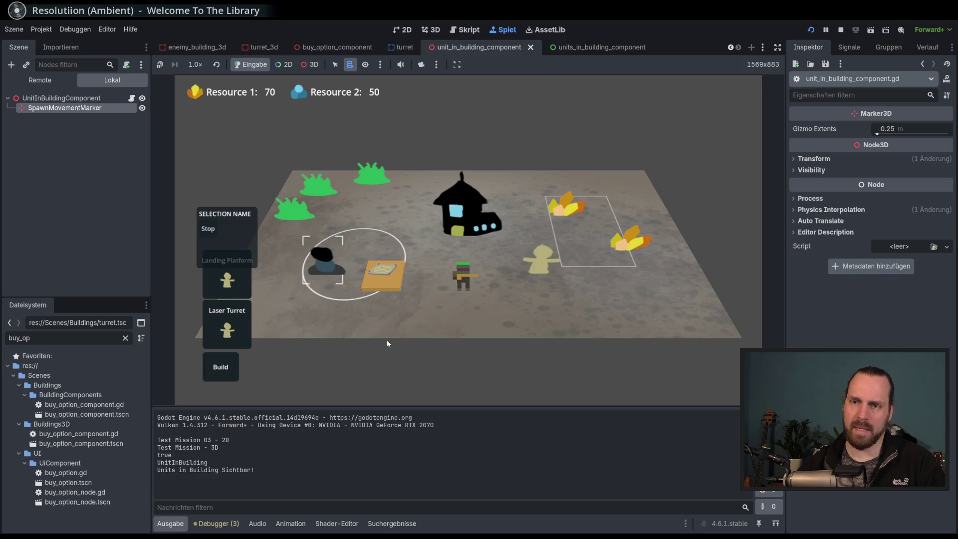
{"action": "left_click", "coordinate": [331, 327]}
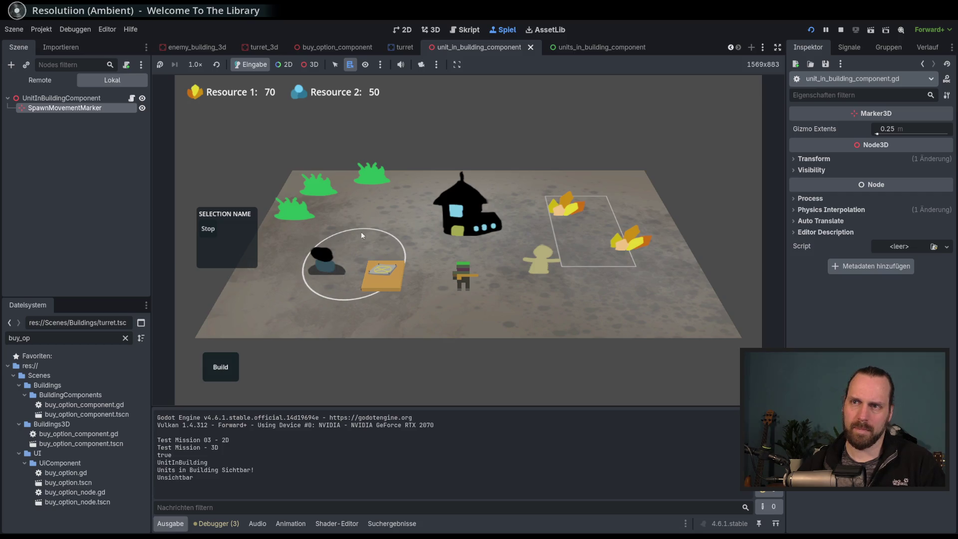
{"action": "left_click", "coordinate": [328, 265]}
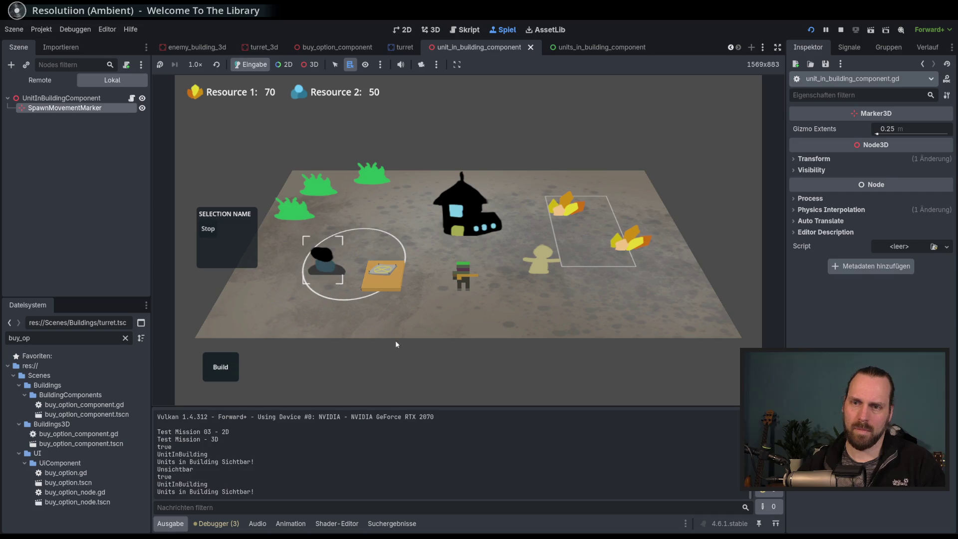
{"action": "left_click", "coordinate": [384, 331]}
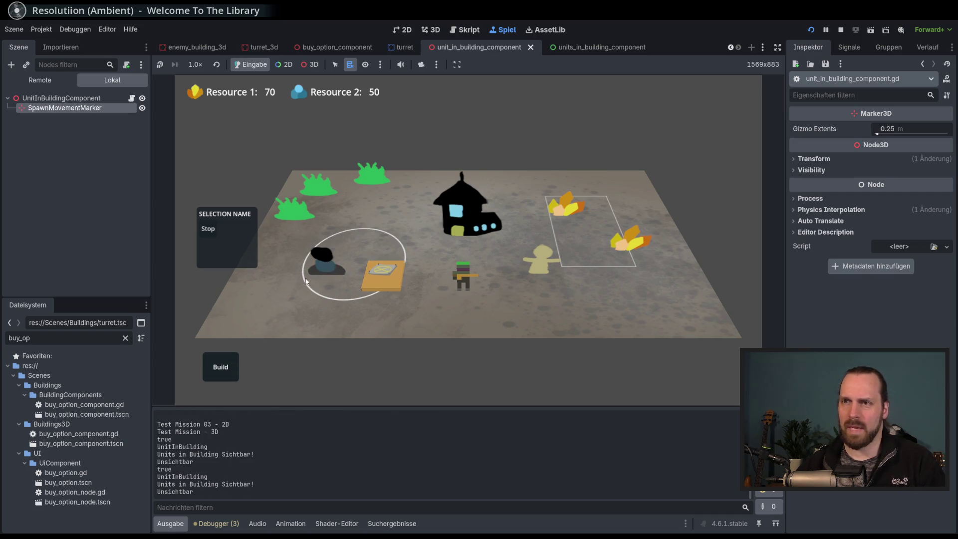
{"action": "left_click", "coordinate": [337, 259]}
{"action": "left_click", "coordinate": [354, 330]}
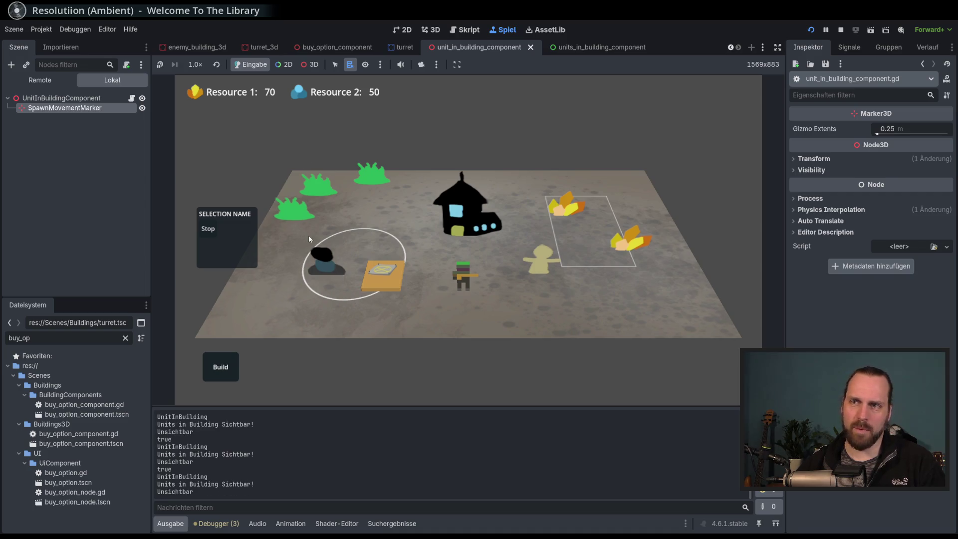
{"action": "key", "text": "F8"}
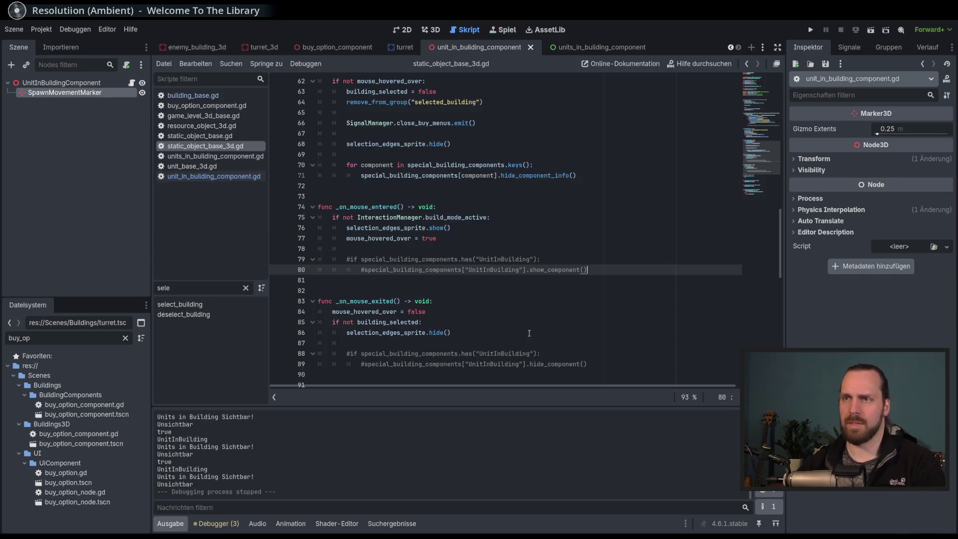
Uncomment lines 79–80 and change the call to show_component_info, then save.
{"action": "left_click_drag", "start_coordinate": [588, 269], "coordinate": [319, 259]}
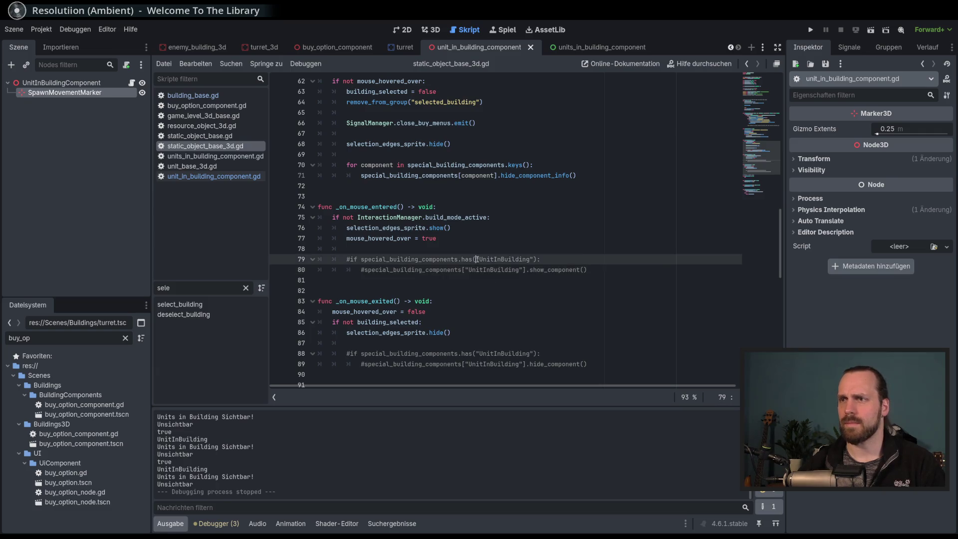
{"action": "key", "text": "ctrl+k"}
{"action": "left_click", "coordinate": [582, 291]}
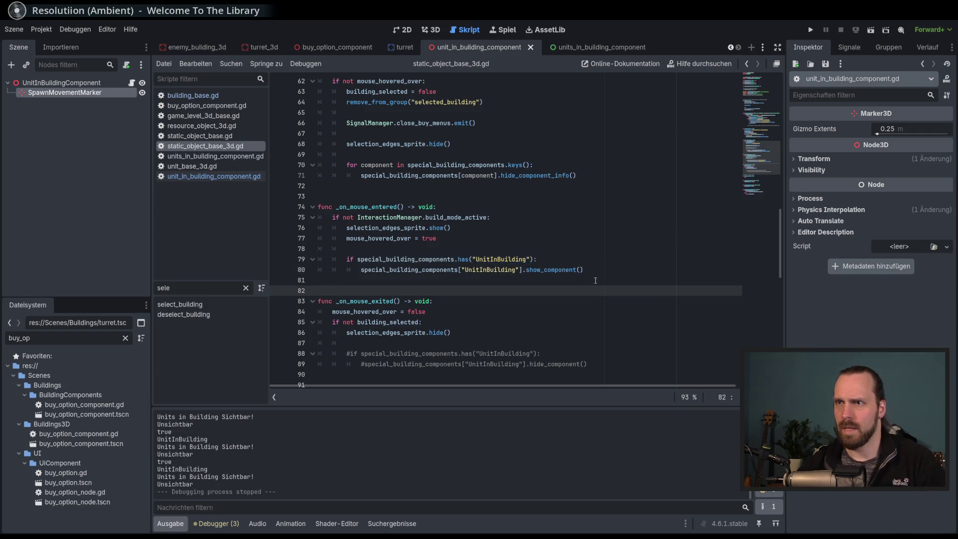
{"action": "left_click", "coordinate": [589, 269]}
{"action": "left_click", "coordinate": [528, 269], "text": "shift"}
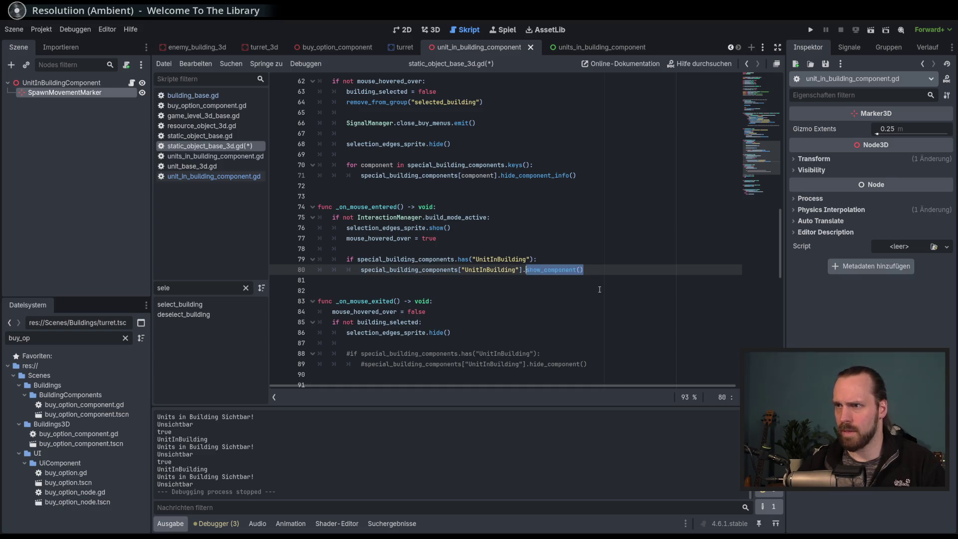
{"action": "left_click", "coordinate": [213, 178]}
{"action": "scroll", "coordinate": [390, 284], "scroll_direction": "down", "scroll_amount": 5}
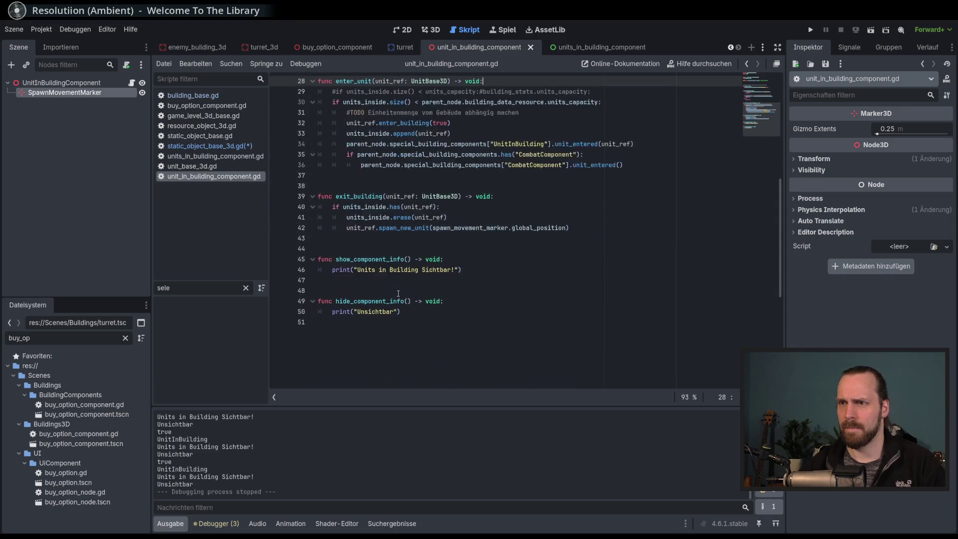
{"action": "double_click", "coordinate": [394, 260]}
{"action": "key", "text": "ctrl+c"}
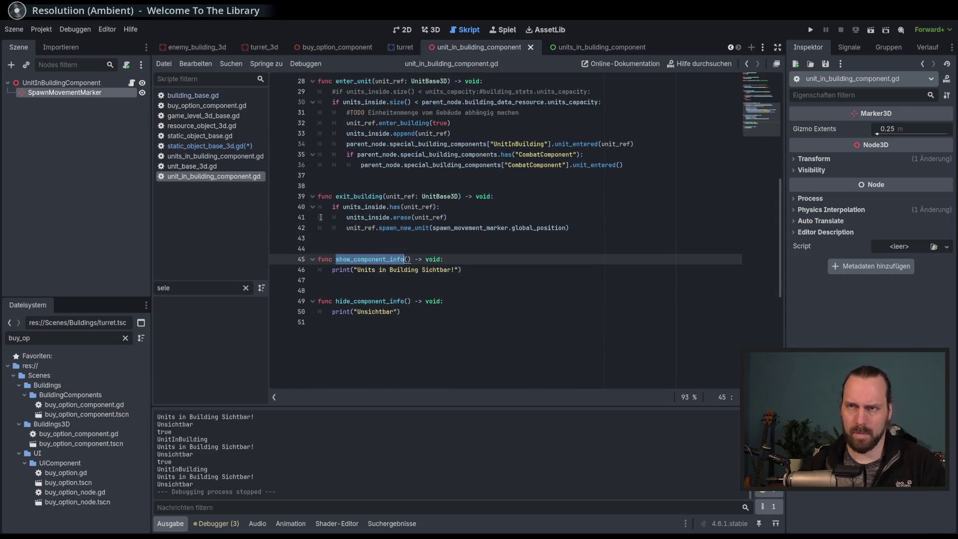
{"action": "key", "text": "alt+Left"}
{"action": "key", "text": "alt+Left"}
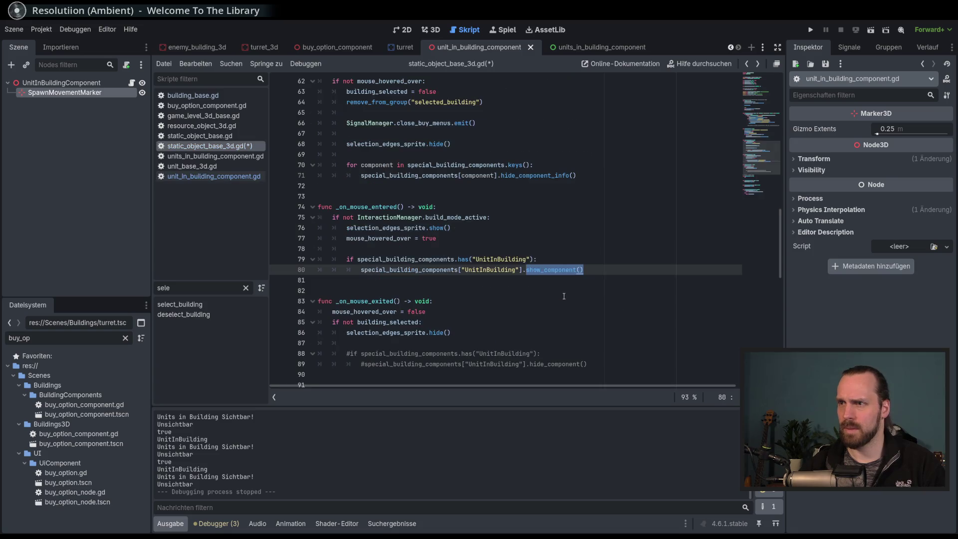
{"action": "key", "text": "ctrl+v"}
{"action": "key", "text": "ctrl+s"}
Uncomment lines 88–89, rename the call to hide_component_info, and run the project.
{"action": "scroll", "coordinate": [623, 270], "scroll_direction": "down", "scroll_amount": 1}
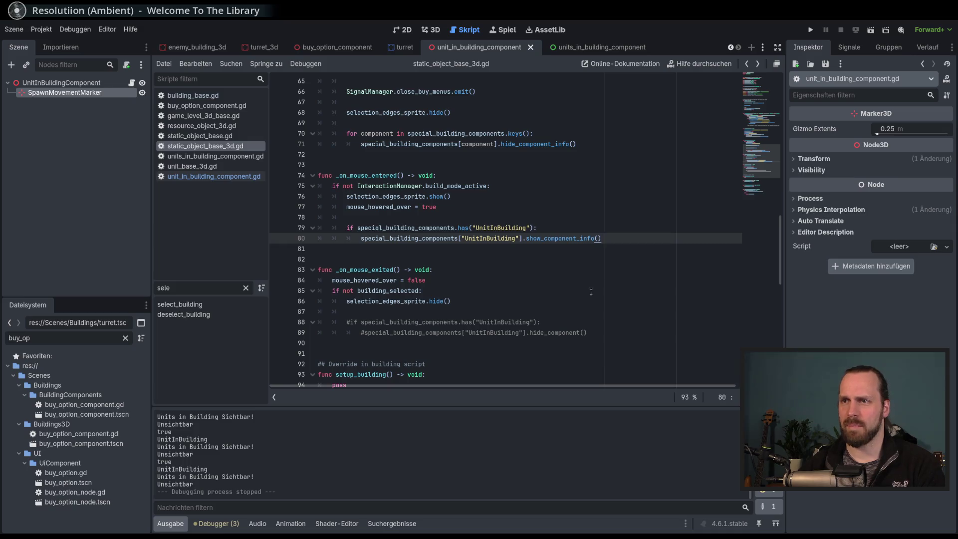
{"action": "left_click_drag", "start_coordinate": [491, 322], "coordinate": [494, 332]}
{"action": "key", "text": "ctrl+k"}
{"action": "double_click", "coordinate": [550, 334]}
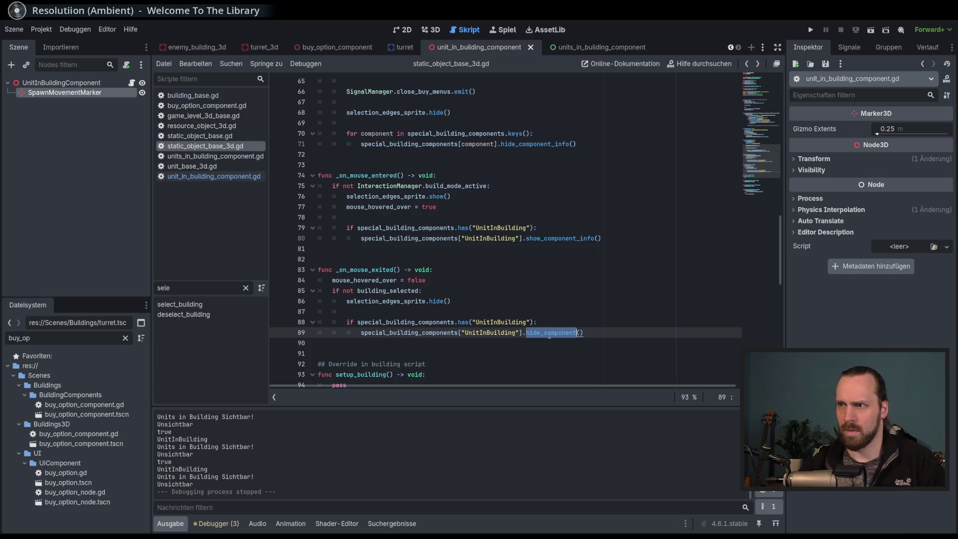
{"action": "left_click", "coordinate": [576, 333]}
{"action": "type", "text": "_info"}
{"action": "key", "text": "F5"}
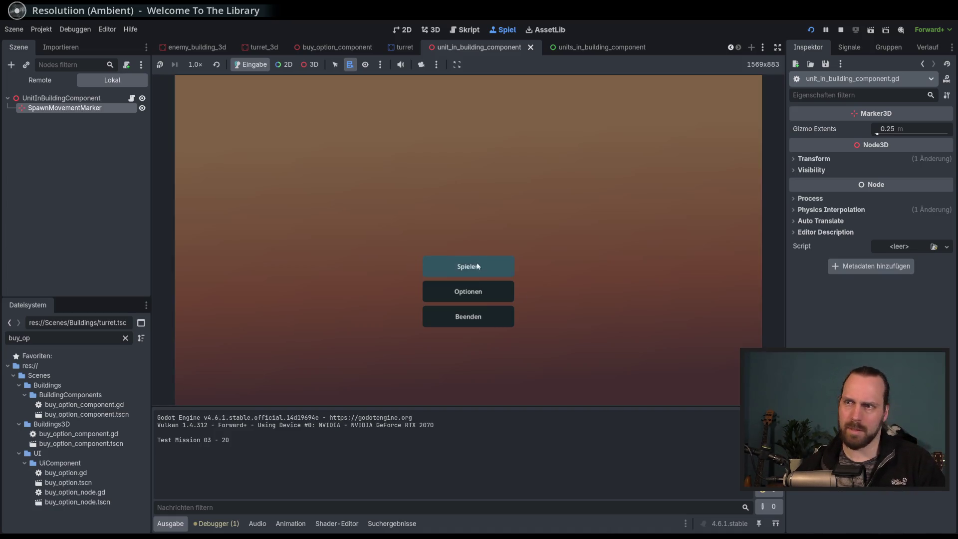
Start Test Mission - 3D and place a Laser Turret inside the circle.
{"action": "left_click", "coordinate": [478, 267]}
{"action": "left_click", "coordinate": [299, 206]}
{"action": "left_click", "coordinate": [529, 357]}
{"action": "left_click", "coordinate": [220, 367]}
{"action": "left_click", "coordinate": [224, 339]}
{"action": "left_click", "coordinate": [342, 254]}
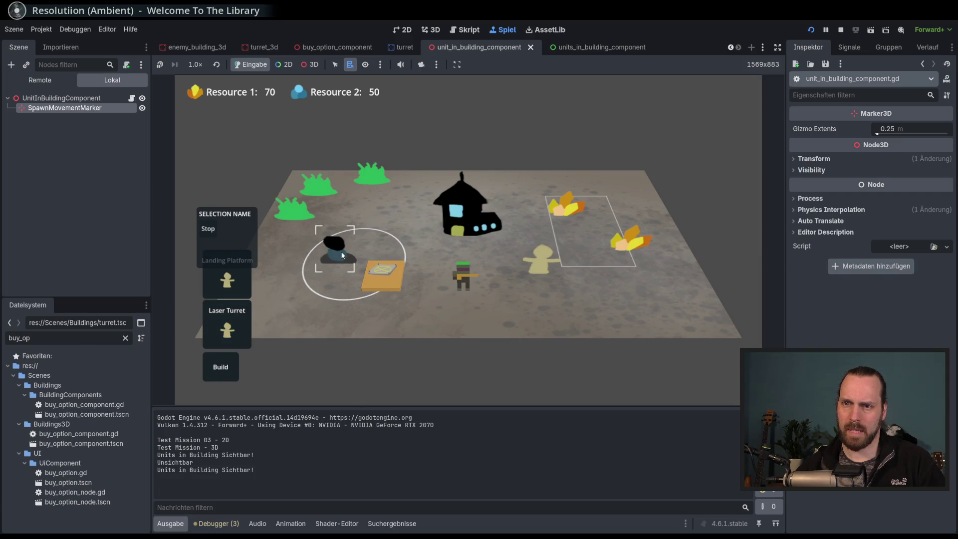
Click the turret four times to see "Units in Building Sichtbar!" repeat, then stop with F8.
{"action": "left_click", "coordinate": [340, 258]}
{"action": "left_click", "coordinate": [341, 259]}
{"action": "left_click", "coordinate": [341, 259]}
{"action": "left_click", "coordinate": [341, 259]}
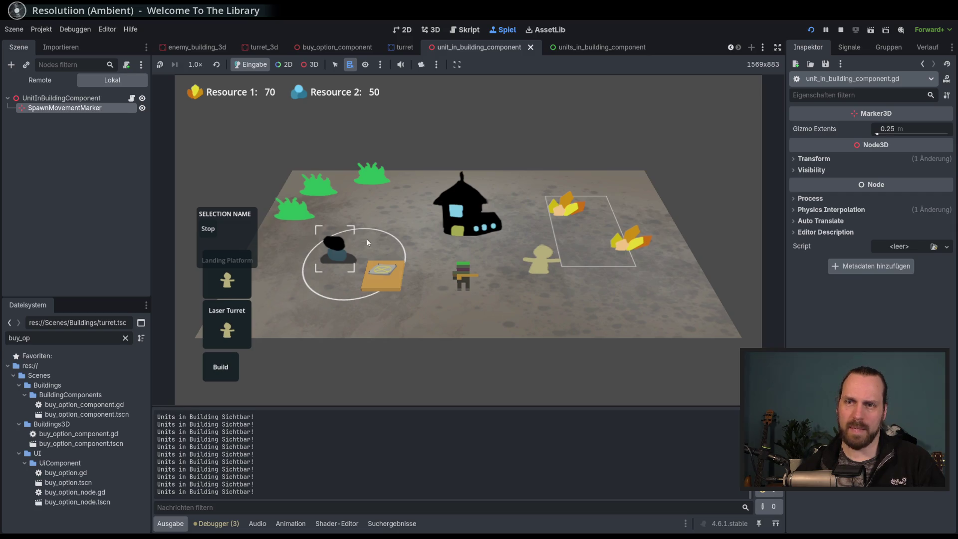
{"action": "key", "text": "F8"}
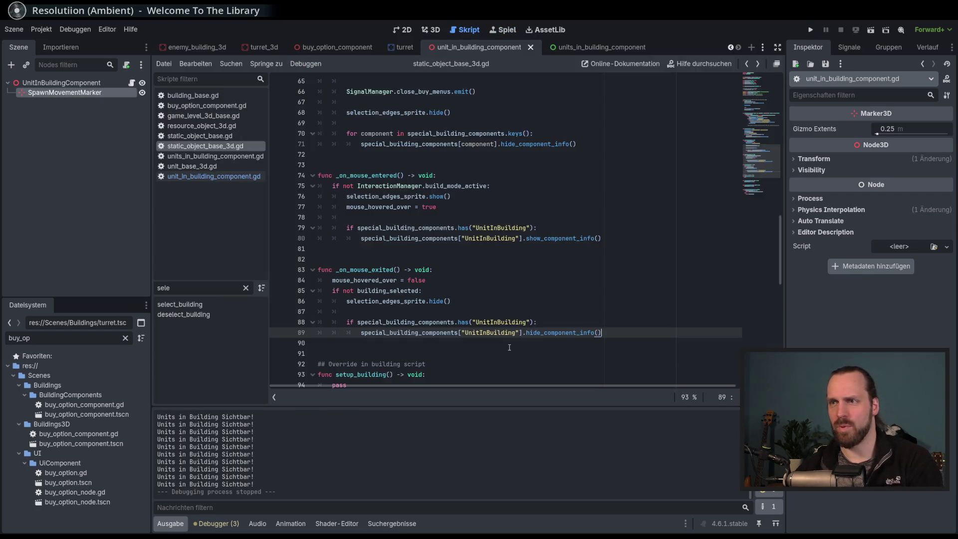
Switch from static_object_base_3d.gd to unit_in_building_component.gd in the script list.
{"action": "left_click", "coordinate": [626, 333]}
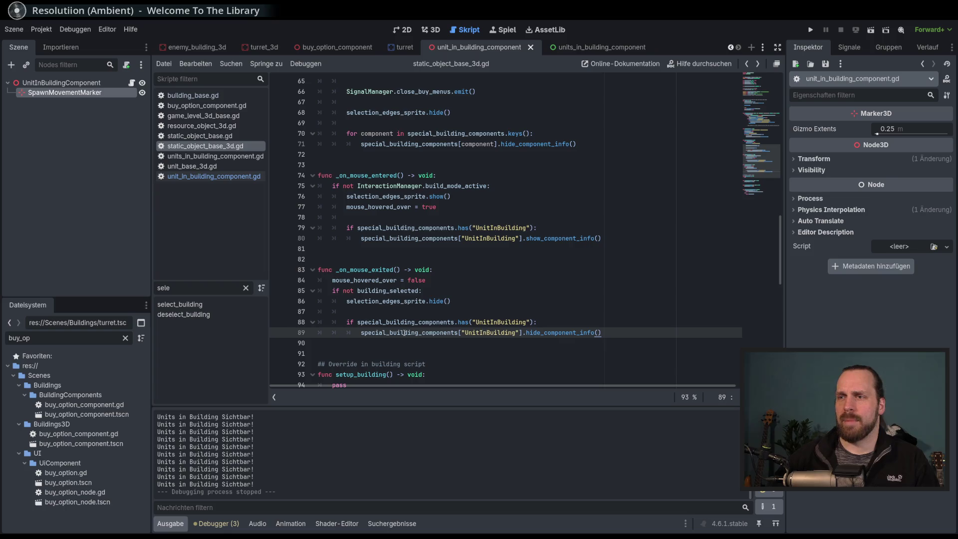
{"action": "left_click", "coordinate": [203, 177]}
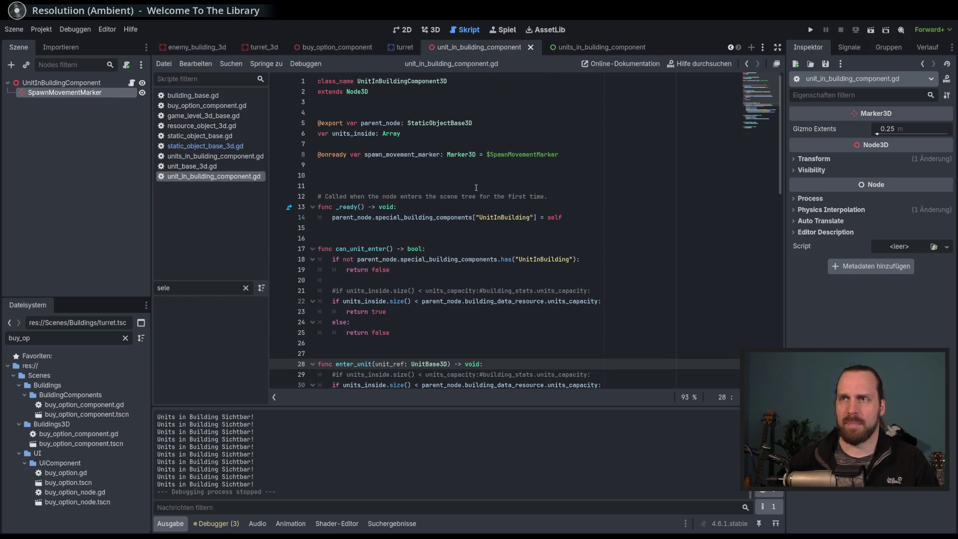
Declare var component_visible: bool = false below the units_inside variable.
{"action": "left_click", "coordinate": [417, 138]}
{"action": "key", "text": "Return"}
{"action": "type", "text": "var "}
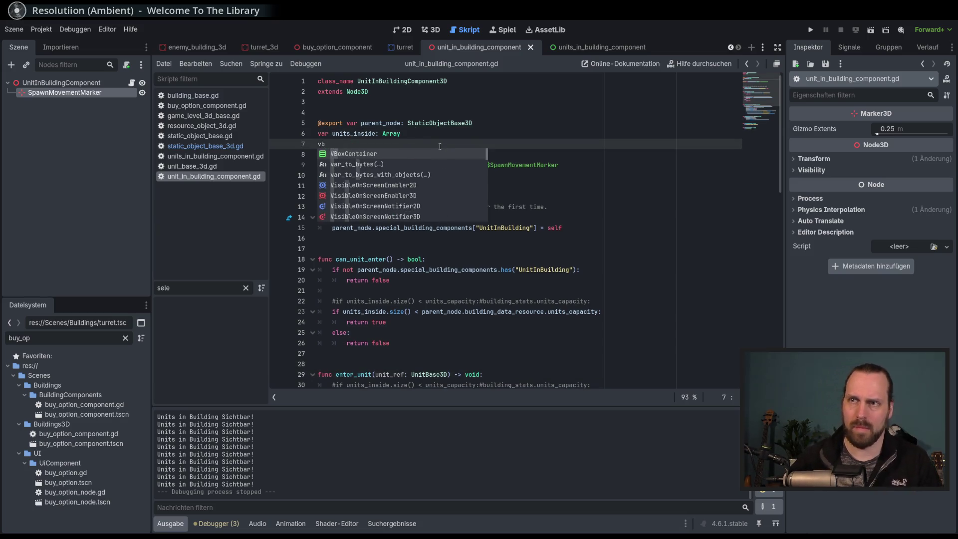
{"action": "type", "text": "c"}
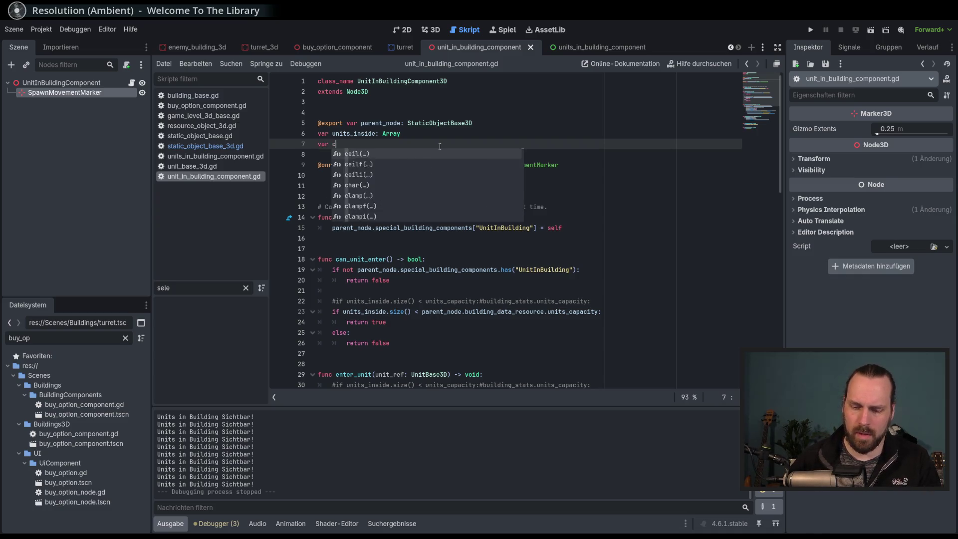
{"action": "type", "text": "omponent_visible: bool = "}
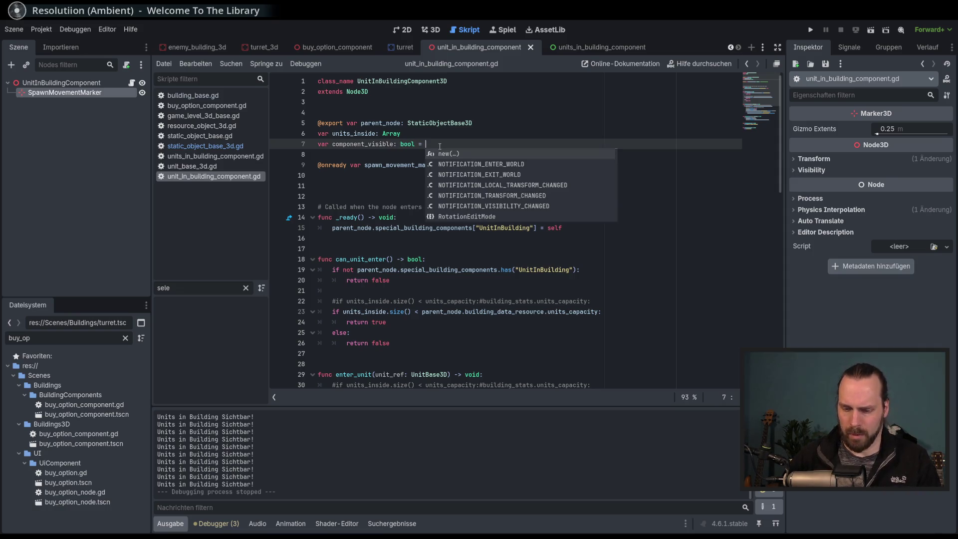
{"action": "type", "text": "false"}
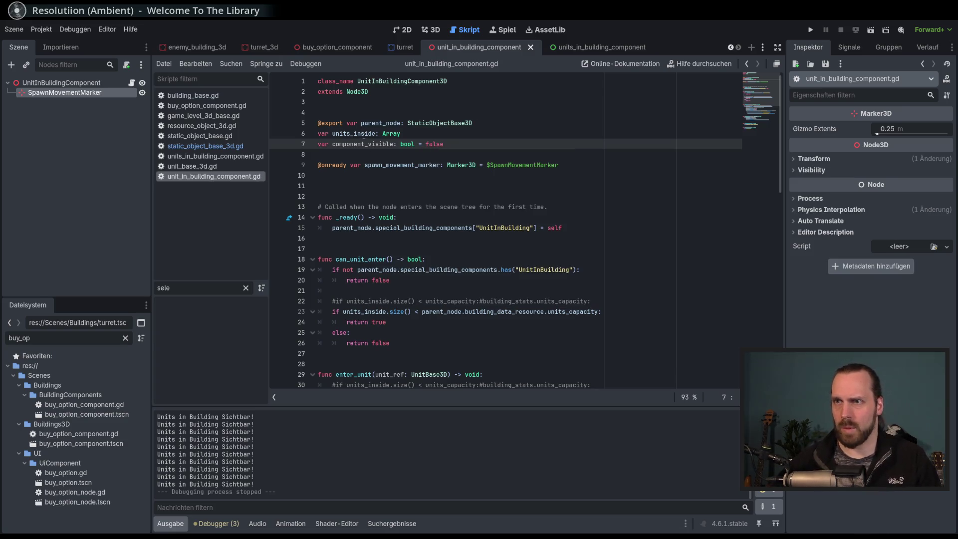
{"action": "double_click", "coordinate": [360, 144]}
{"action": "scroll", "coordinate": [552, 226], "scroll_direction": "down", "scroll_amount": 9}
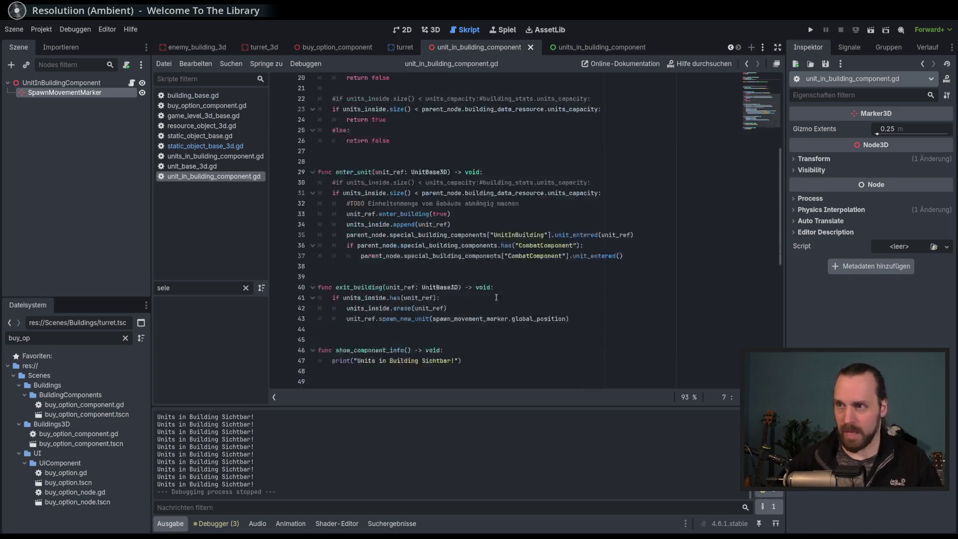
{"action": "scroll", "coordinate": [552, 226], "scroll_direction": "up", "scroll_amount": 10}
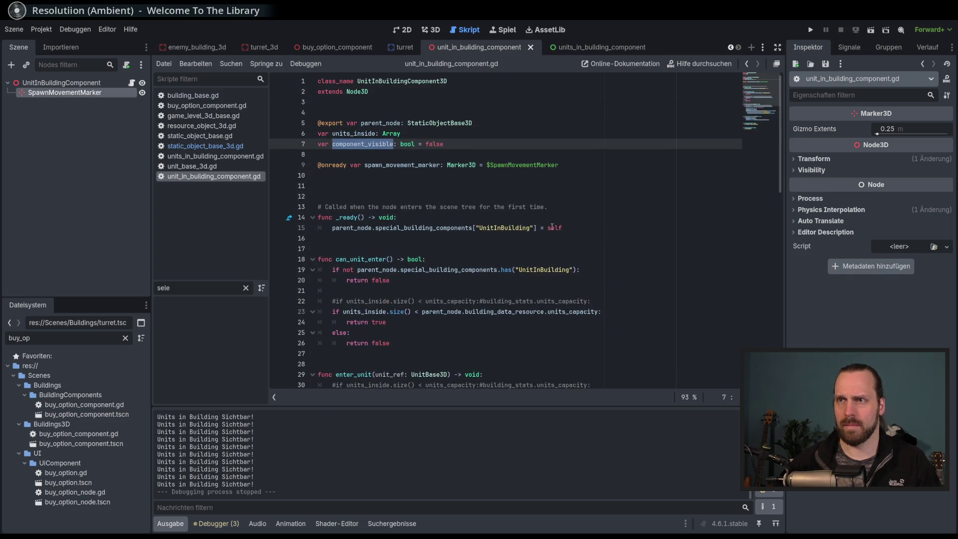
{"action": "scroll", "coordinate": [551, 227], "scroll_direction": "down", "scroll_amount": 11}
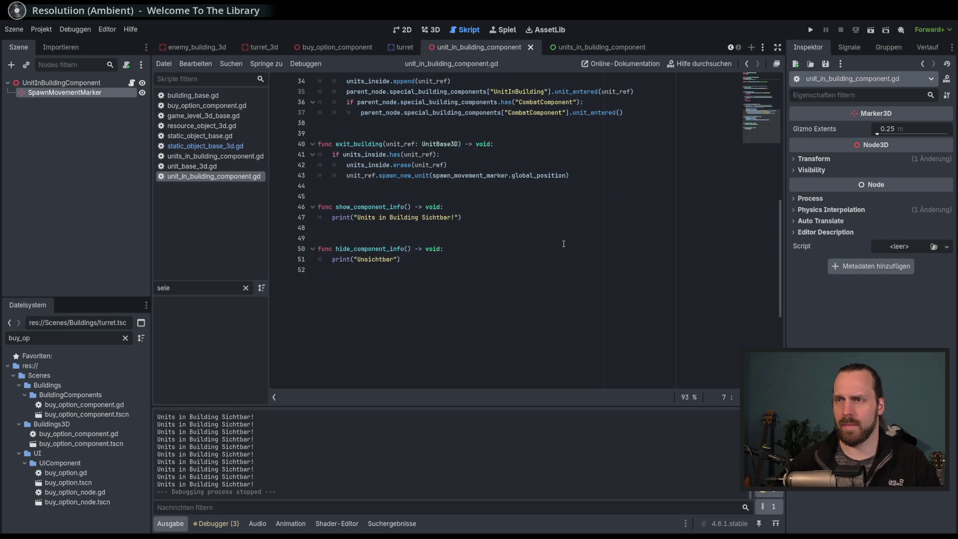
Set component_visible true in show_component_info and false in hide_component_info, save, and switch to static_object_base_3d.gd.
{"action": "left_click", "coordinate": [477, 208]}
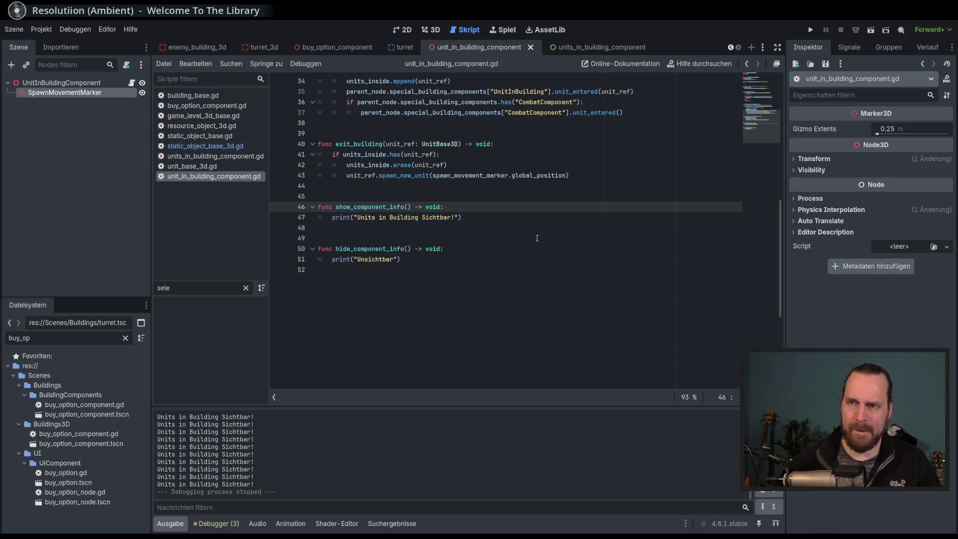
{"action": "key", "text": "Return"}
{"action": "type", "text": "component_visible = true"}
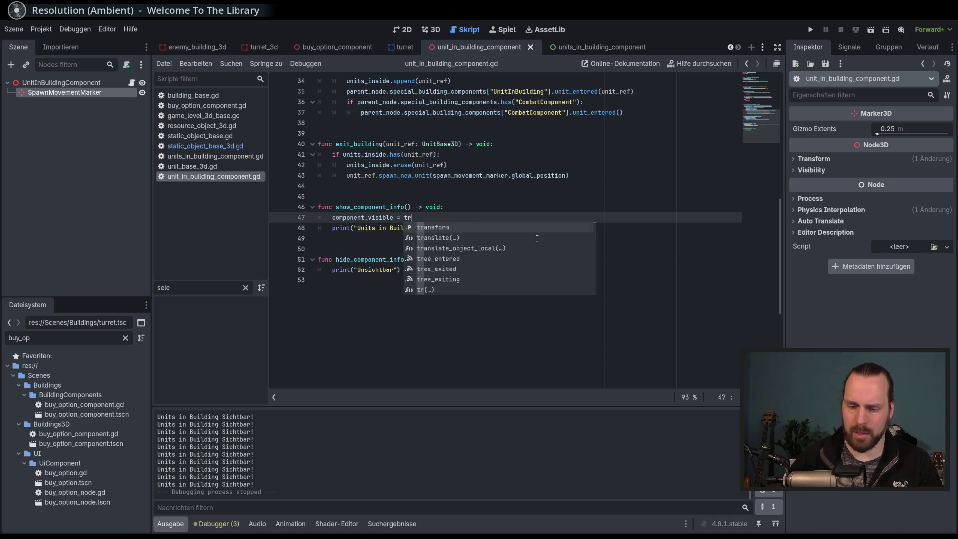
{"action": "left_click", "coordinate": [451, 263]}
{"action": "key", "text": "Return"}
{"action": "type", "text": "component_visible = false"}
{"action": "key", "text": "ctrl+s"}
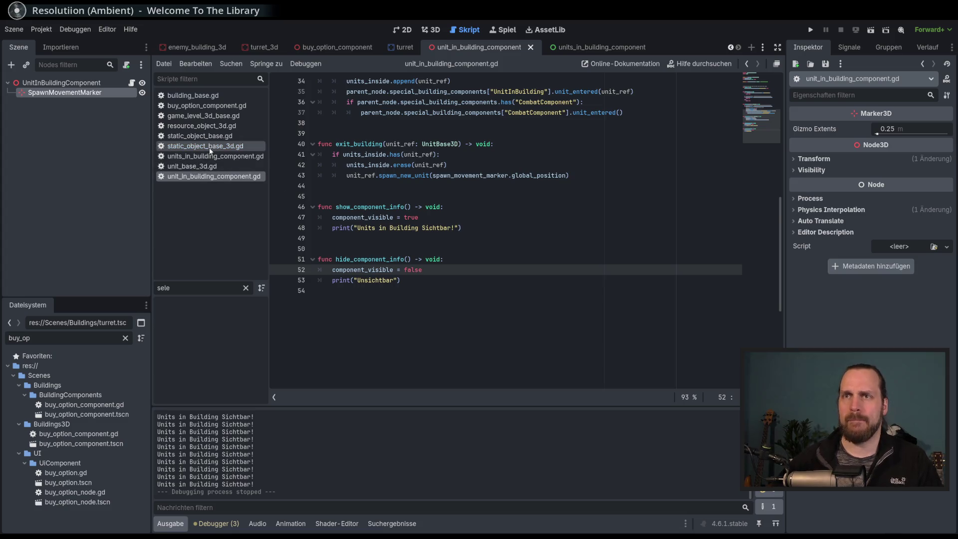
{"action": "left_click", "coordinate": [205, 145]}
{"action": "scroll", "coordinate": [540, 307], "scroll_direction": "down", "scroll_amount": 1}
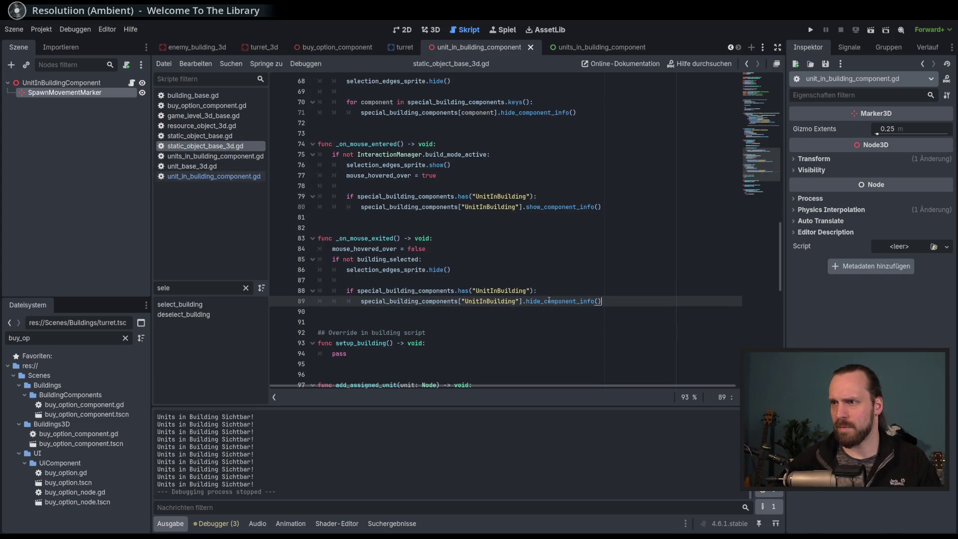
{"action": "left_click", "coordinate": [618, 294]}
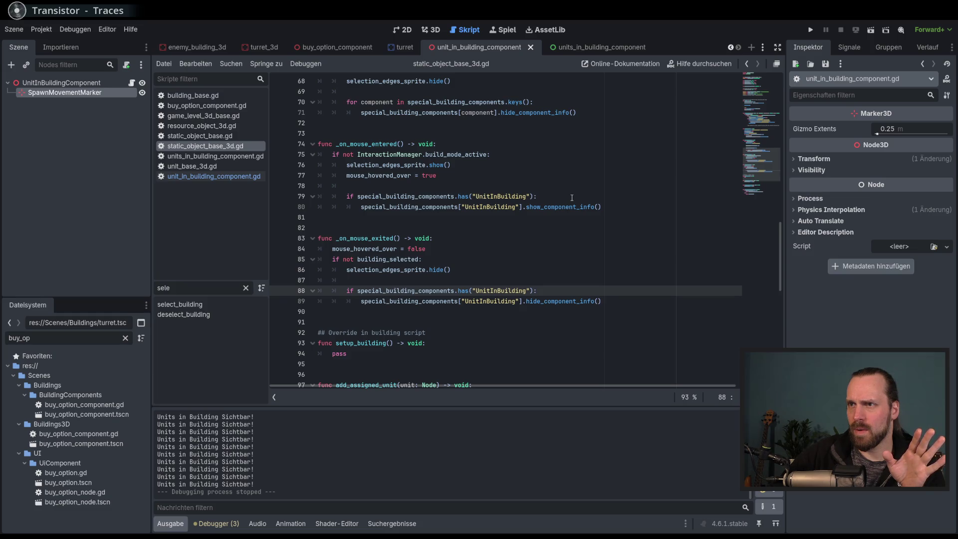
{"action": "left_click", "coordinate": [572, 198]}
{"action": "key", "text": "Return"}
{"action": "type", "text": "if"}
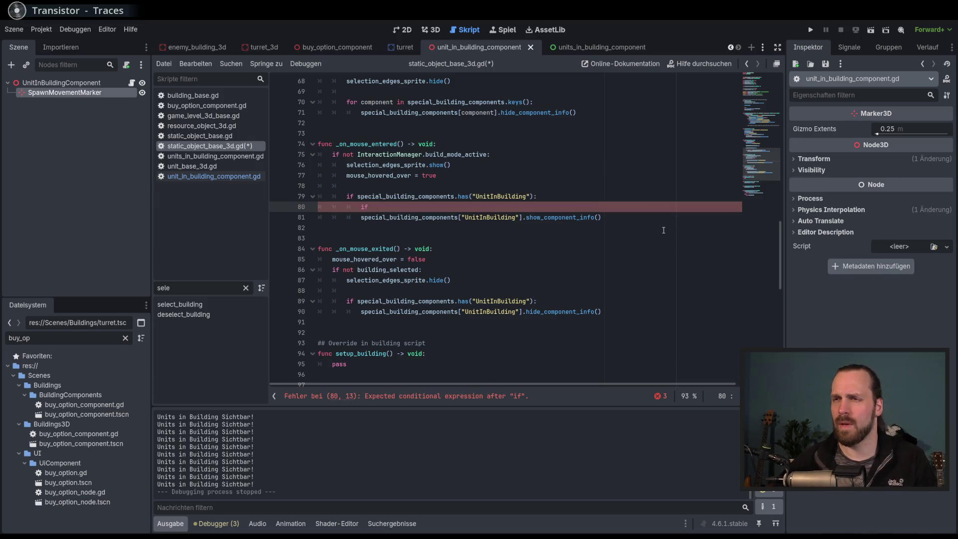
{"action": "left_click", "coordinate": [523, 217]}
{"action": "left_click", "coordinate": [361, 217], "text": "shift"}
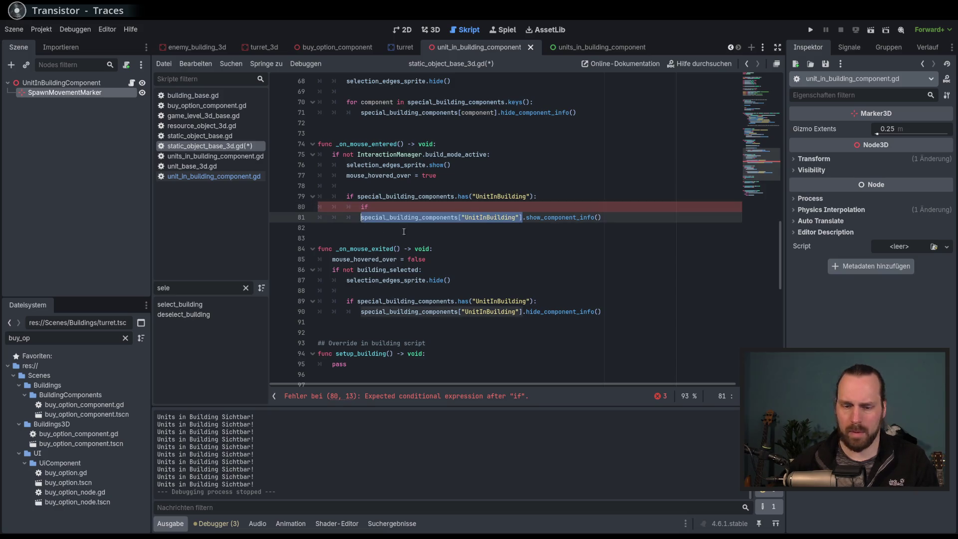
{"action": "key", "text": "ctrl+c"}
{"action": "left_click", "coordinate": [420, 210]}
{"action": "key", "text": "ctrl+v"}
{"action": "type", "text": ".has"}
{"action": "key", "text": "BackSpace"}
{"action": "key", "text": "BackSpace"}
{"action": "key", "text": "BackSpace"}
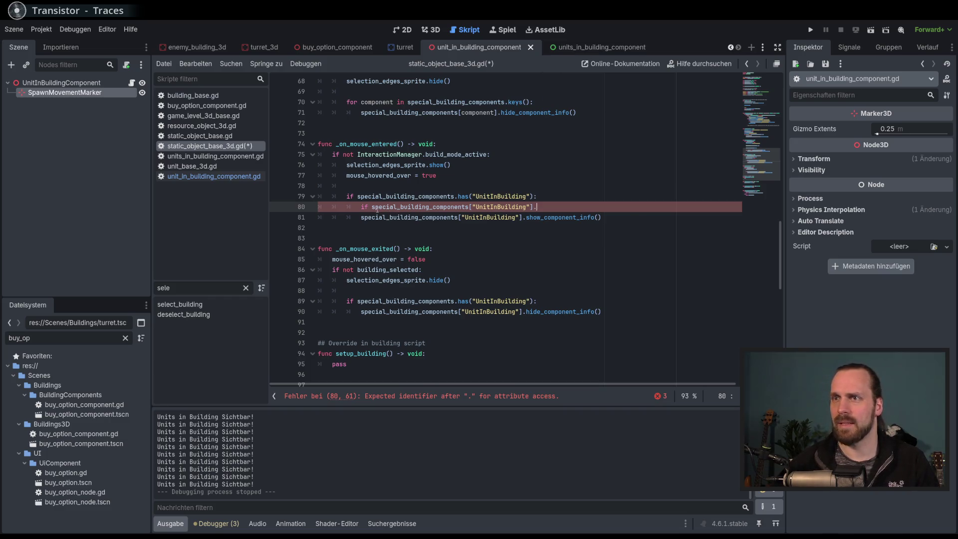
{"action": "type", "text": "not"}
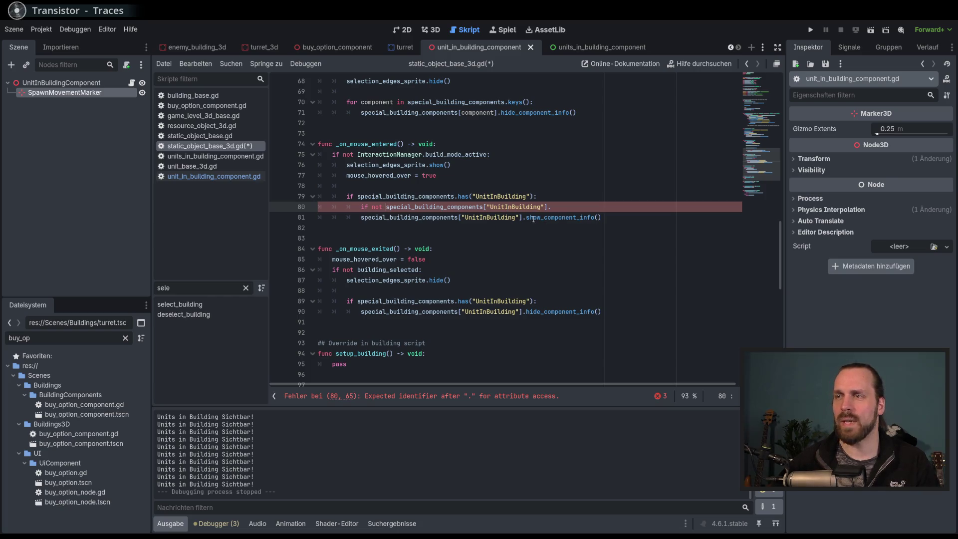
{"action": "key", "text": "ctrl+z"}
{"action": "key", "text": "ctrl+z"}
{"action": "key", "text": "ctrl+z"}
{"action": "key", "text": "ctrl+z"}
{"action": "key", "text": "ctrl+z"}
{"action": "key", "text": "ctrl+z"}
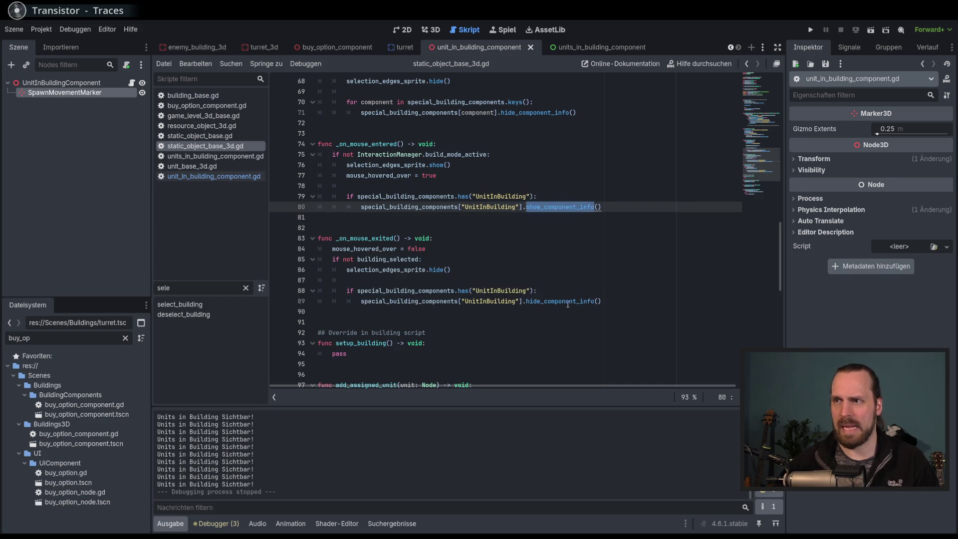
{"action": "left_click", "coordinate": [636, 302]}
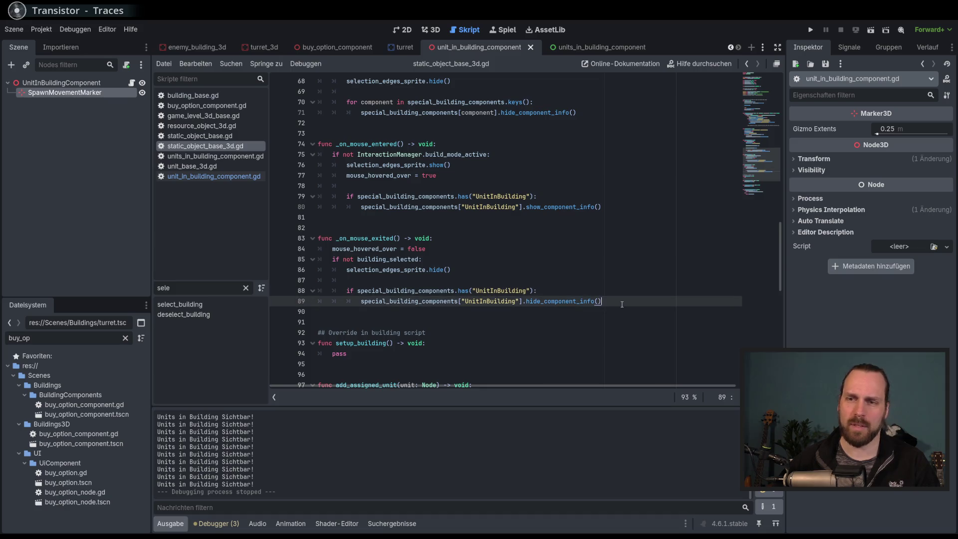
Go back to unit_in_building_component.gd and view show_component_info's component_visible = true and print lines.
{"action": "left_click", "coordinate": [579, 207]}
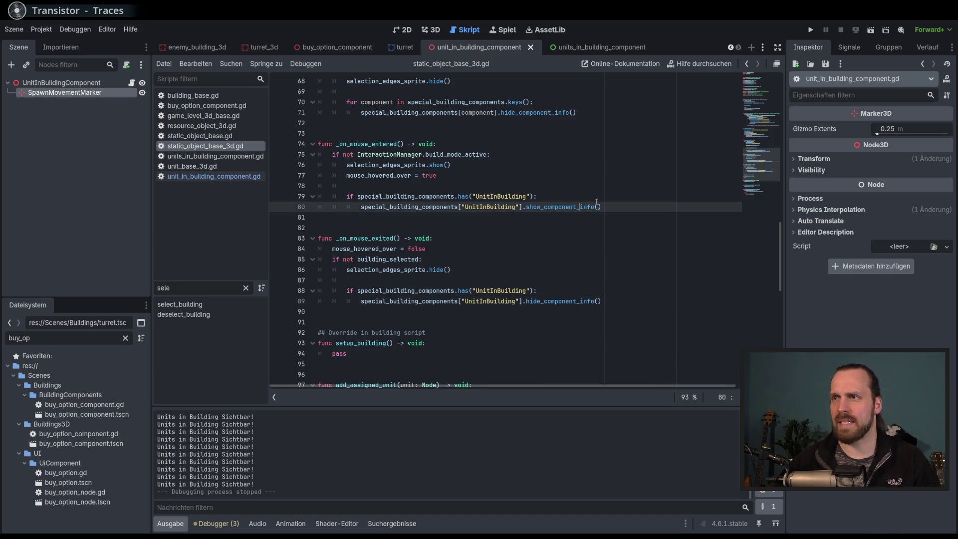
{"action": "left_click", "coordinate": [214, 176]}
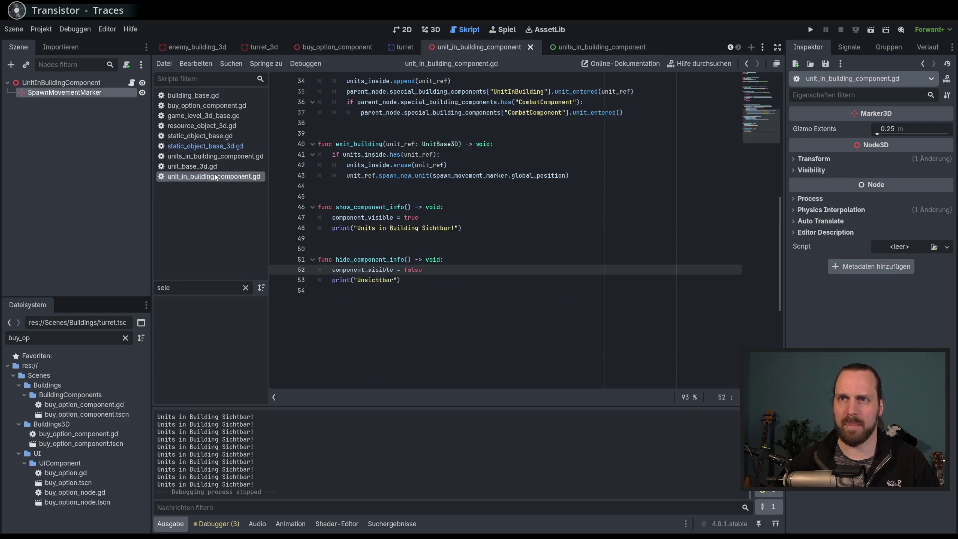
{"action": "left_click", "coordinate": [532, 229]}
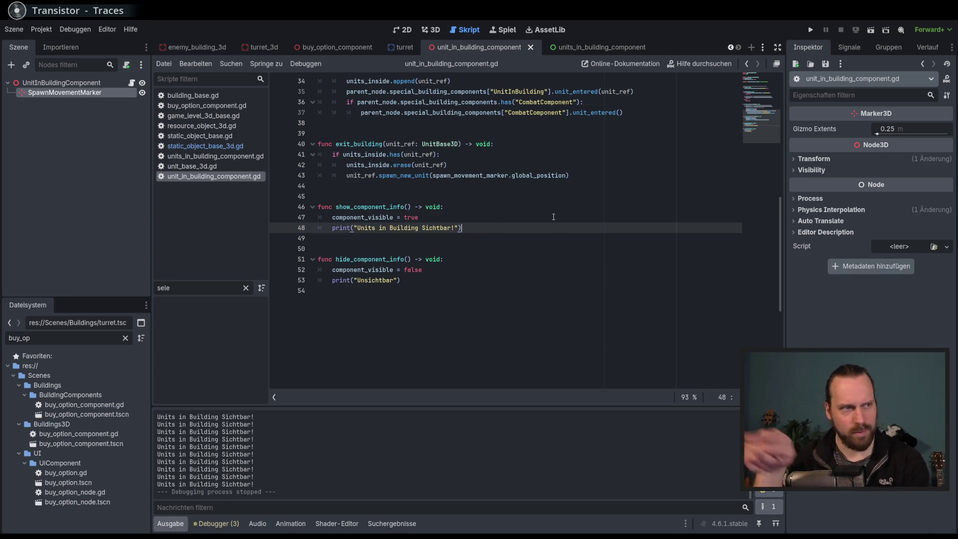
{"action": "left_click", "coordinate": [484, 217]}
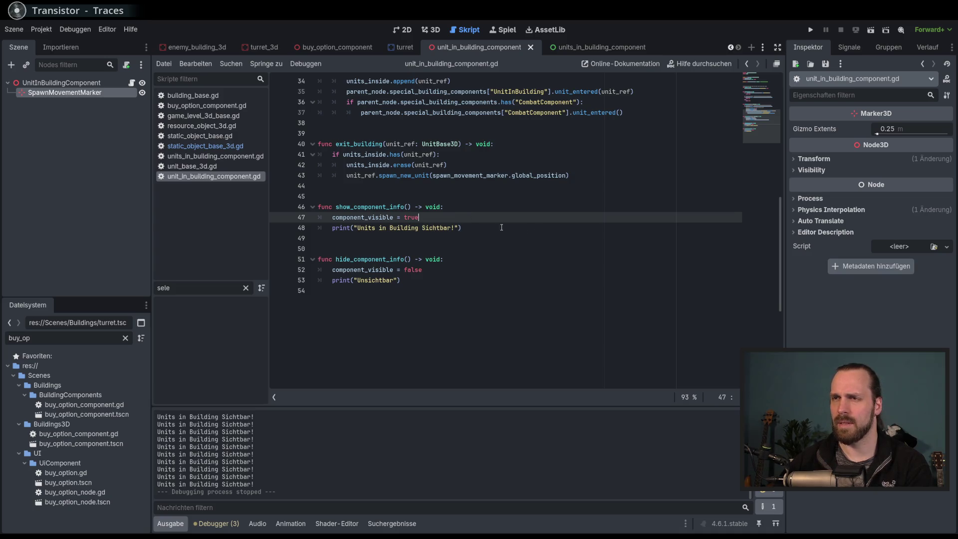
{"action": "scroll", "coordinate": [503, 226], "scroll_direction": "up", "scroll_amount": 4}
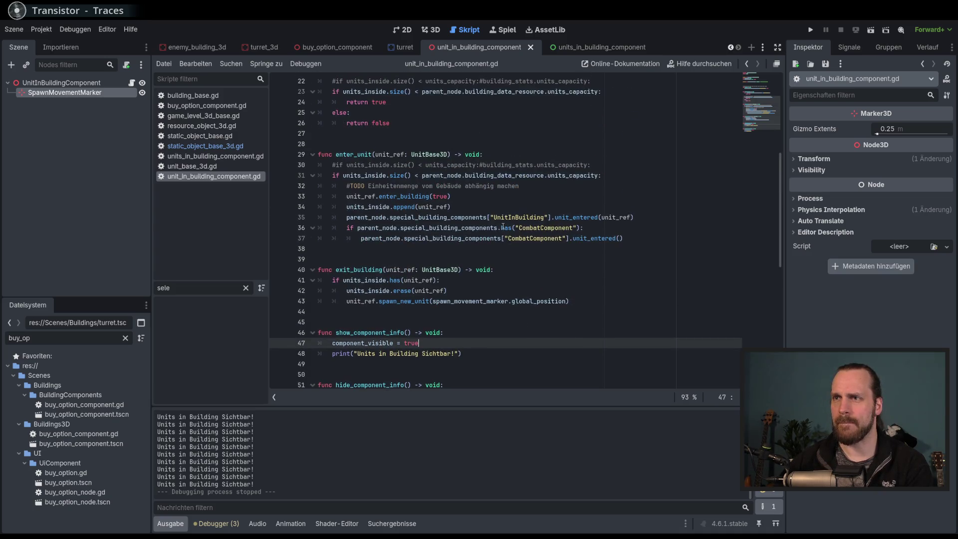
{"action": "scroll", "coordinate": [502, 226], "scroll_direction": "down", "scroll_amount": 3}
Wrap show_component_info's assignment and print in an 'if not component_visible:' guard, then run the game.
{"action": "key", "text": "Home"}
{"action": "key", "text": "Return"}
{"action": "key", "text": "Up"}
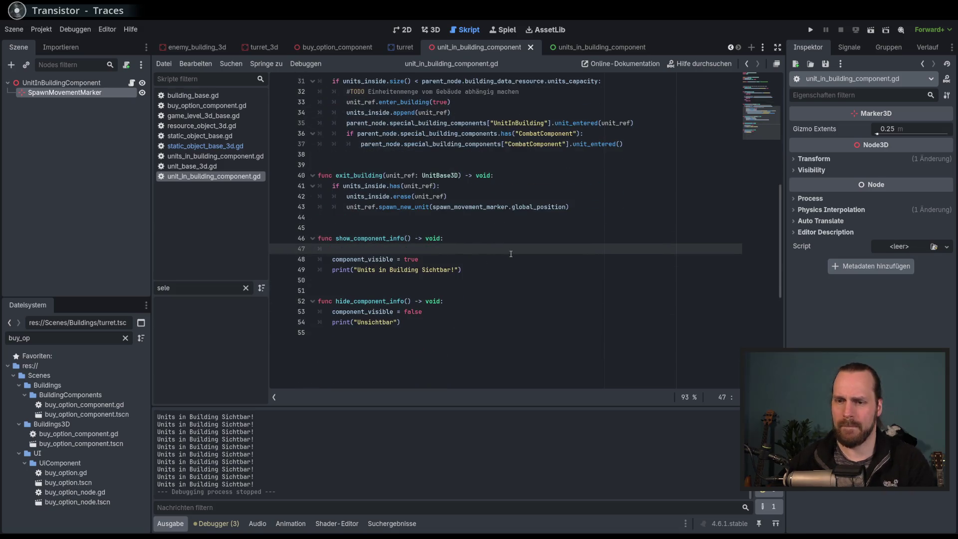
{"action": "type", "text": "if not co"}
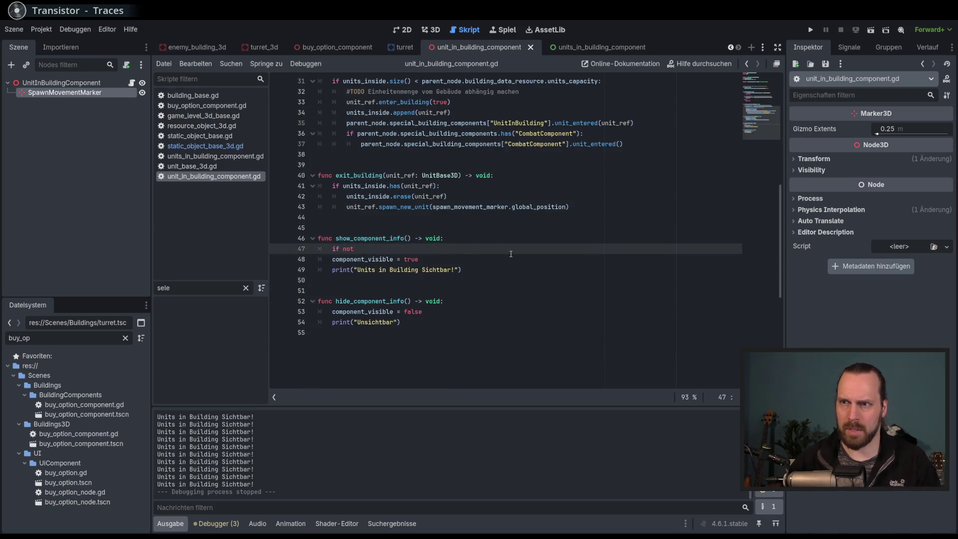
{"action": "key", "text": "Return"}
{"action": "type", "text": ":"}
{"action": "key", "text": "Down"}
{"action": "key", "text": "shift+Down"}
{"action": "key", "text": "Tab"}
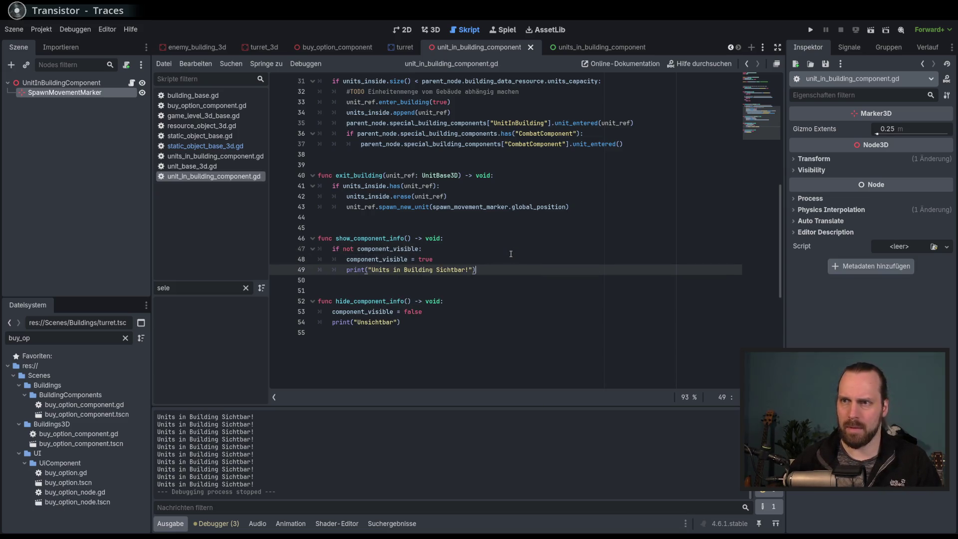
{"action": "key", "text": "F5"}
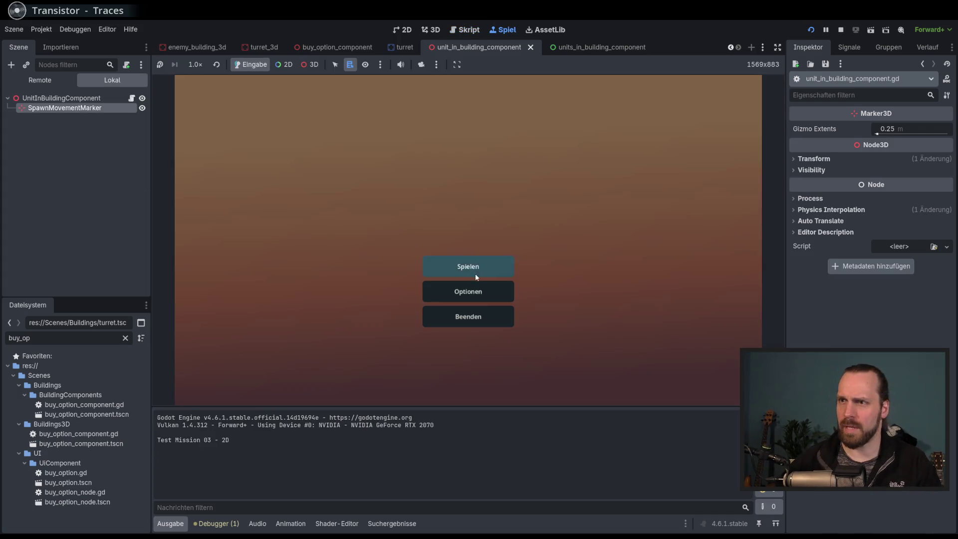
Start Test Mission - 3D and place a building inside the circle.
{"action": "left_click", "coordinate": [467, 265]}
{"action": "left_click", "coordinate": [303, 208]}
{"action": "left_click", "coordinate": [550, 361]}
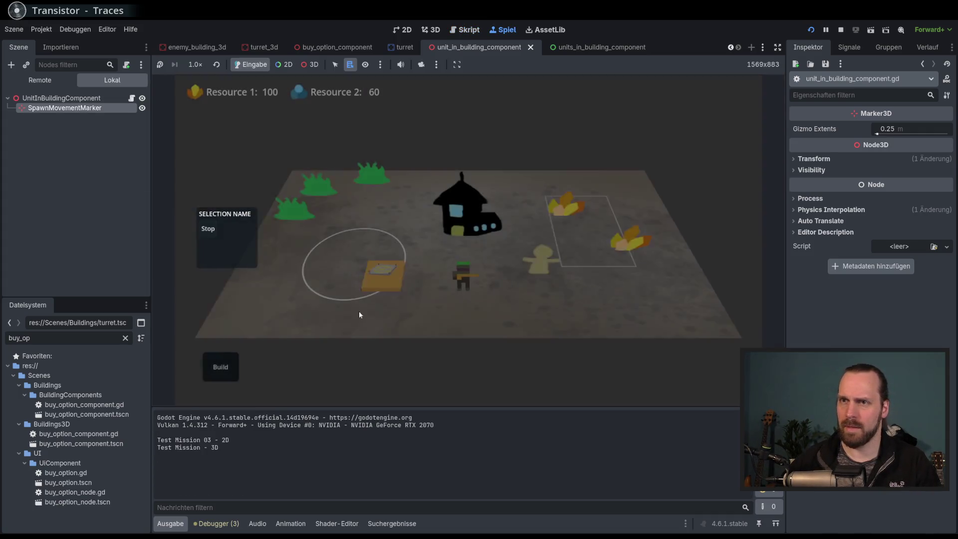
{"action": "left_click", "coordinate": [223, 381]}
{"action": "left_click", "coordinate": [227, 280]}
{"action": "left_click", "coordinate": [335, 280]}
Select the placed building repeatedly while watching the Ausgabe log for 'Sichtbar' messages.
{"action": "left_click", "coordinate": [331, 261]}
{"action": "left_click", "coordinate": [331, 252]}
{"action": "left_click", "coordinate": [333, 255]}
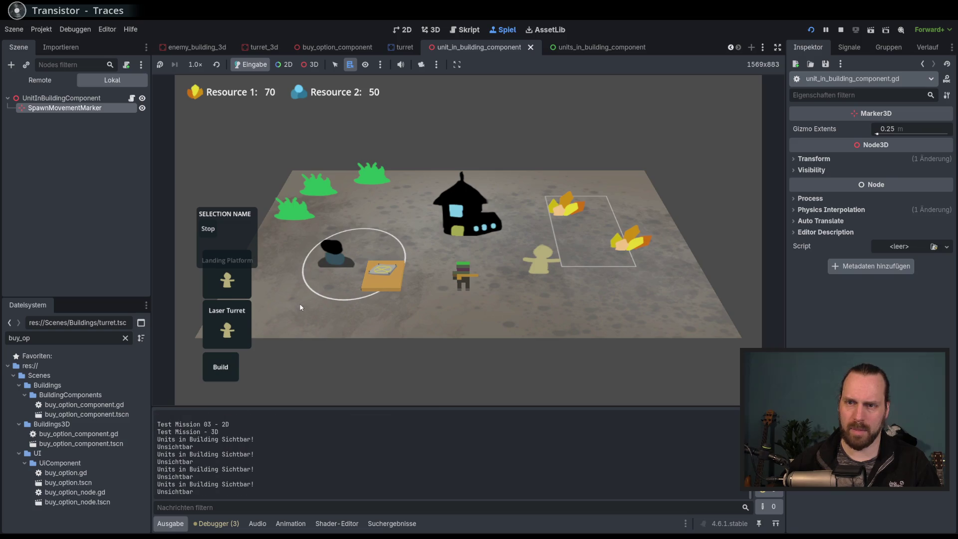
{"action": "left_click", "coordinate": [343, 263]}
{"action": "left_click", "coordinate": [343, 263]}
{"action": "left_click", "coordinate": [343, 264]}
{"action": "left_click", "coordinate": [343, 263]}
{"action": "left_click", "coordinate": [343, 263]}
{"action": "left_click", "coordinate": [343, 263]}
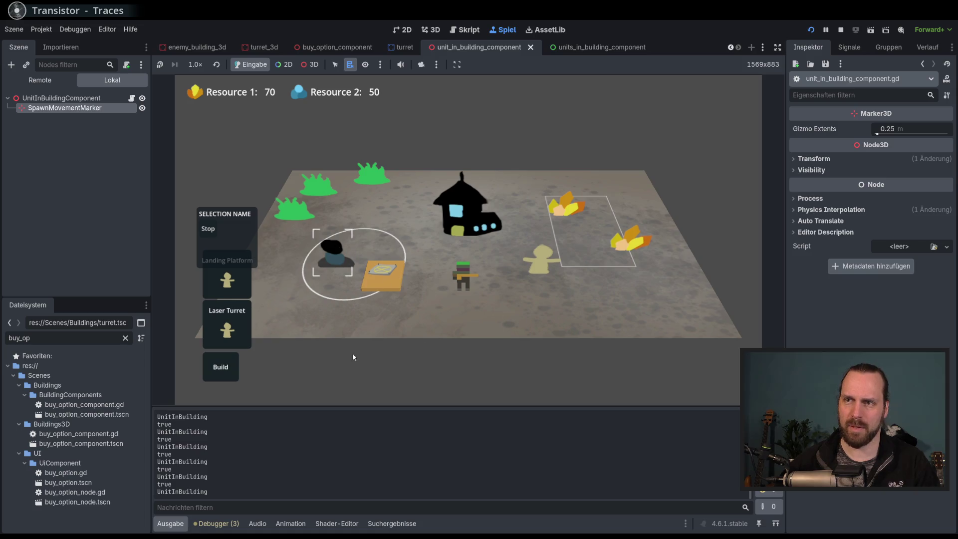
Deselect and reselect the building to check the hide log, then stop the game.
{"action": "left_click", "coordinate": [444, 328]}
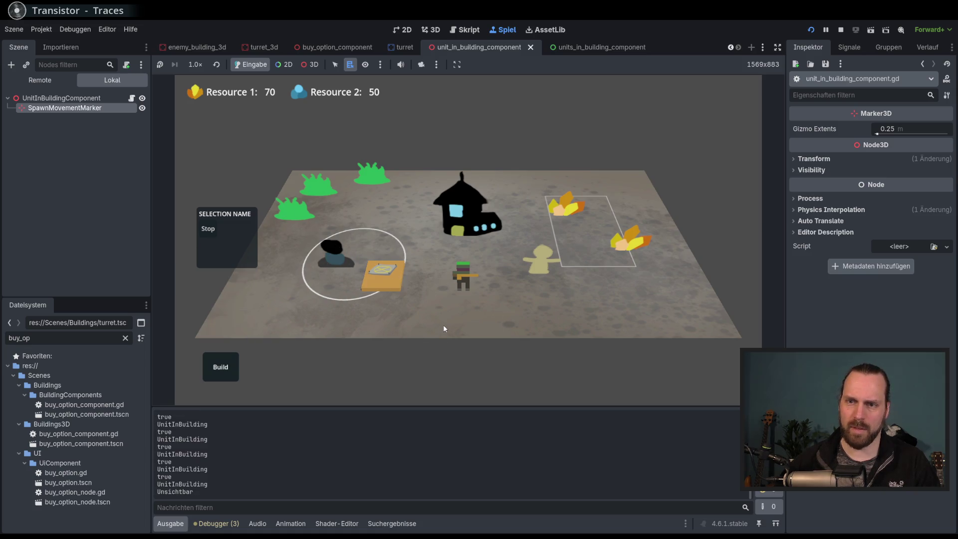
{"action": "left_click", "coordinate": [339, 263]}
{"action": "left_click", "coordinate": [326, 275]}
{"action": "left_click", "coordinate": [435, 315]}
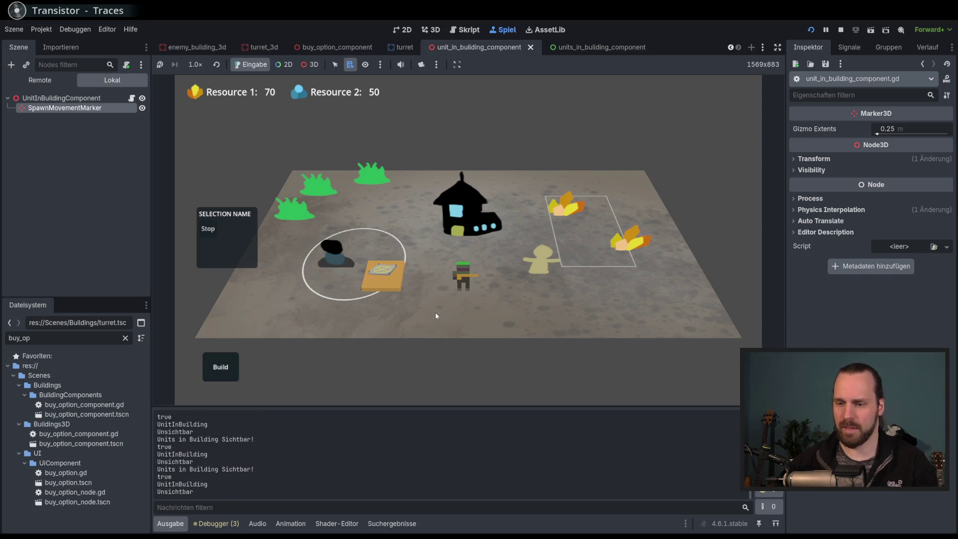
{"action": "key", "text": "F8"}
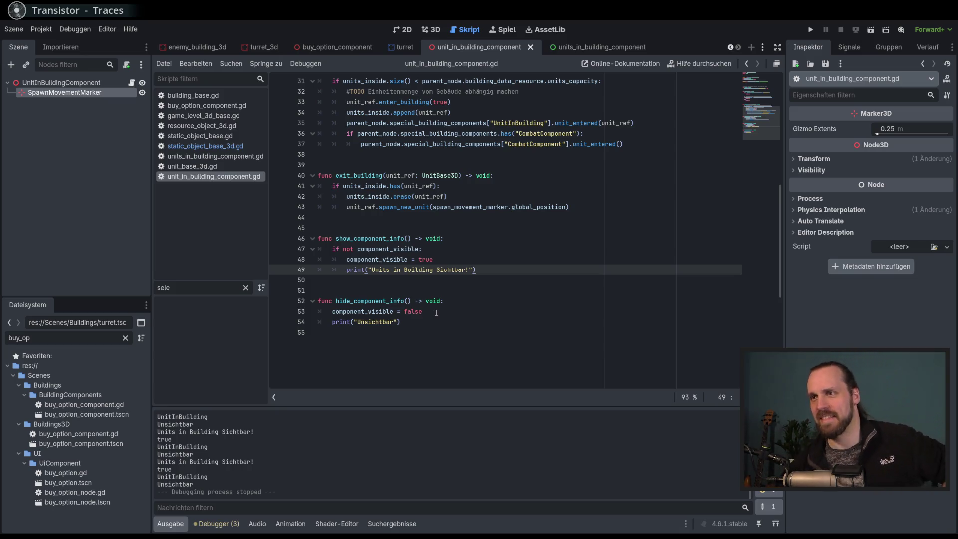
Review hide_component_info's component_visible = false line in unit_in_building_component.gd.
{"action": "left_click", "coordinate": [494, 301]}
{"action": "left_click", "coordinate": [499, 310]}
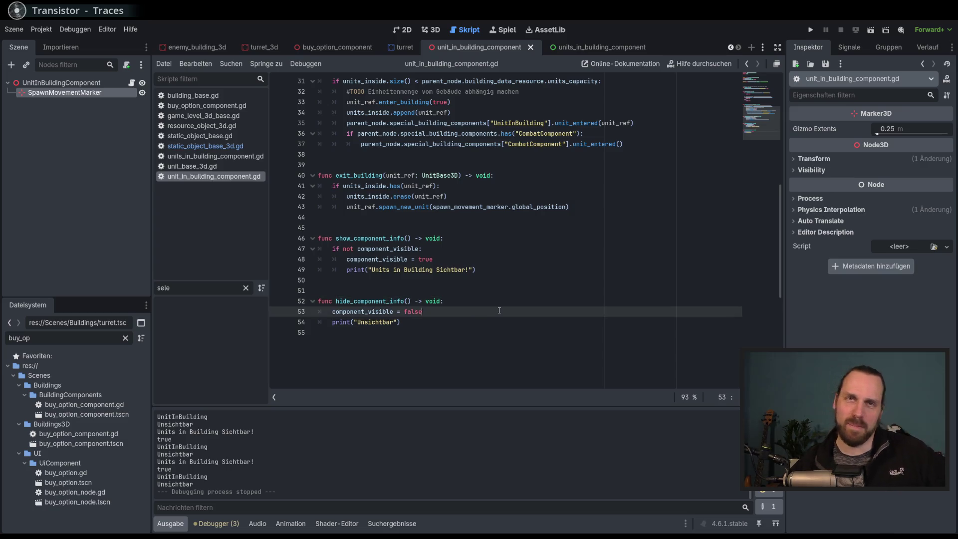
{"action": "scroll", "coordinate": [583, 289], "scroll_direction": "up", "scroll_amount": 6}
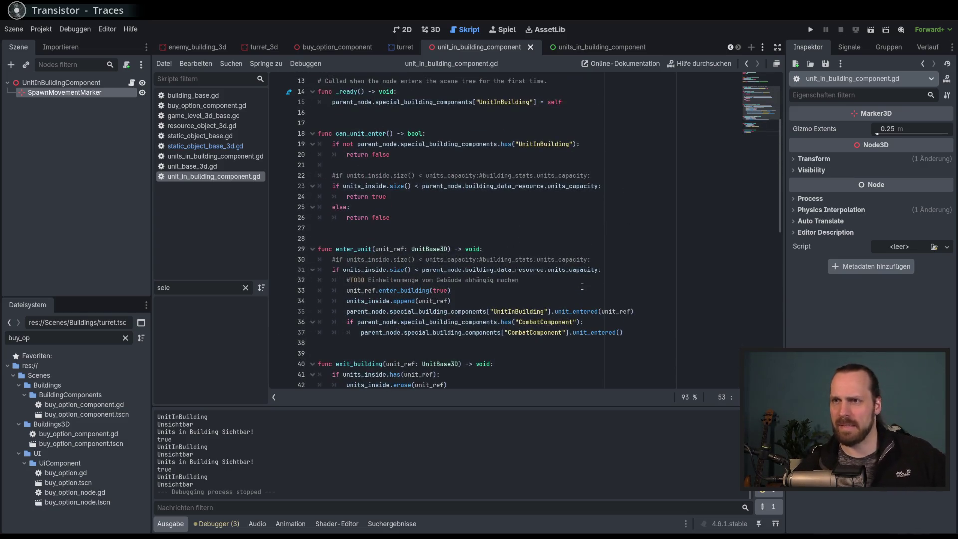
{"action": "scroll", "coordinate": [582, 287], "scroll_direction": "up", "scroll_amount": 4}
{"action": "scroll", "coordinate": [658, 263], "scroll_direction": "down", "scroll_amount": 8}
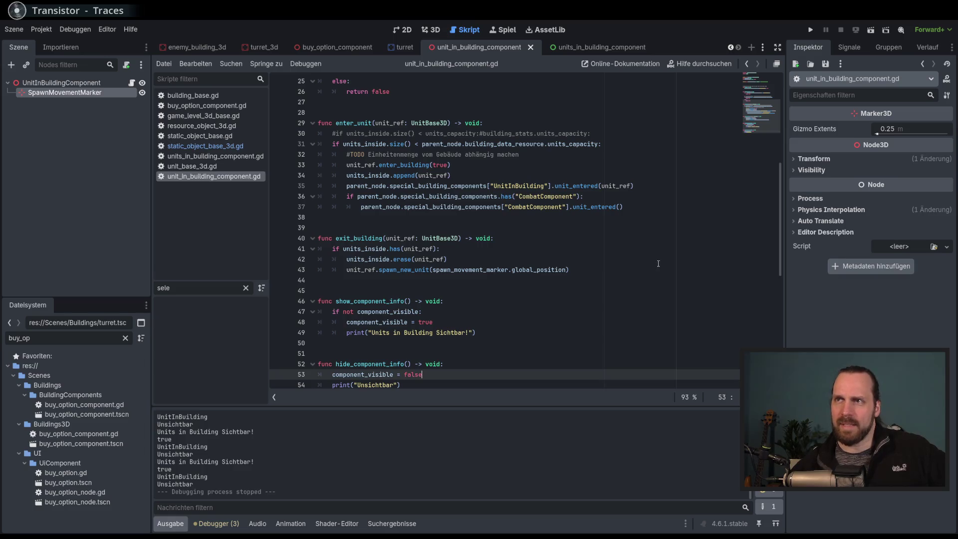
{"action": "scroll", "coordinate": [651, 257], "scroll_direction": "up", "scroll_amount": 4}
{"action": "scroll", "coordinate": [648, 250], "scroll_direction": "down", "scroll_amount": 5}
Jump back to where show_component_info is called, then open unit_base_3d.gd.
{"action": "left_click", "coordinate": [647, 245]}
{"action": "key", "text": "alt+Left"}
{"action": "key", "text": "alt+Left"}
{"action": "key", "text": "alt+Left"}
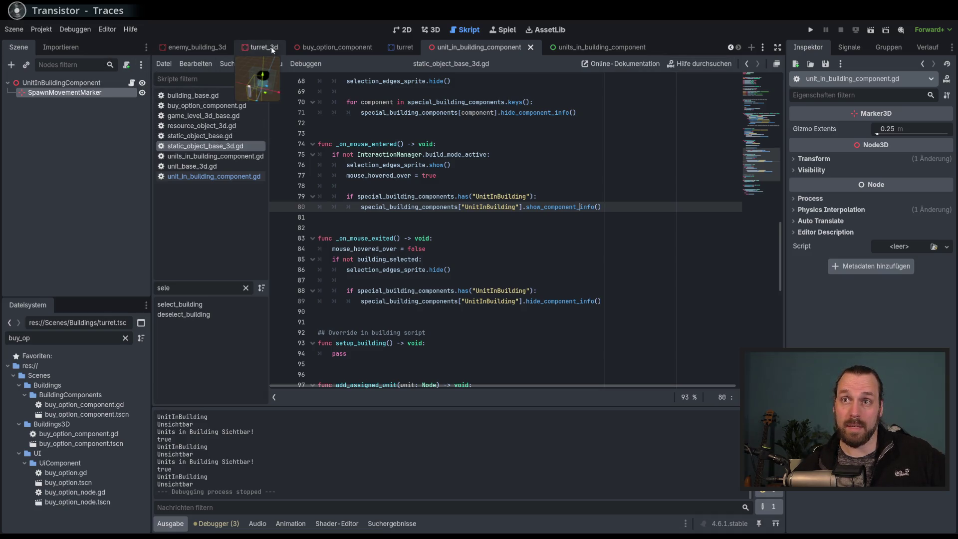
{"action": "left_click", "coordinate": [188, 170]}
{"action": "mouse_move", "coordinate": [769, 89]}
{"action": "left_mouse_down"}
{"action": "mouse_move", "coordinate": [771, 139]}
{"action": "mouse_move", "coordinate": [770, 82]}
{"action": "left_mouse_up"}
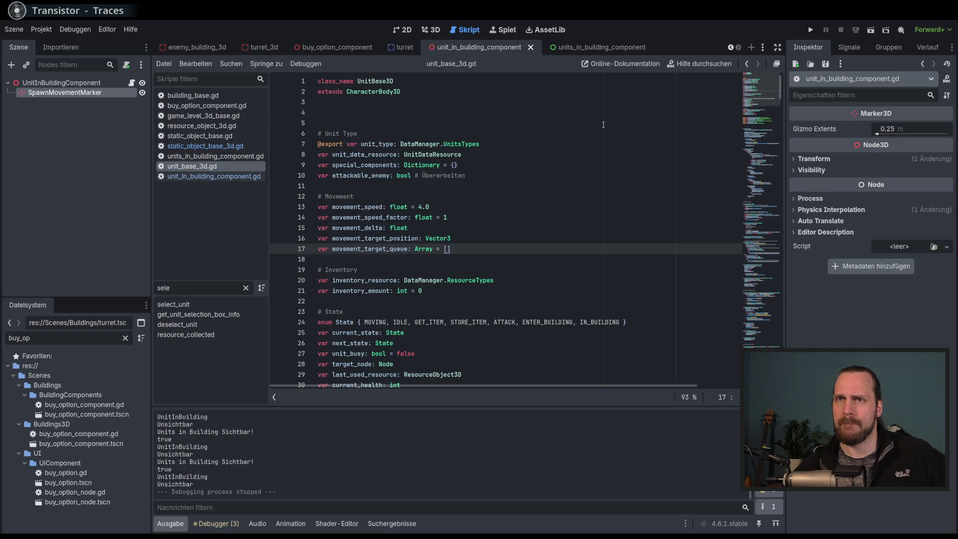
Filter the method list by 'target' and go to set_new_target.
{"action": "key", "text": "ctrl+f"}
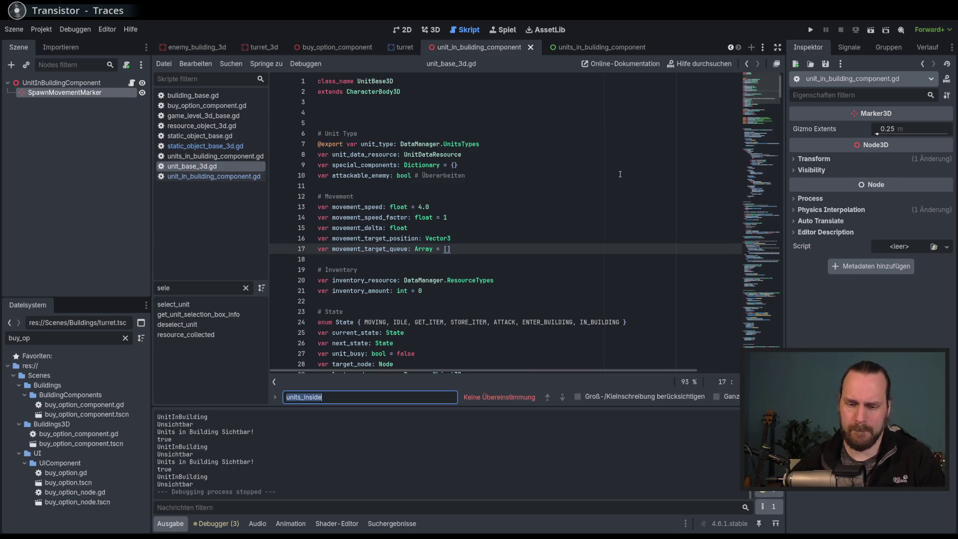
{"action": "type", "text": "set"}
{"action": "key", "text": "Escape"}
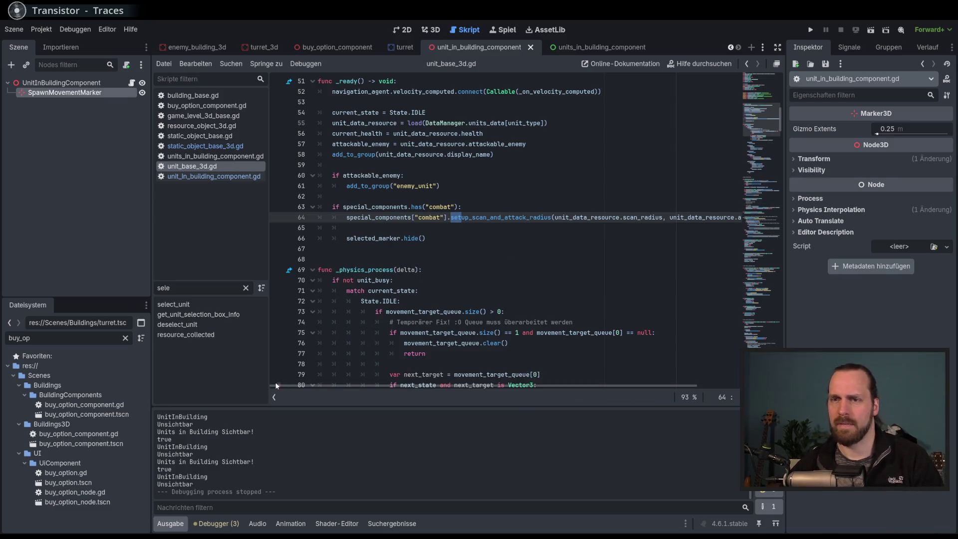
{"action": "left_click", "coordinate": [249, 290]}
{"action": "left_click", "coordinate": [246, 288]}
{"action": "type", "text": "target"}
{"action": "left_click", "coordinate": [215, 304]}
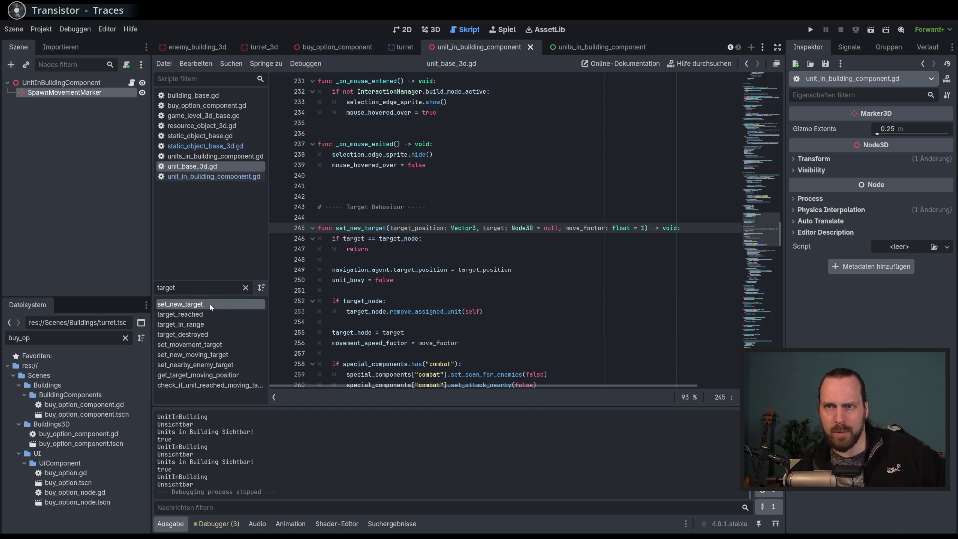
Scroll to the building case on line 266 that sets next_state to State.ENTER_BUILDING.
{"action": "scroll", "coordinate": [512, 240], "scroll_direction": "down", "scroll_amount": 3}
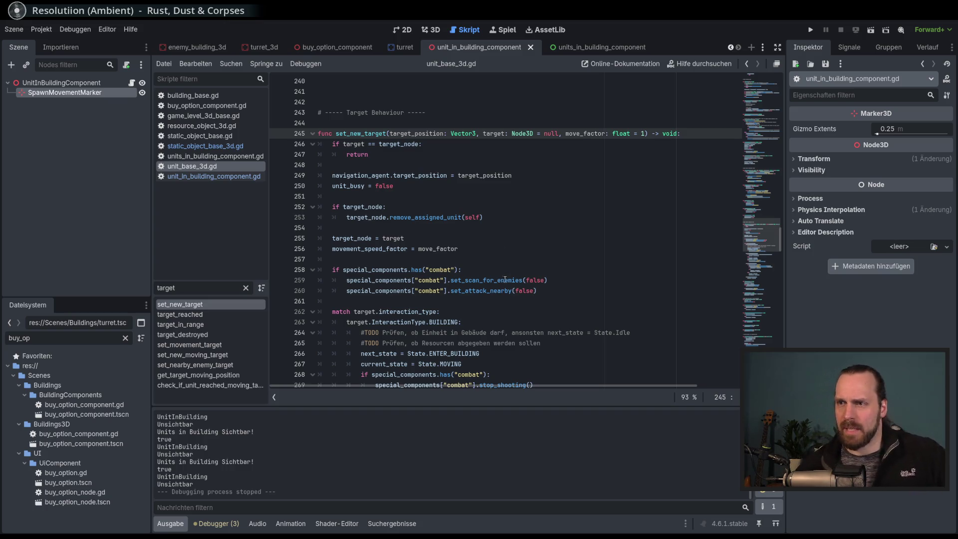
{"action": "scroll", "coordinate": [509, 282], "scroll_direction": "down", "scroll_amount": 2}
{"action": "scroll", "coordinate": [515, 289], "scroll_direction": "down", "scroll_amount": 3}
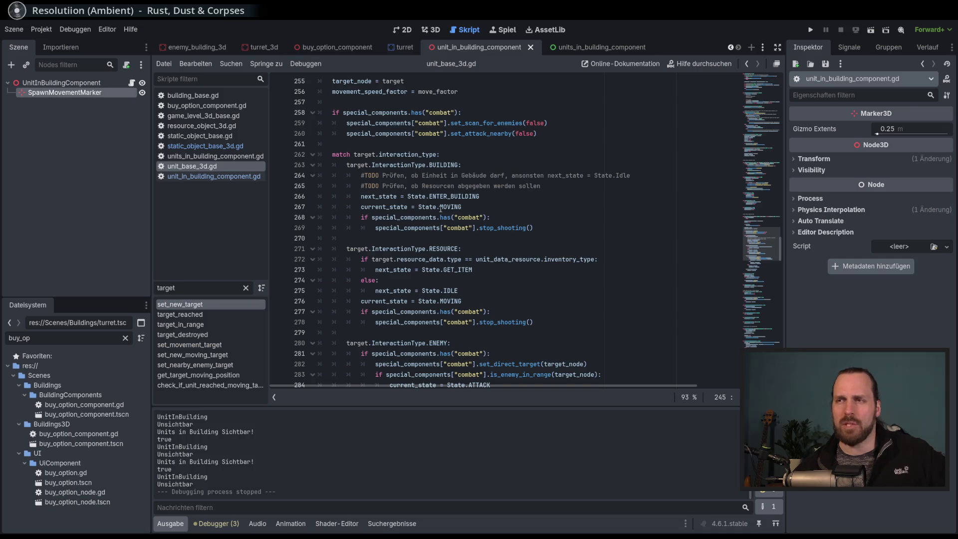
{"action": "mouse_move", "coordinate": [441, 208]}
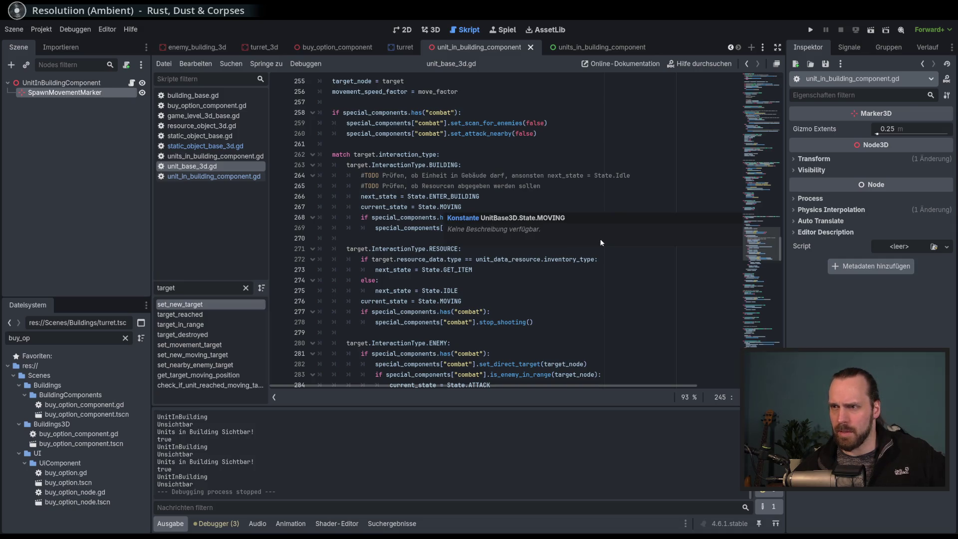
{"action": "double_click", "coordinate": [452, 196]}
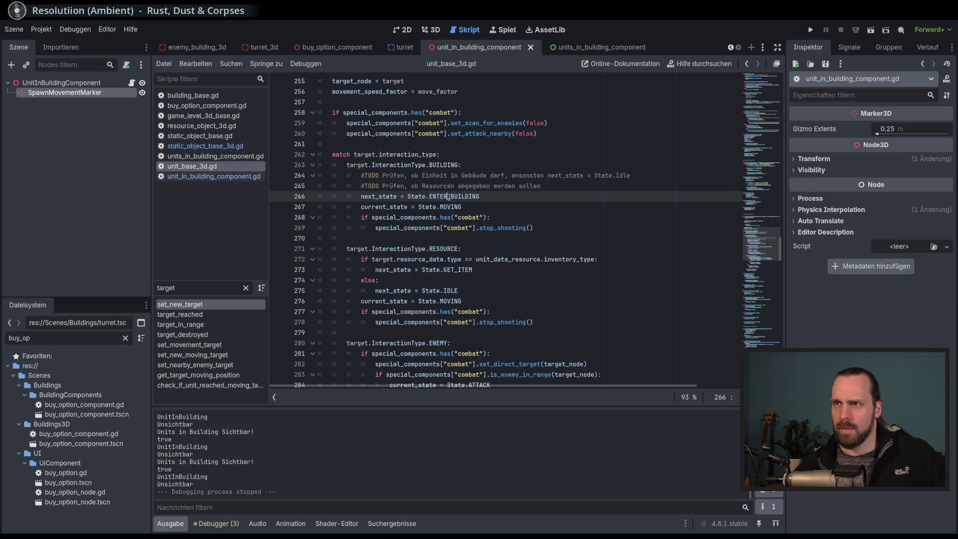
{"action": "left_click", "coordinate": [387, 198]}
{"action": "left_click", "coordinate": [524, 196]}
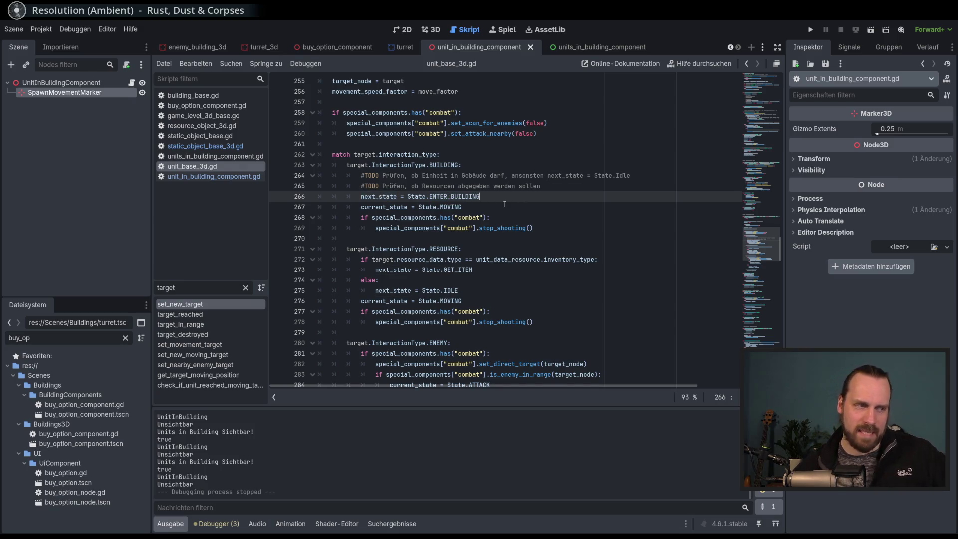
{"action": "scroll", "coordinate": [437, 178], "scroll_direction": "up", "scroll_amount": 2}
{"action": "scroll", "coordinate": [438, 178], "scroll_direction": "up", "scroll_amount": 2}
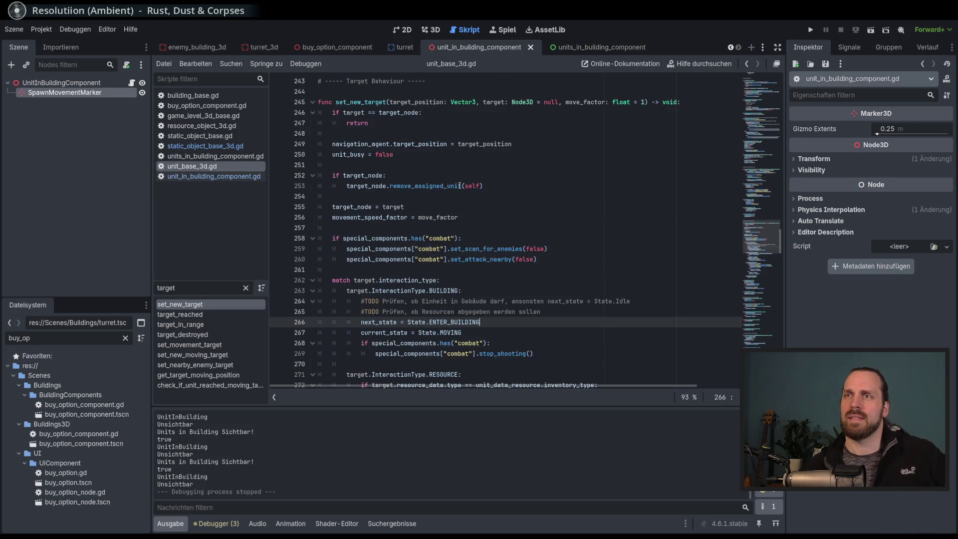
{"action": "scroll", "coordinate": [542, 246], "scroll_direction": "down", "scroll_amount": 2}
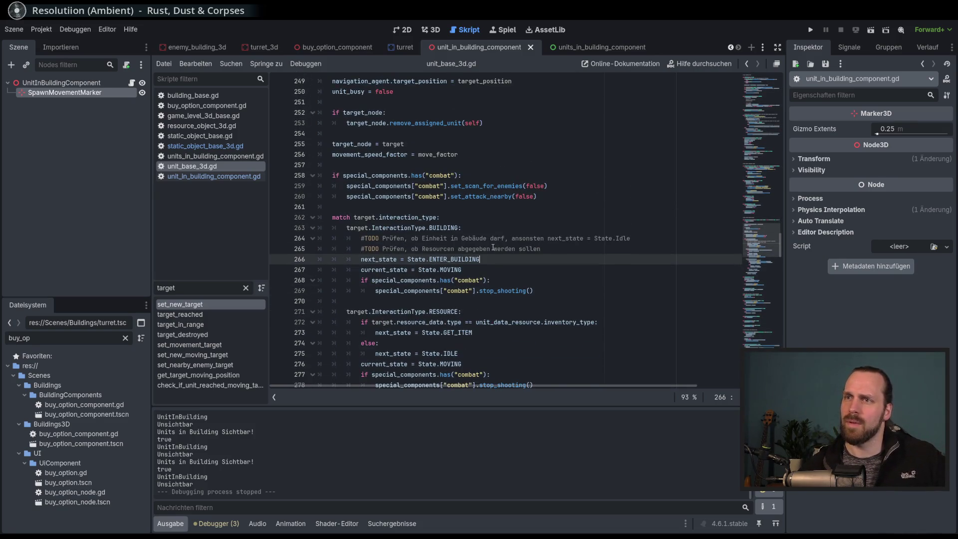
Highlight InteractionType uses on line 263, then search the script for ENTER_BUILDING.
{"action": "double_click", "coordinate": [398, 228]}
{"action": "left_click", "coordinate": [399, 227]}
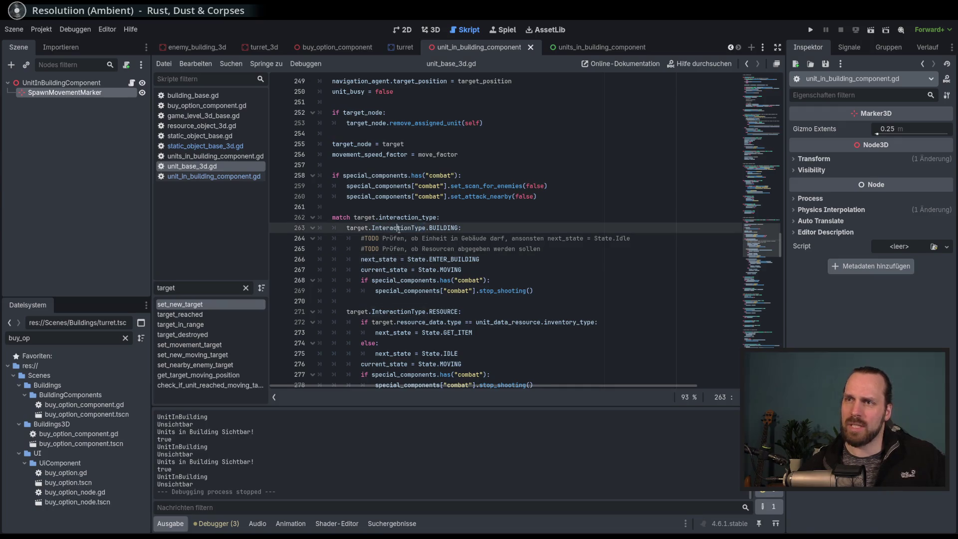
{"action": "double_click", "coordinate": [399, 227]}
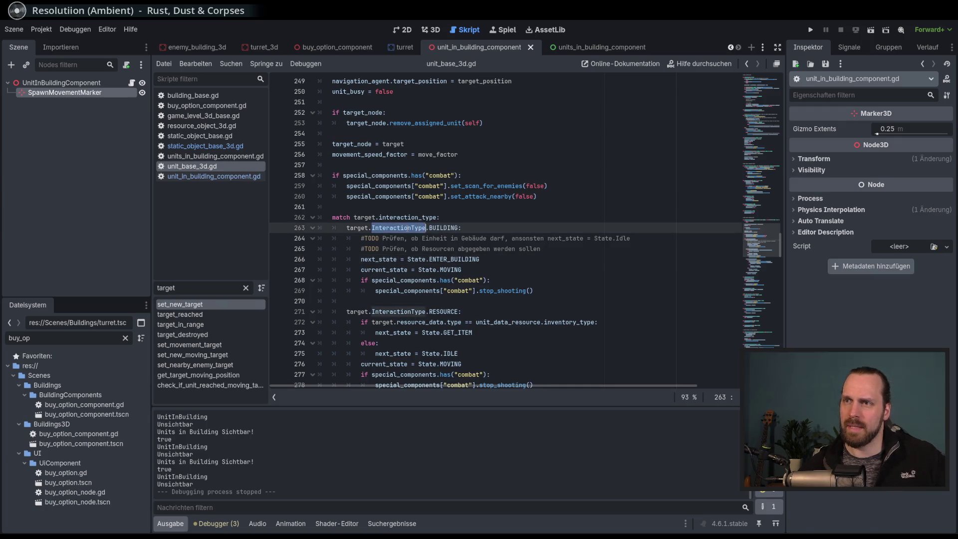
{"action": "left_click", "coordinate": [442, 228]}
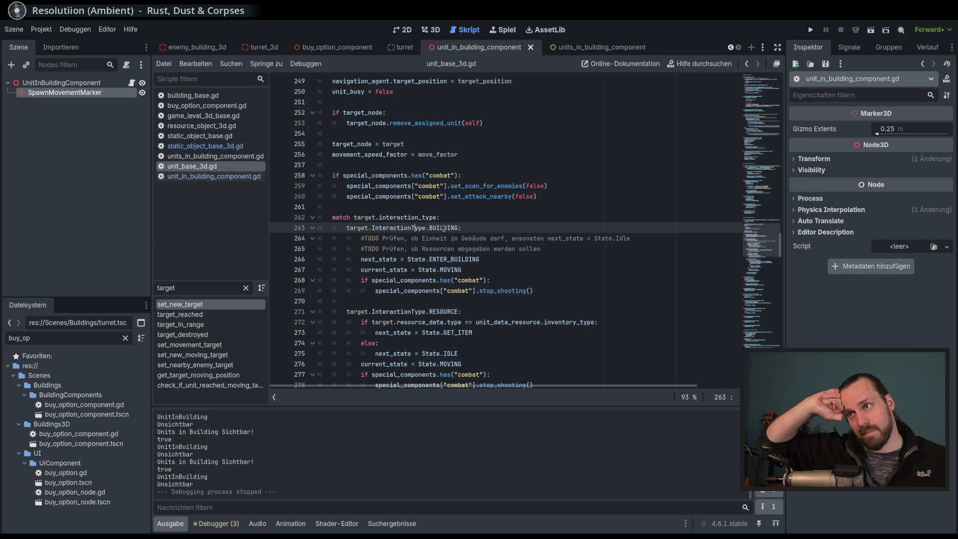
{"action": "double_click", "coordinate": [457, 260]}
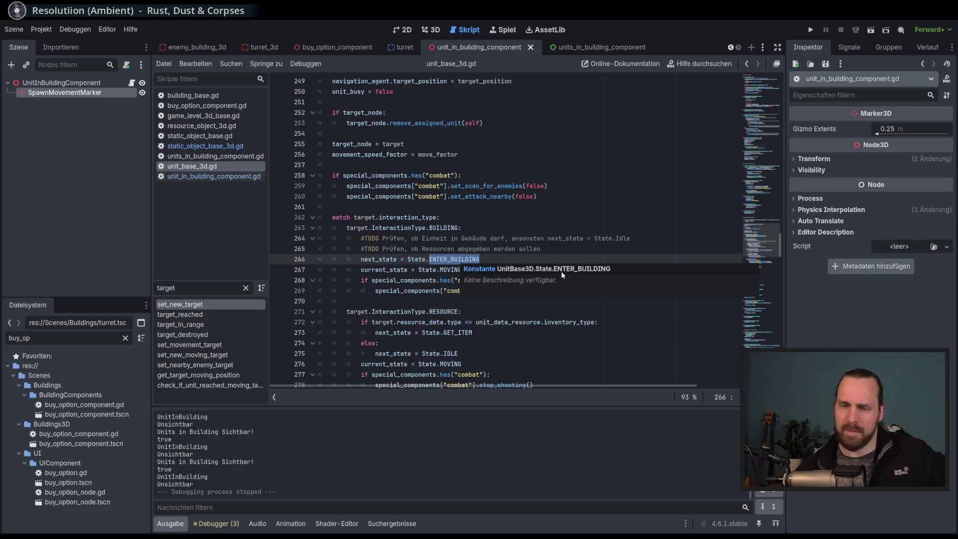
{"action": "key", "text": "ctrl+f"}
Cycle through the ENTER_BUILDING matches, ending on the state branch at line 102.
{"action": "left_click", "coordinate": [561, 398]}
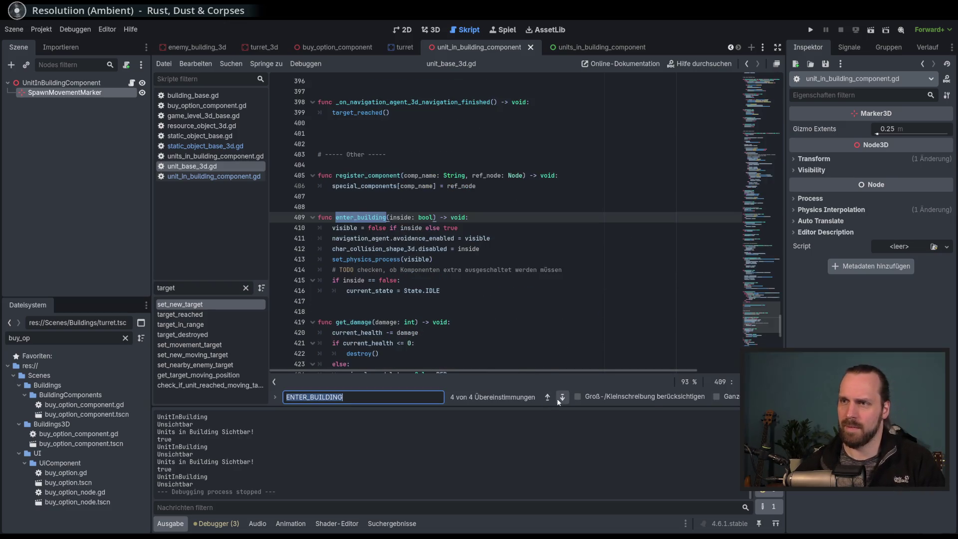
{"action": "left_click", "coordinate": [564, 398]}
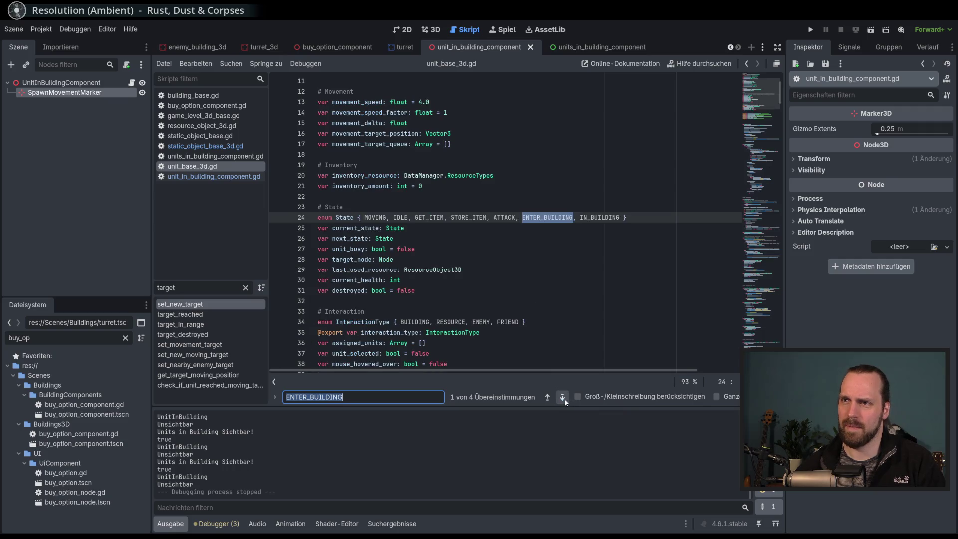
{"action": "left_click", "coordinate": [564, 398]}
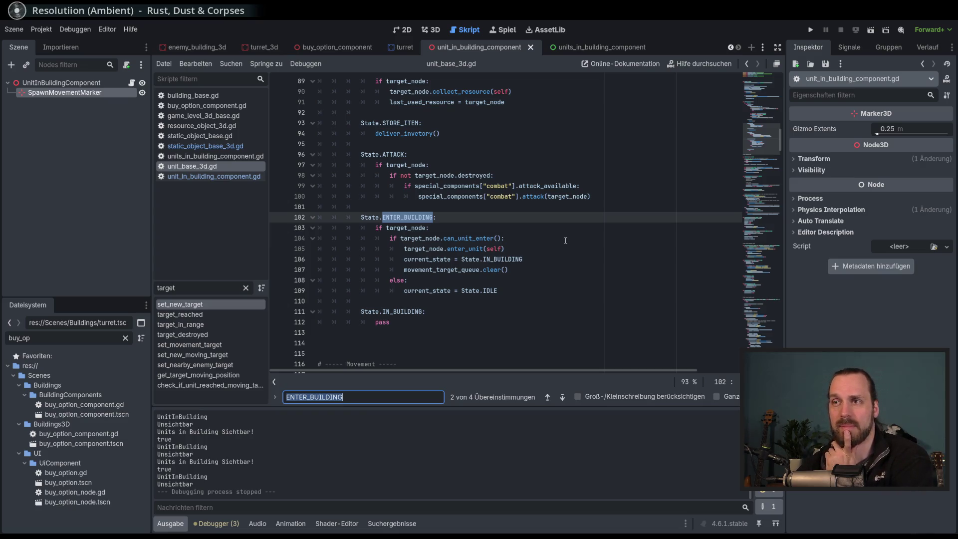
{"action": "left_click", "coordinate": [562, 398]}
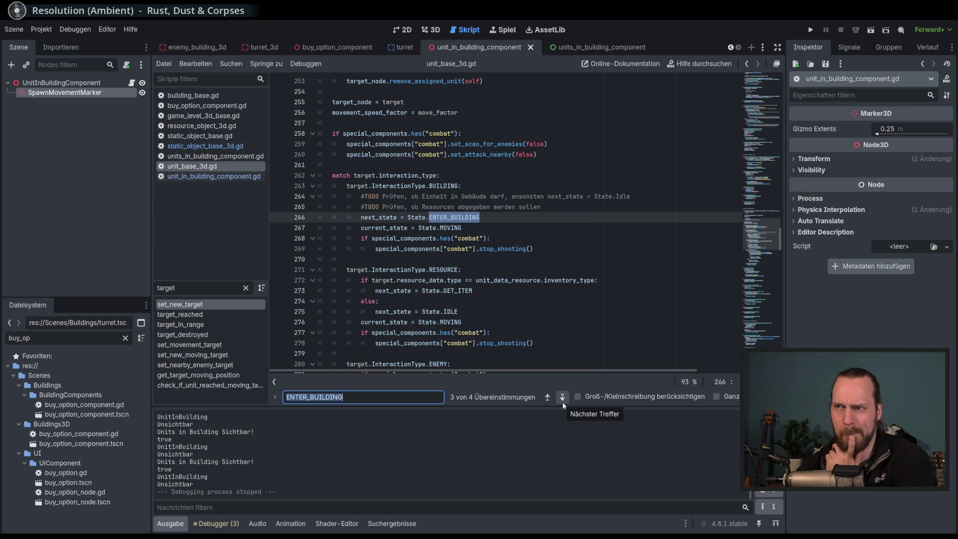
{"action": "left_click", "coordinate": [562, 398]}
{"action": "left_click", "coordinate": [562, 398]}
{"action": "left_click", "coordinate": [562, 398]}
{"action": "left_click", "coordinate": [562, 402]}
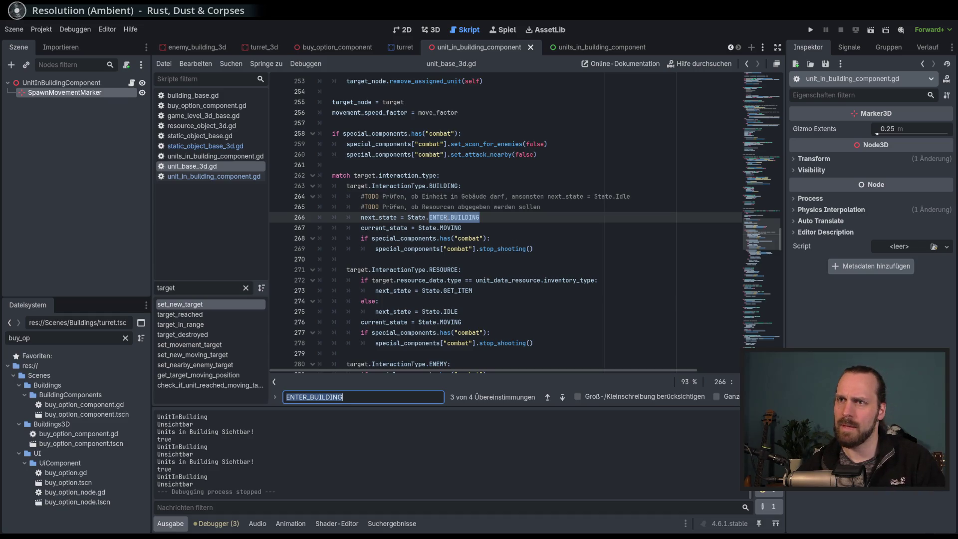
{"action": "left_click", "coordinate": [562, 397]}
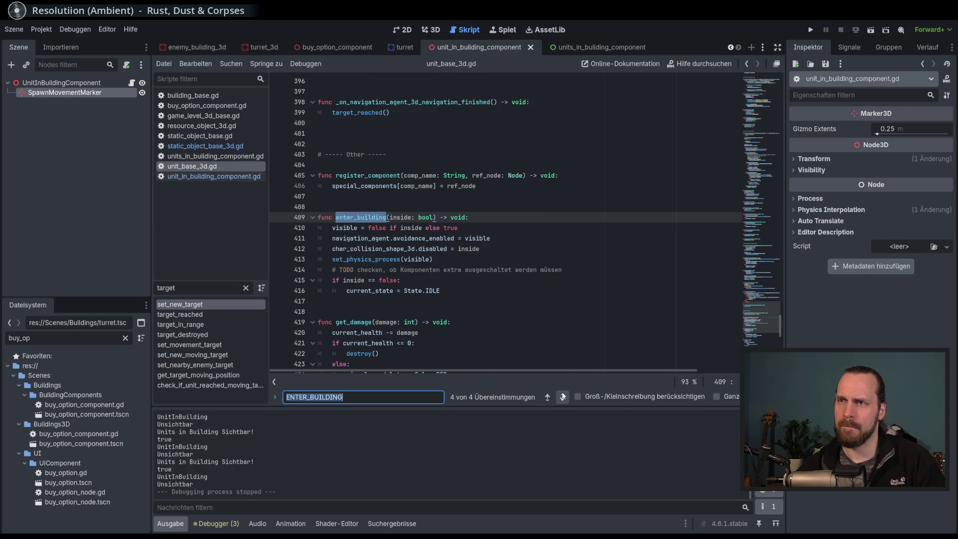
{"action": "left_click", "coordinate": [562, 397]}
{"action": "left_click", "coordinate": [562, 397]}
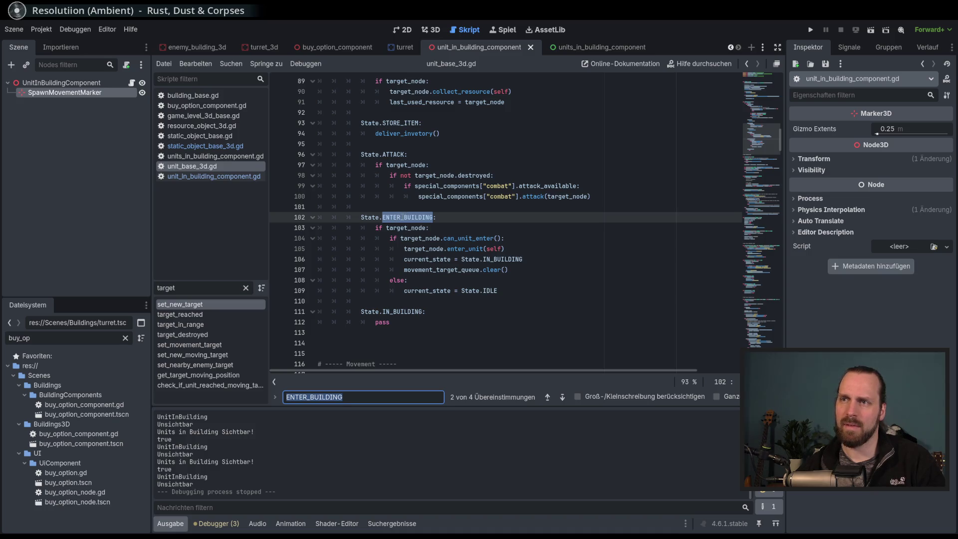
Inspect the branch's enter_unit(self) call under can_unit_enter, followed by IN_BUILDING or IDLE.
{"action": "mouse_move", "coordinate": [405, 217]}
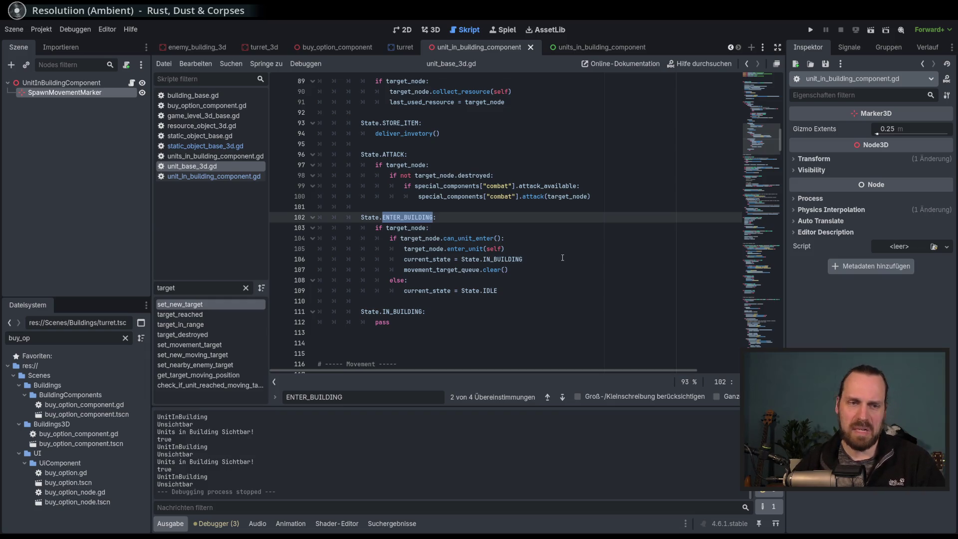
{"action": "left_click", "coordinate": [583, 249]}
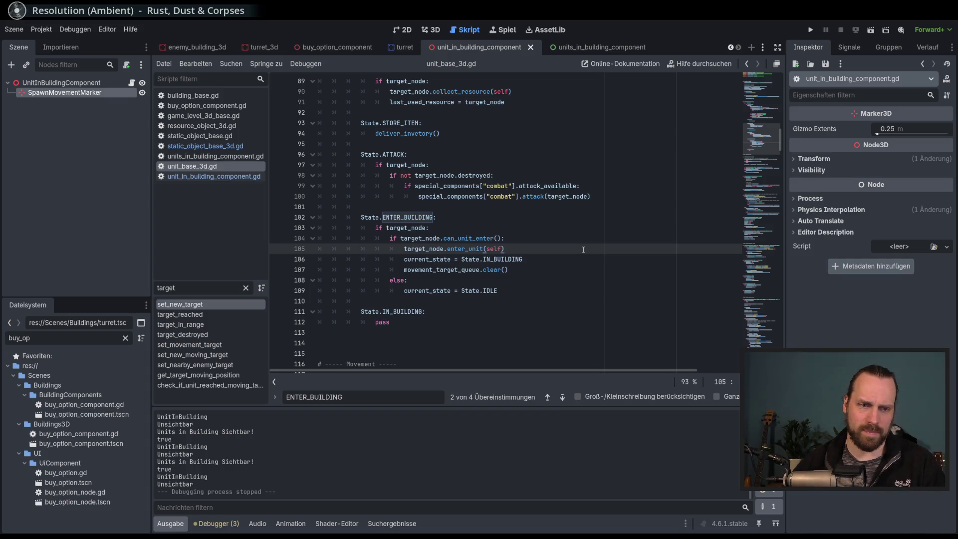
{"action": "scroll", "coordinate": [617, 247], "scroll_direction": "down", "scroll_amount": 2}
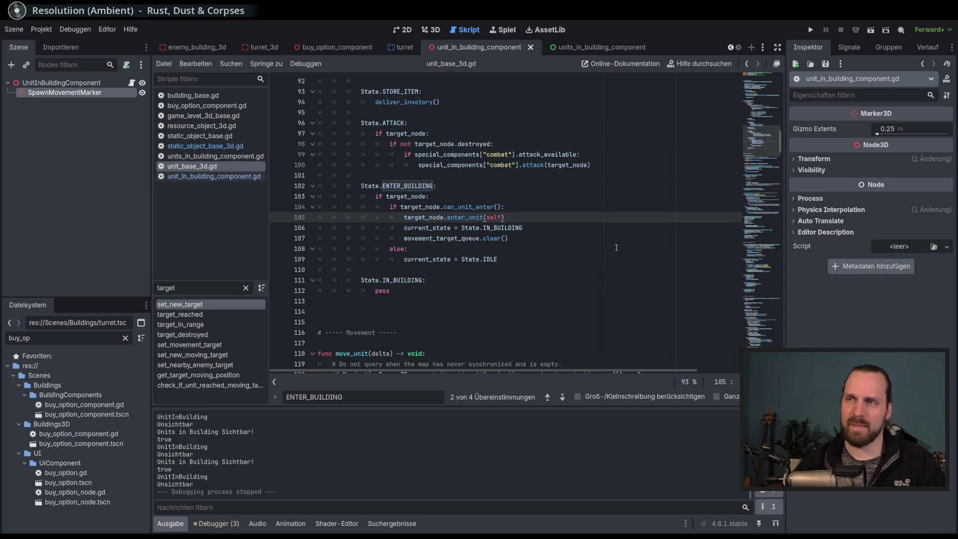
{"action": "scroll", "coordinate": [616, 248], "scroll_direction": "down", "scroll_amount": 3}
{"action": "scroll", "coordinate": [617, 247], "scroll_direction": "up", "scroll_amount": 3}
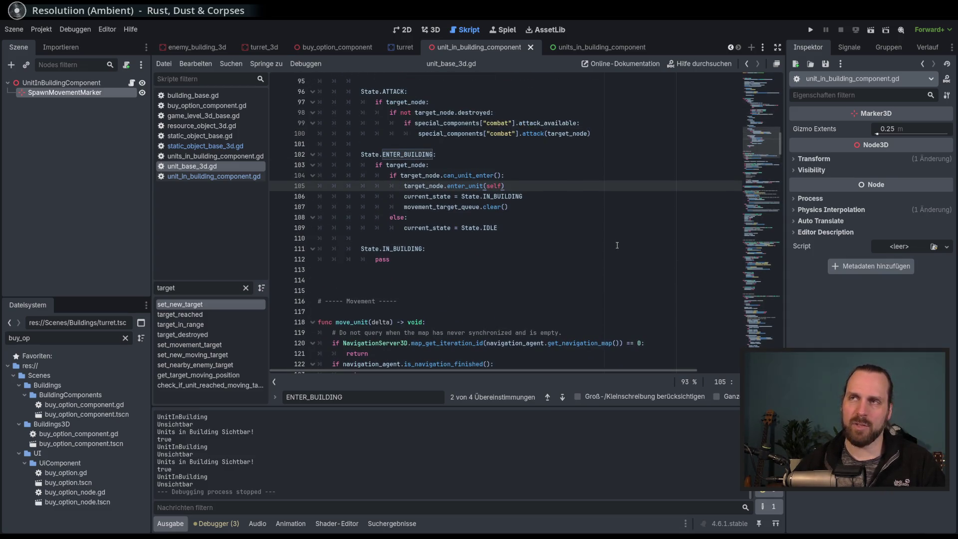
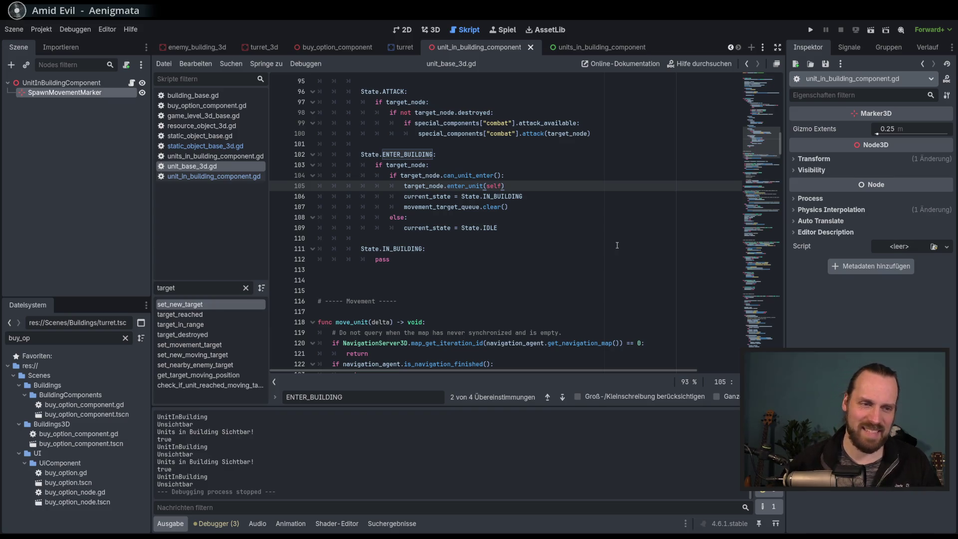
Review the ENTER_BUILDING state on lines 105–109 (queue clear, else fallback to IDLE) and close the find bar.
{"action": "left_click", "coordinate": [602, 214]}
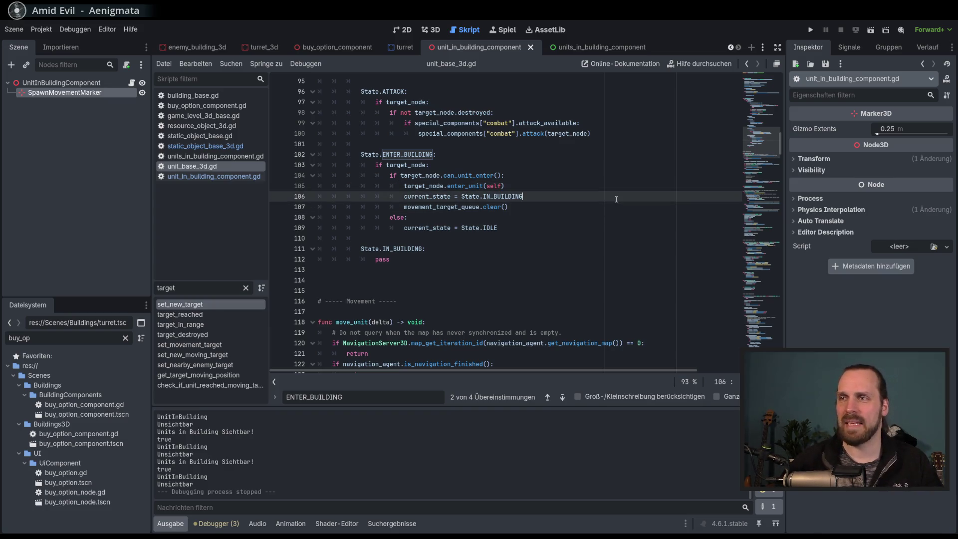
{"action": "left_click", "coordinate": [604, 182]}
{"action": "left_click", "coordinate": [607, 207]}
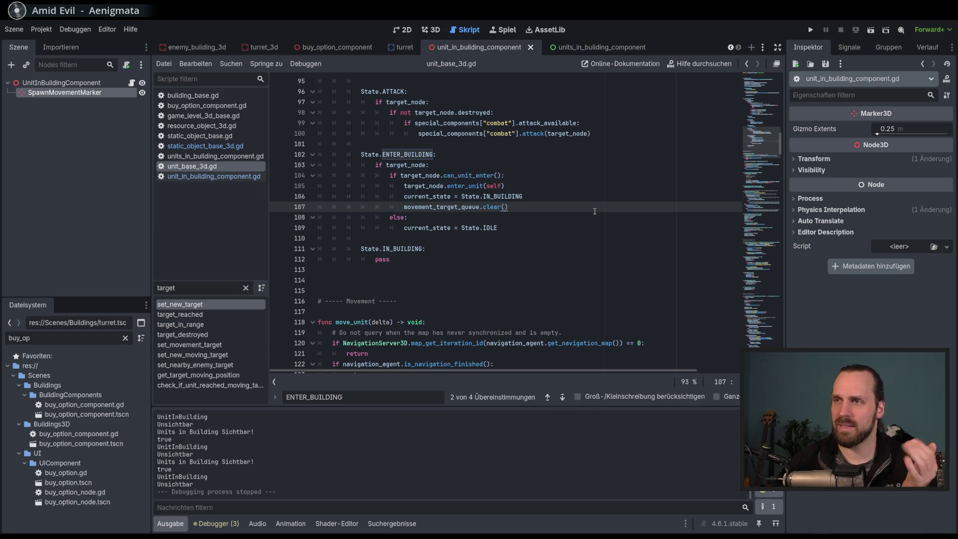
{"action": "left_click", "coordinate": [589, 215]}
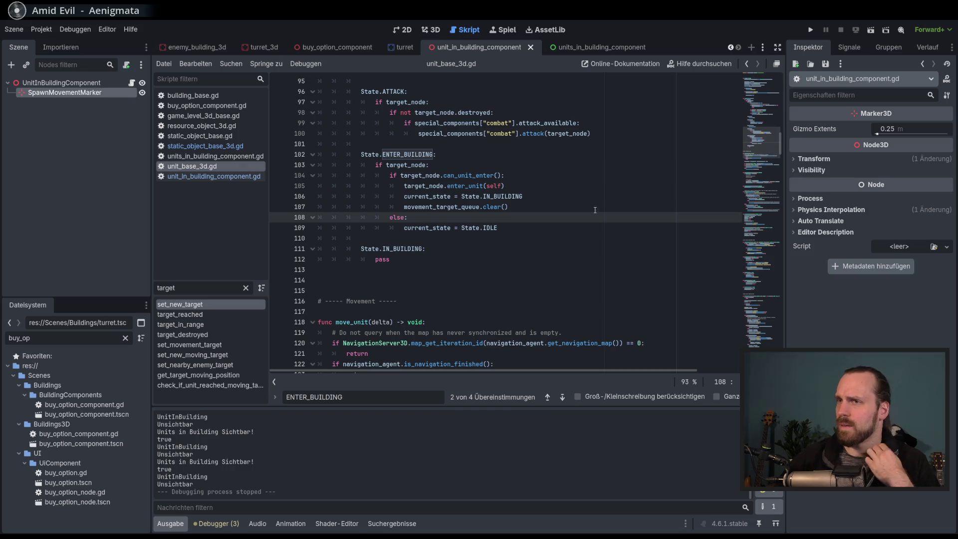
{"action": "key", "text": "Up"}
{"action": "key", "text": "Down"}
{"action": "left_click", "coordinate": [581, 227]}
{"action": "left_click", "coordinate": [584, 220]}
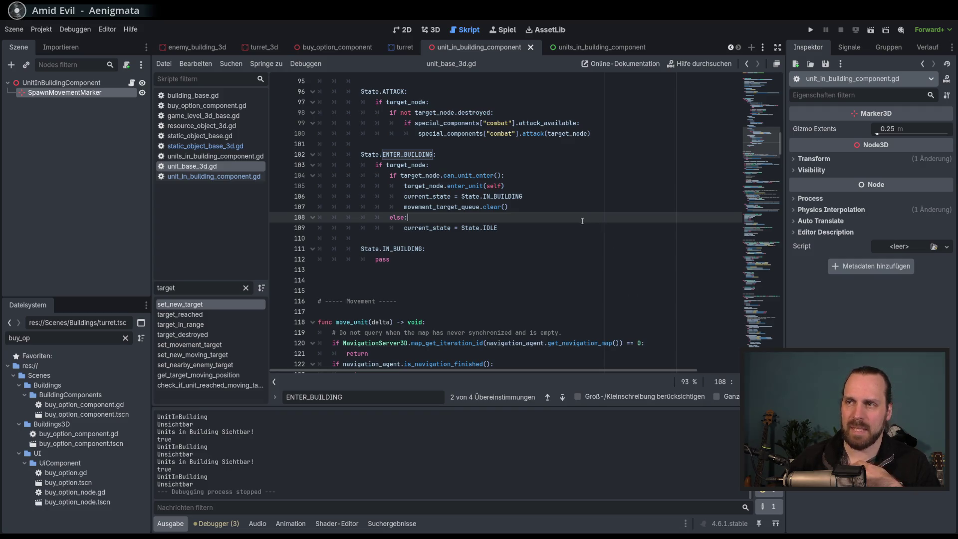
{"action": "key", "text": "Down"}
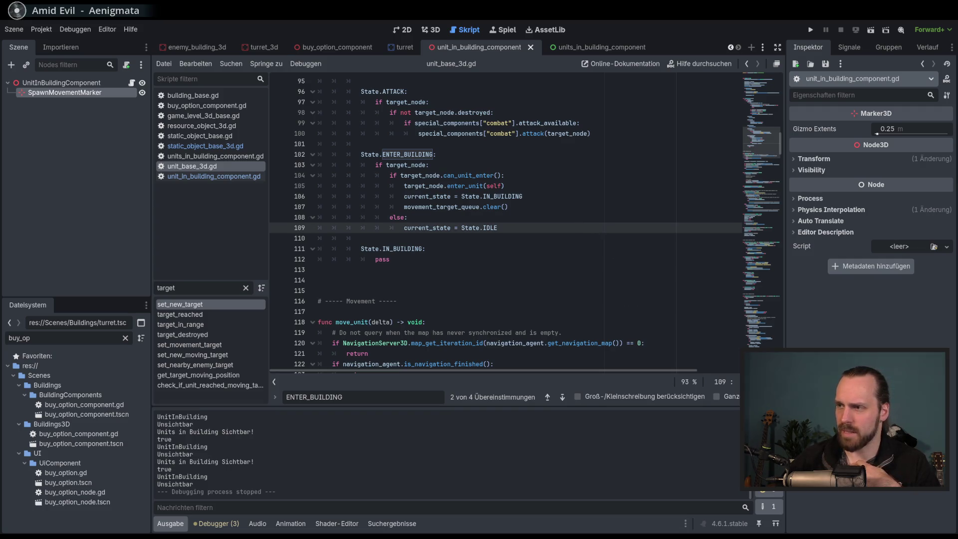
{"action": "key", "text": "Escape"}
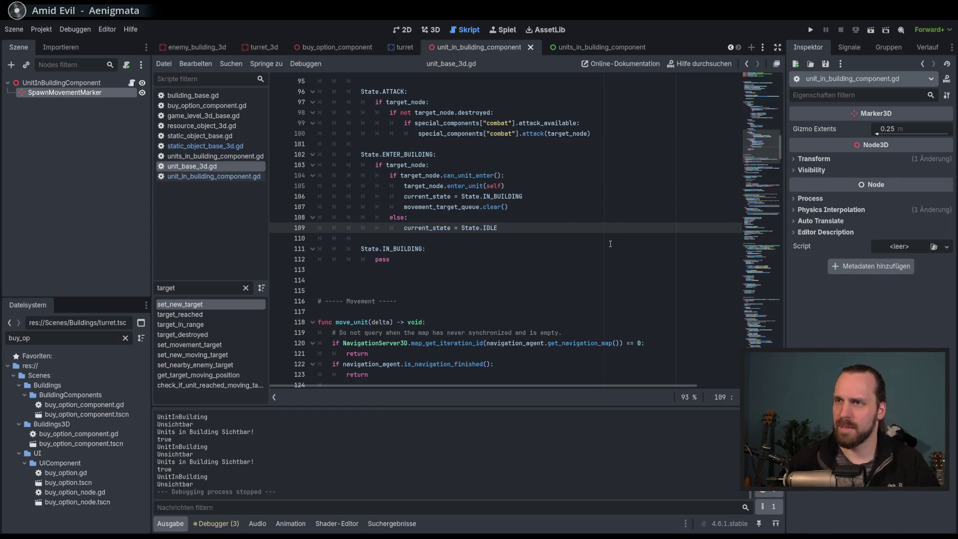
{"action": "scroll", "coordinate": [610, 244], "scroll_direction": "up", "scroll_amount": 2}
{"action": "left_click", "coordinate": [571, 280]}
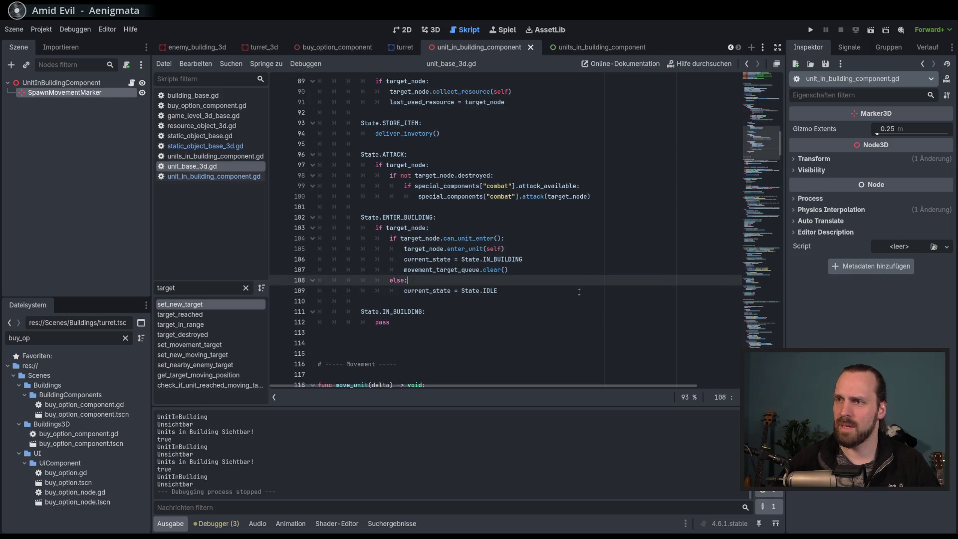
{"action": "left_click", "coordinate": [582, 291]}
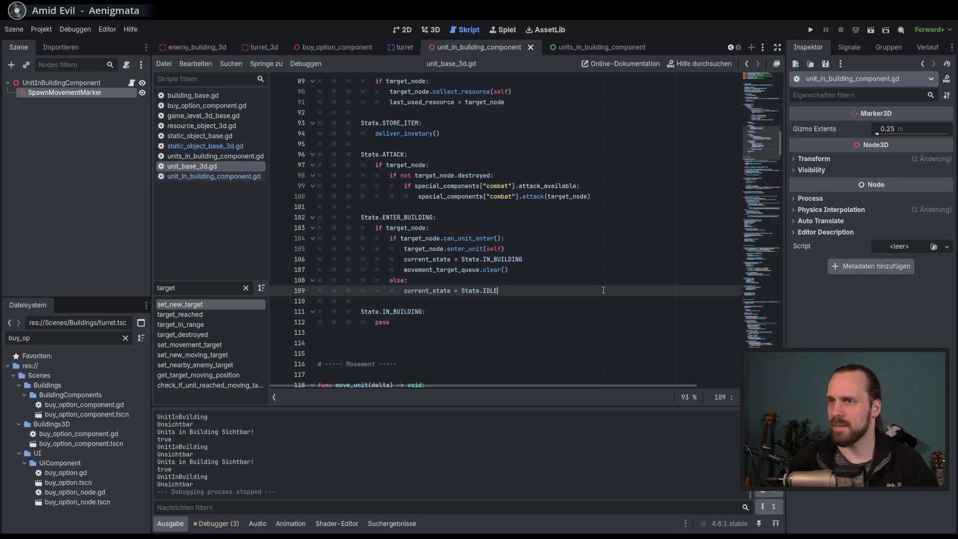
{"action": "scroll", "coordinate": [602, 287], "scroll_direction": "down", "scroll_amount": 1}
{"action": "left_click", "coordinate": [592, 254], "text": "shift"}
{"action": "left_click", "coordinate": [591, 254]}
{"action": "left_click", "coordinate": [585, 267]}
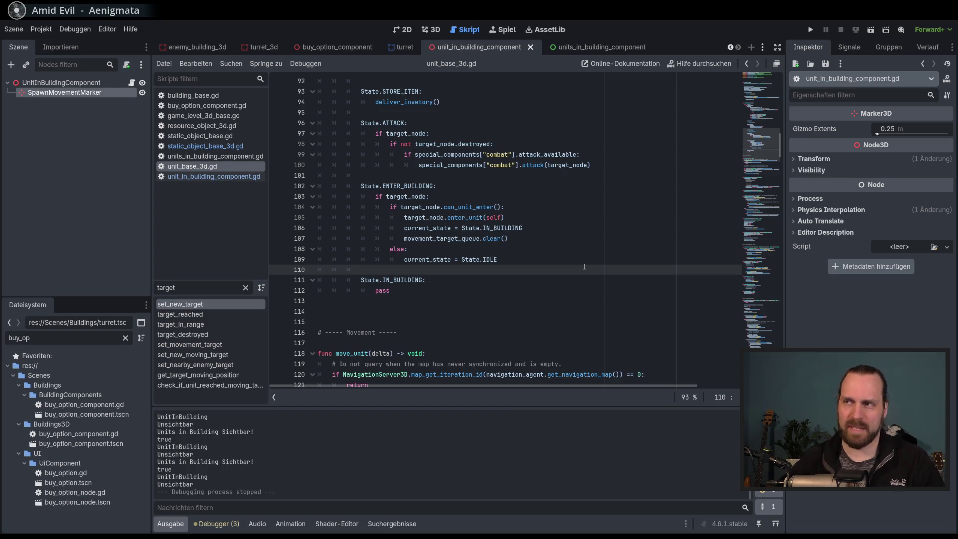
{"action": "key", "text": "Down"}
{"action": "key", "text": "Down"}
{"action": "key", "text": "End"}
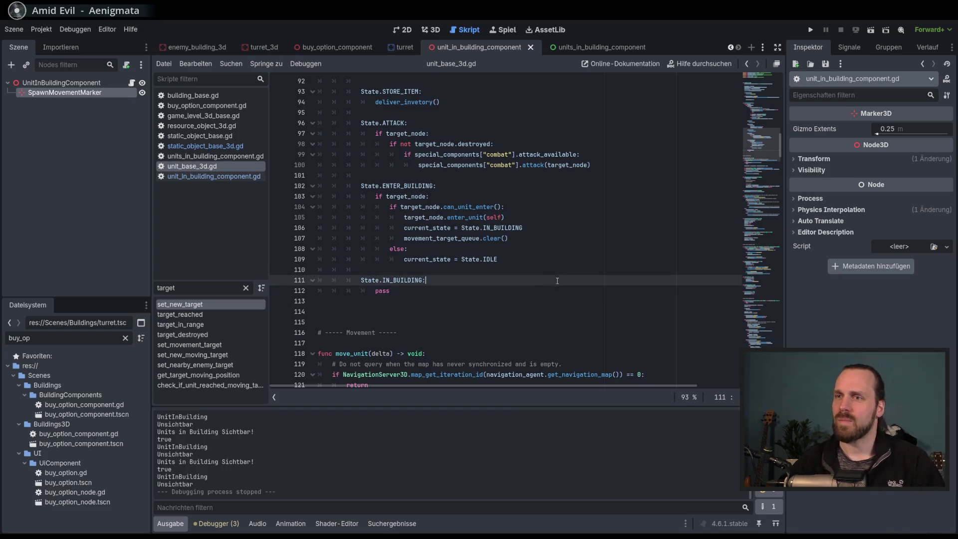
{"action": "scroll", "coordinate": [574, 282], "scroll_direction": "down", "scroll_amount": 4}
{"action": "scroll", "coordinate": [589, 280], "scroll_direction": "up", "scroll_amount": 3}
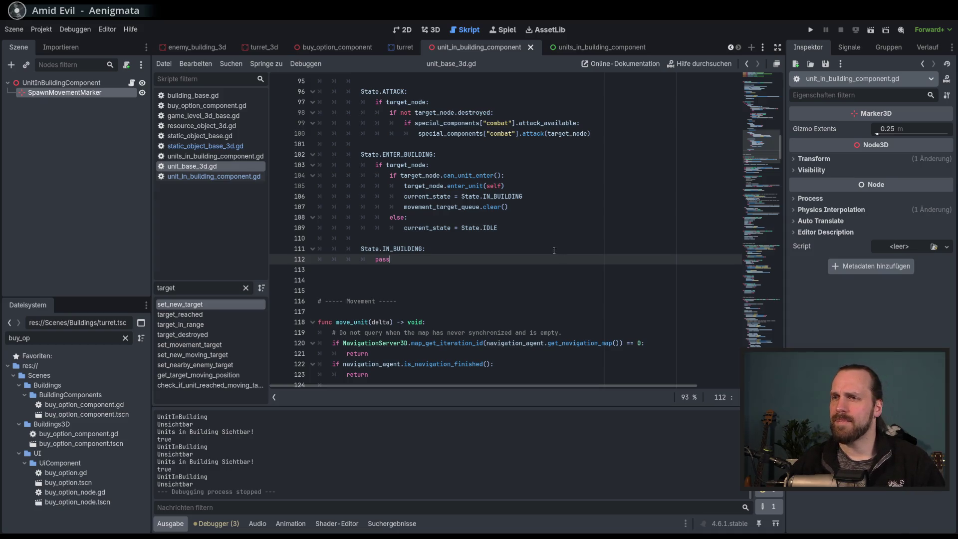
{"action": "left_click", "coordinate": [554, 251]}
{"action": "scroll", "coordinate": [551, 255], "scroll_direction": "down", "scroll_amount": 5}
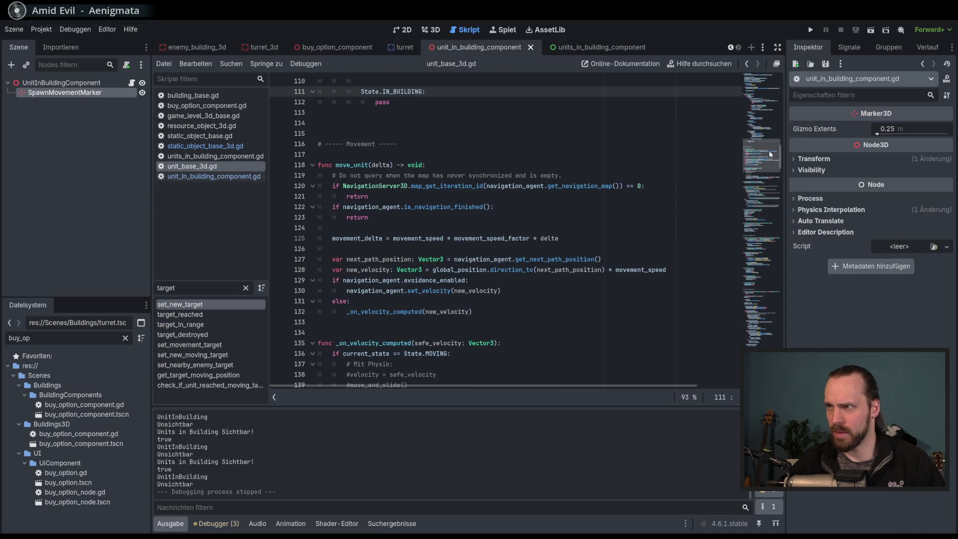
{"action": "scroll", "coordinate": [769, 154], "scroll_direction": "up", "scroll_amount": 7}
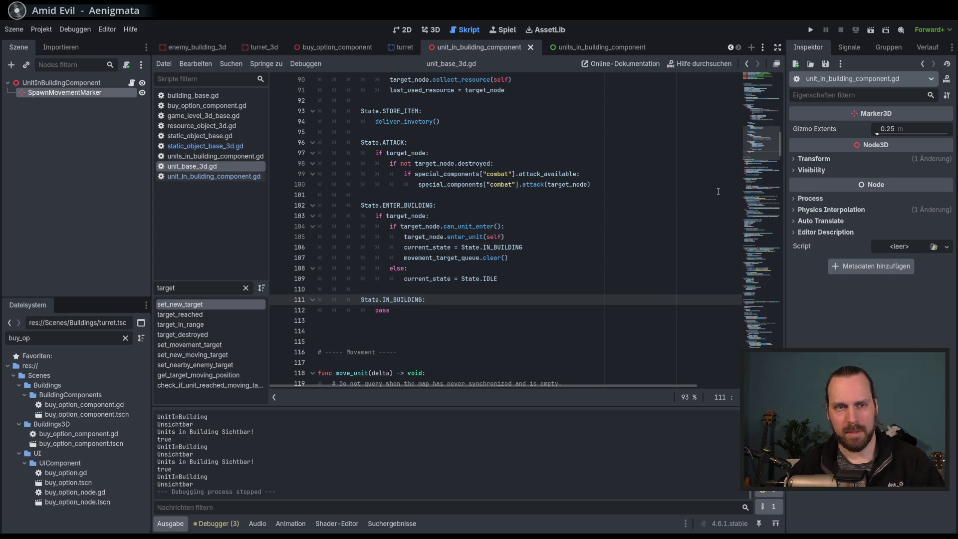
{"action": "left_click_drag", "start_coordinate": [759, 153], "coordinate": [757, 218]}
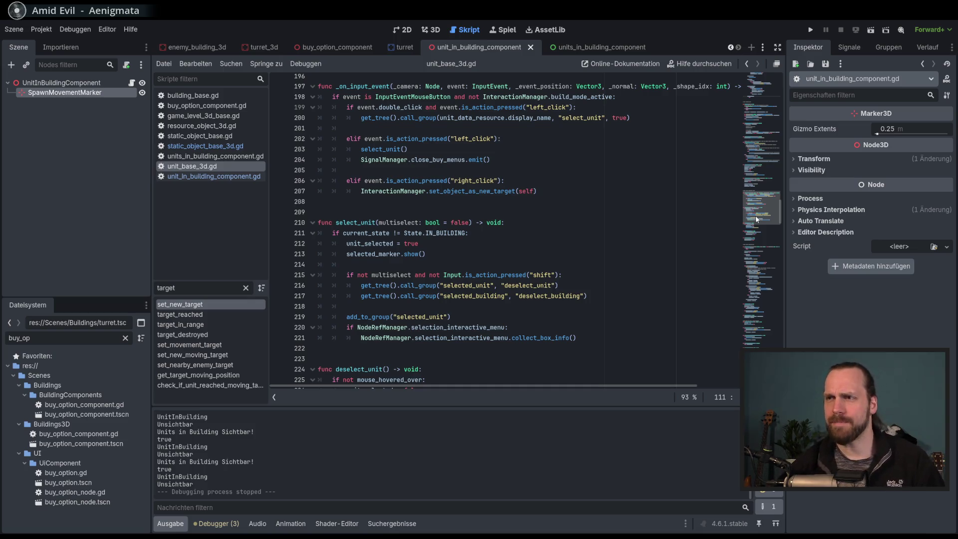
{"action": "left_click_drag", "start_coordinate": [757, 218], "coordinate": [760, 306]}
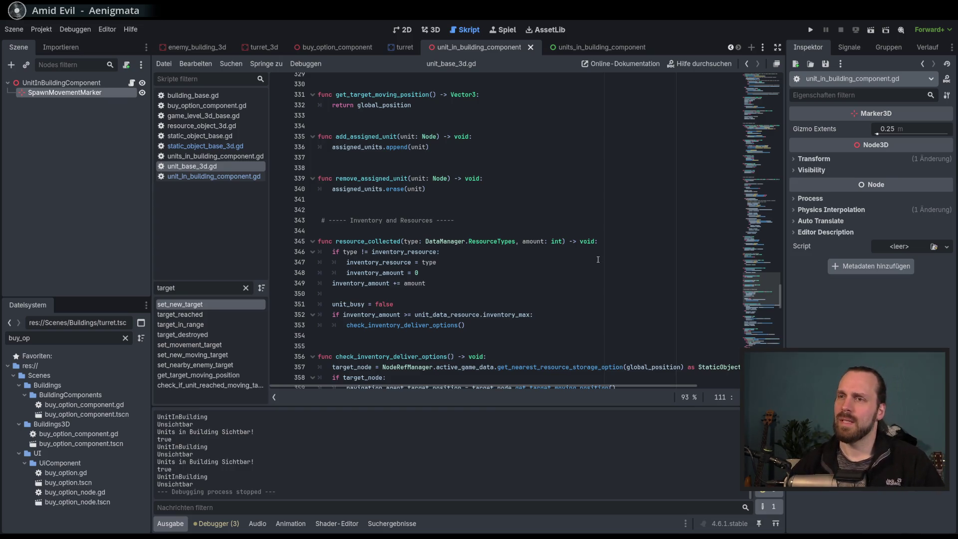
{"action": "scroll", "coordinate": [583, 171], "scroll_direction": "down", "scroll_amount": 3}
{"action": "left_click", "coordinate": [631, 298]}
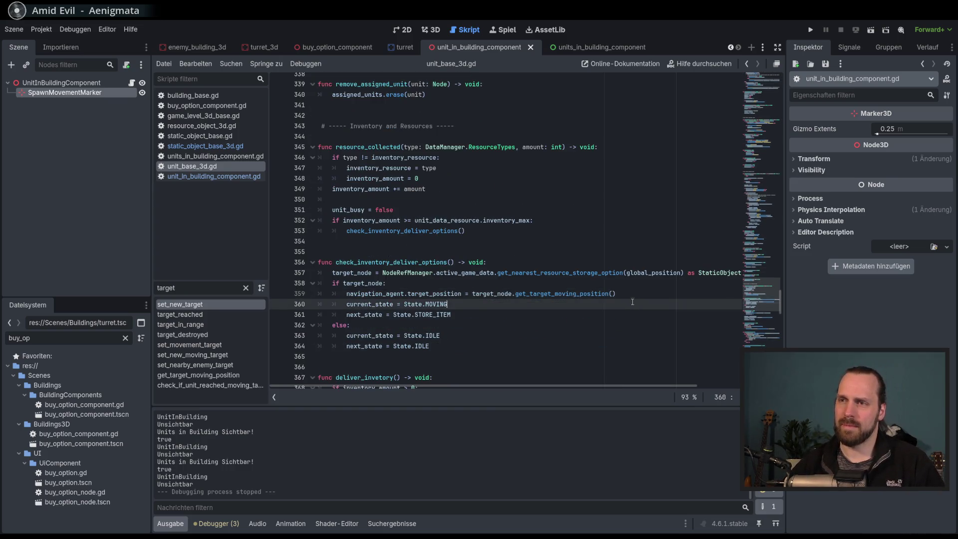
{"action": "left_click", "coordinate": [630, 307]}
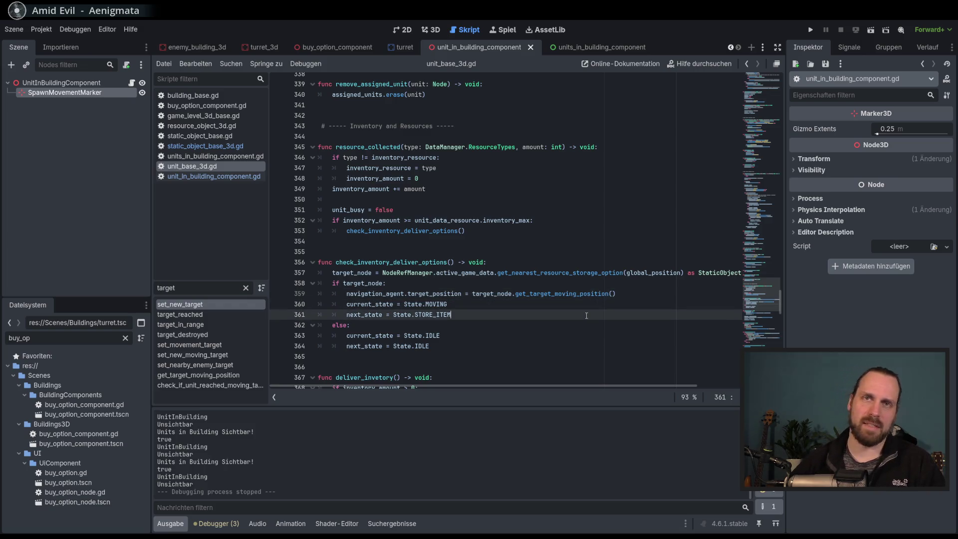
{"action": "key", "text": "Up"}
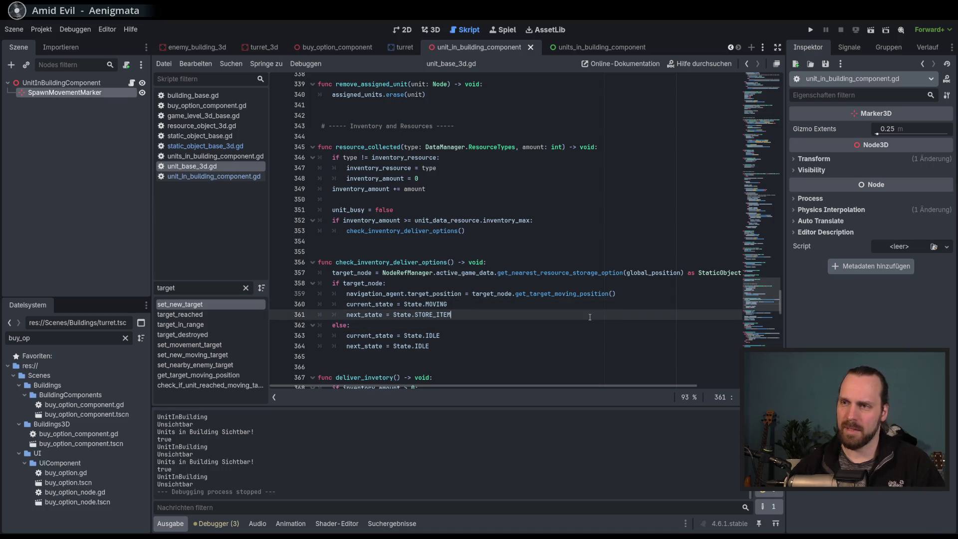
{"action": "key", "text": "Down"}
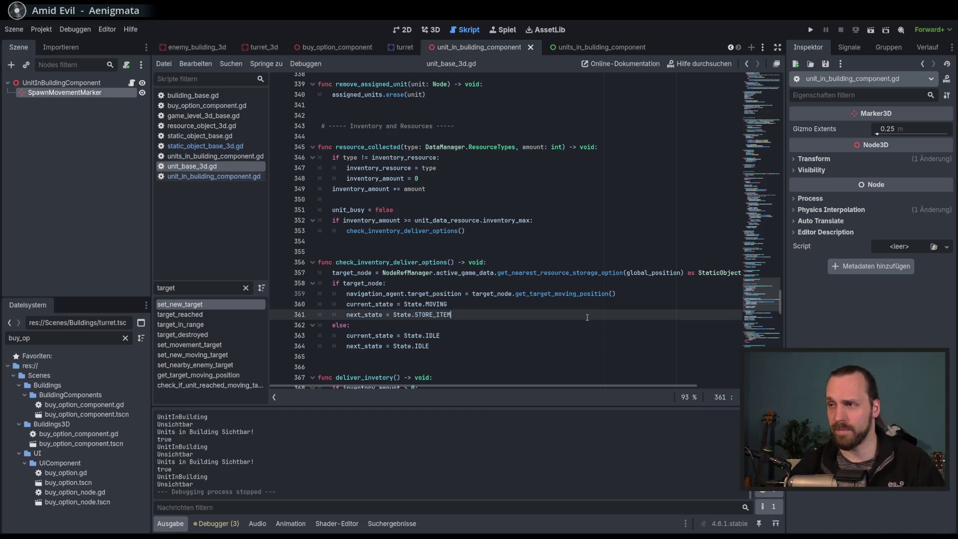
{"action": "scroll", "coordinate": [579, 316], "scroll_direction": "down", "scroll_amount": 2}
{"action": "scroll", "coordinate": [575, 316], "scroll_direction": "down", "scroll_amount": 3}
{"action": "scroll", "coordinate": [576, 315], "scroll_direction": "up", "scroll_amount": 2}
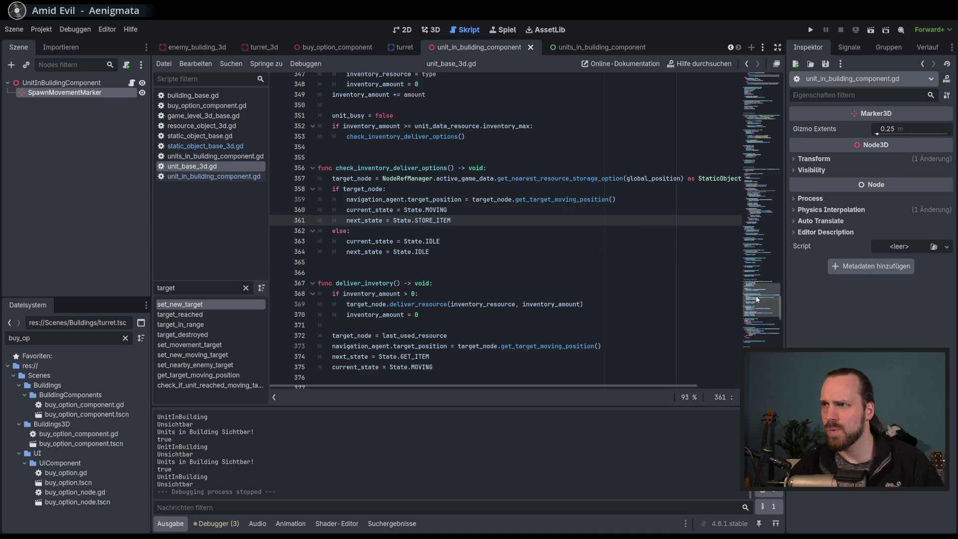
{"action": "scroll", "coordinate": [749, 300], "scroll_direction": "down", "scroll_amount": 20}
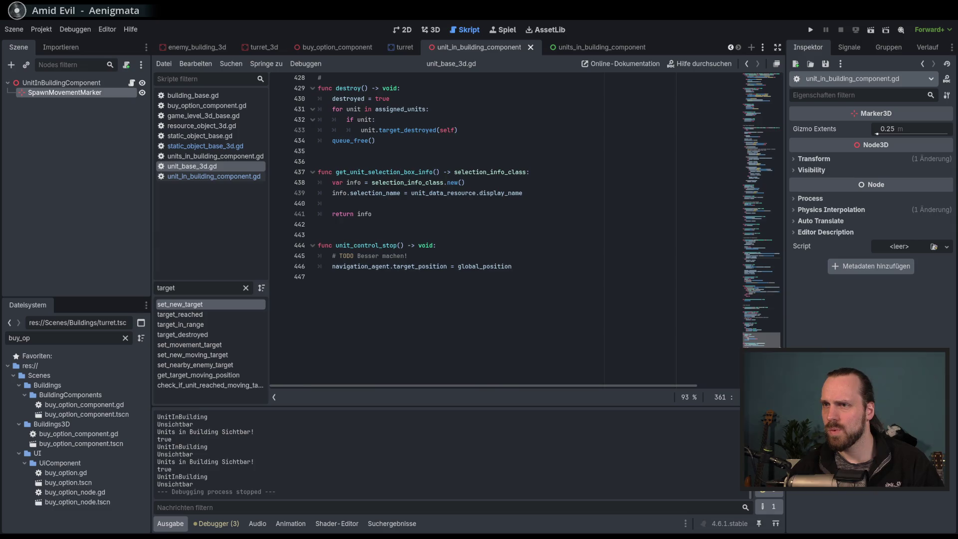
{"action": "scroll", "coordinate": [750, 301], "scroll_direction": "up", "scroll_amount": 18}
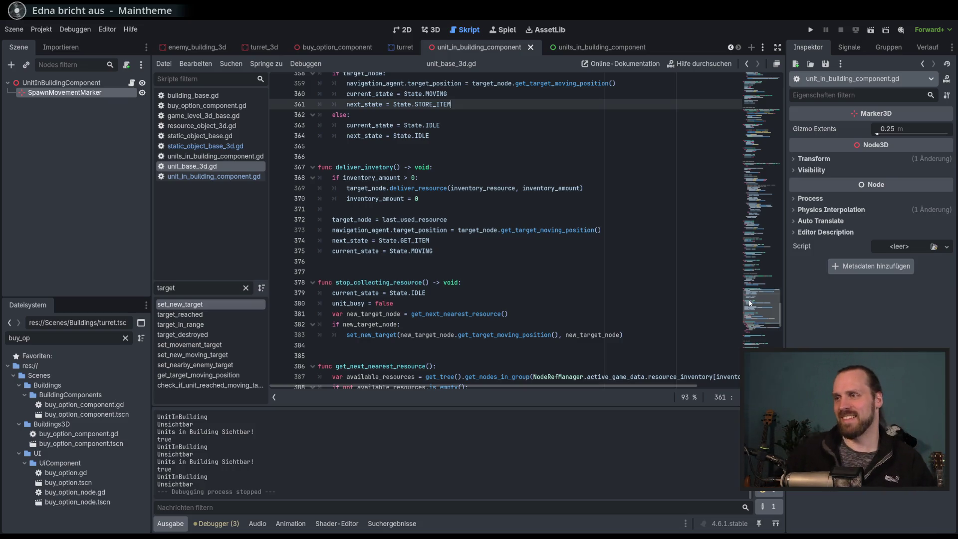
Check the new-target-node condition, then bring up unit_in_building_component.gd from the script list.
{"action": "left_click", "coordinate": [637, 327]}
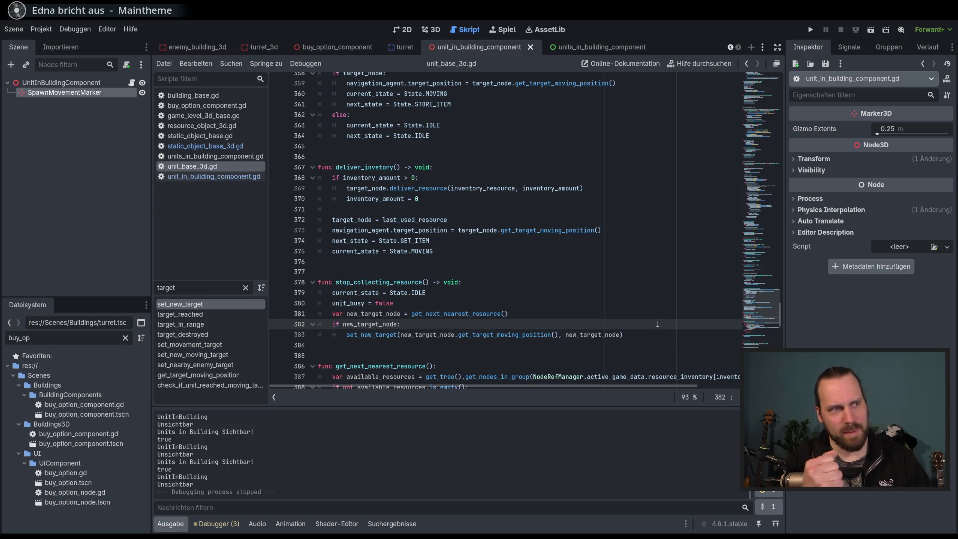
{"action": "mouse_move", "coordinate": [761, 307]}
{"action": "left_mouse_down"}
{"action": "mouse_move", "coordinate": [762, 93]}
{"action": "mouse_move", "coordinate": [762, 344]}
{"action": "mouse_move", "coordinate": [761, 87]}
{"action": "left_mouse_up"}
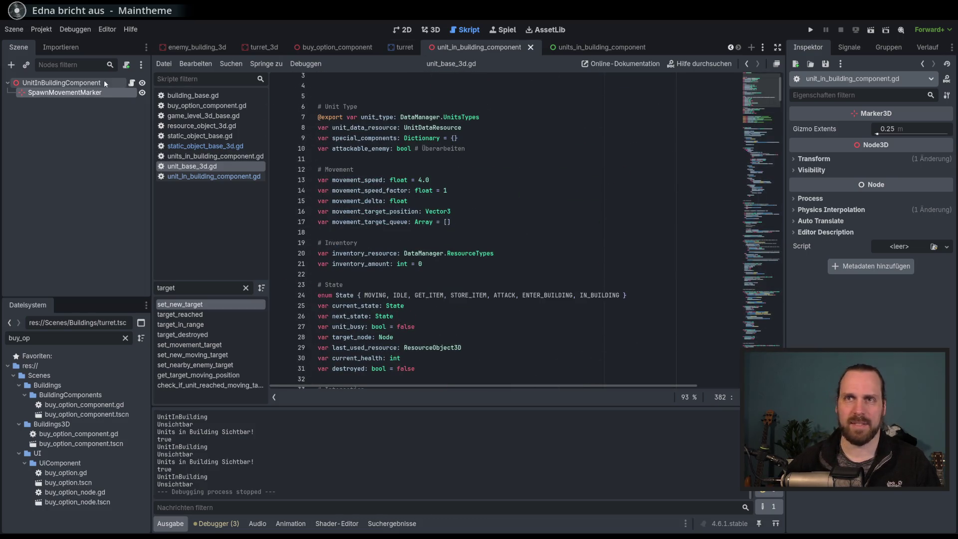
{"action": "left_click", "coordinate": [131, 82]}
{"action": "left_click", "coordinate": [664, 296]}
{"action": "scroll", "coordinate": [663, 295], "scroll_direction": "up", "scroll_amount": 3}
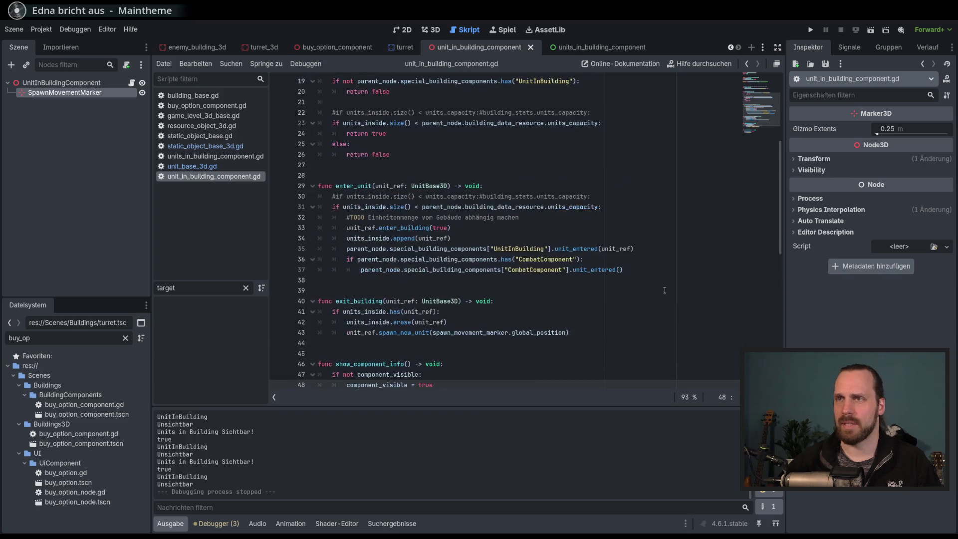
Review enter_unit's CombatComponent check and TODO comment, then run the project with F5.
{"action": "left_click", "coordinate": [656, 259]}
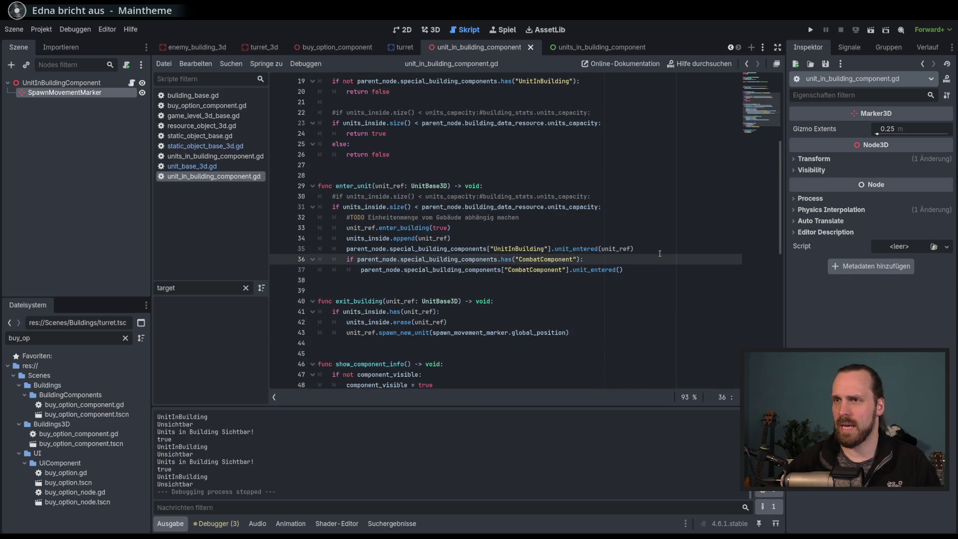
{"action": "scroll", "coordinate": [660, 253], "scroll_direction": "up", "scroll_amount": 1}
{"action": "left_click", "coordinate": [641, 238]}
{"action": "left_click", "coordinate": [637, 249]}
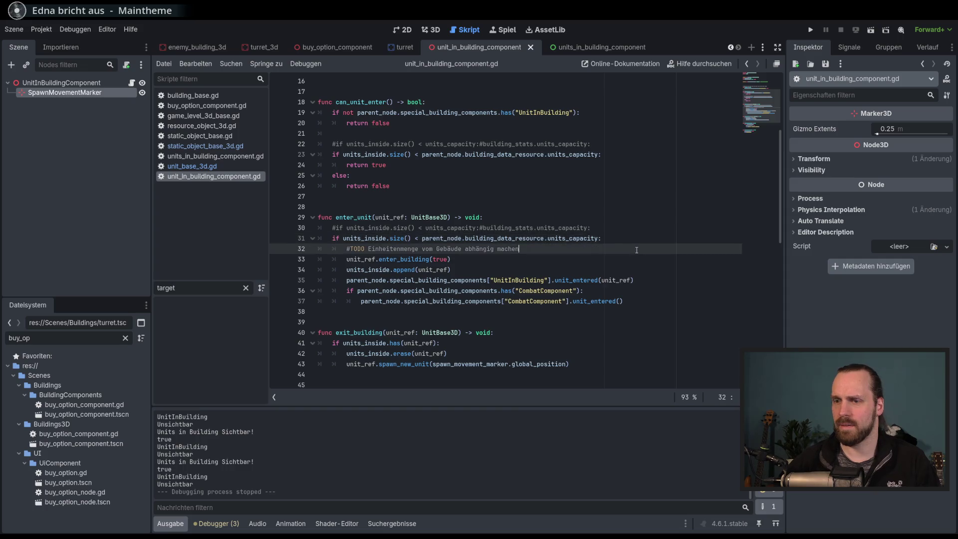
{"action": "key", "text": "F5"}
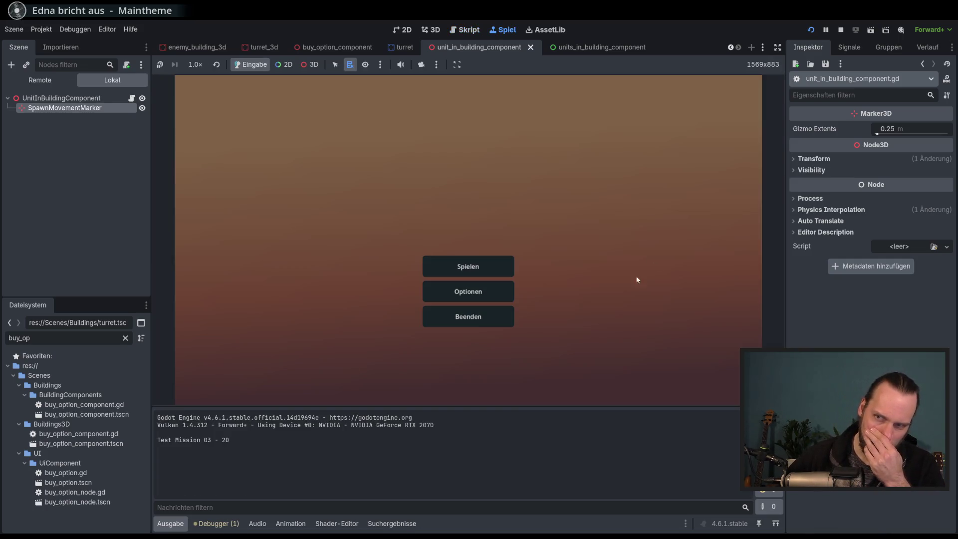
Start Test Mission - 3D, order the unit into the building, and stop the crashed session with F8.
{"action": "left_click", "coordinate": [486, 262]}
{"action": "left_click", "coordinate": [318, 212]}
{"action": "left_click", "coordinate": [546, 358]}
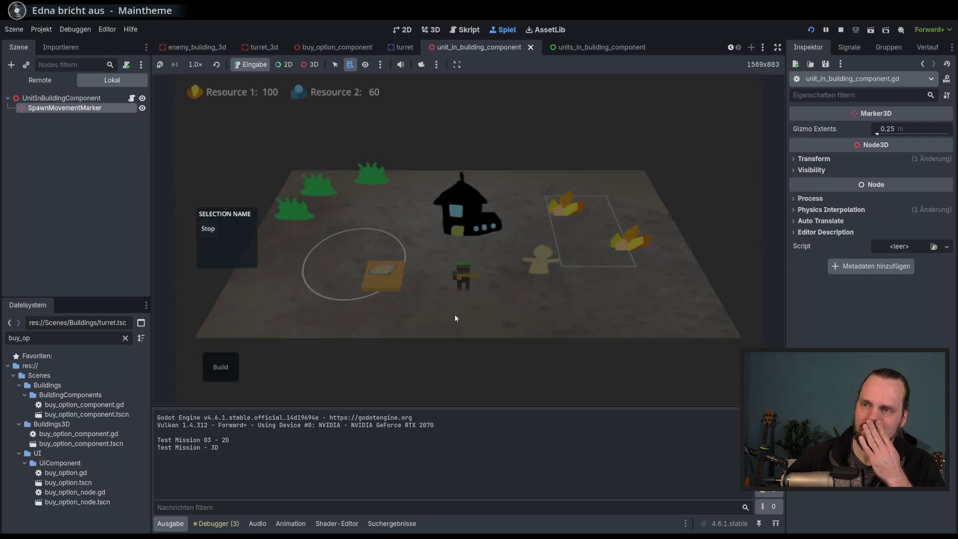
{"action": "right_click", "coordinate": [465, 220]}
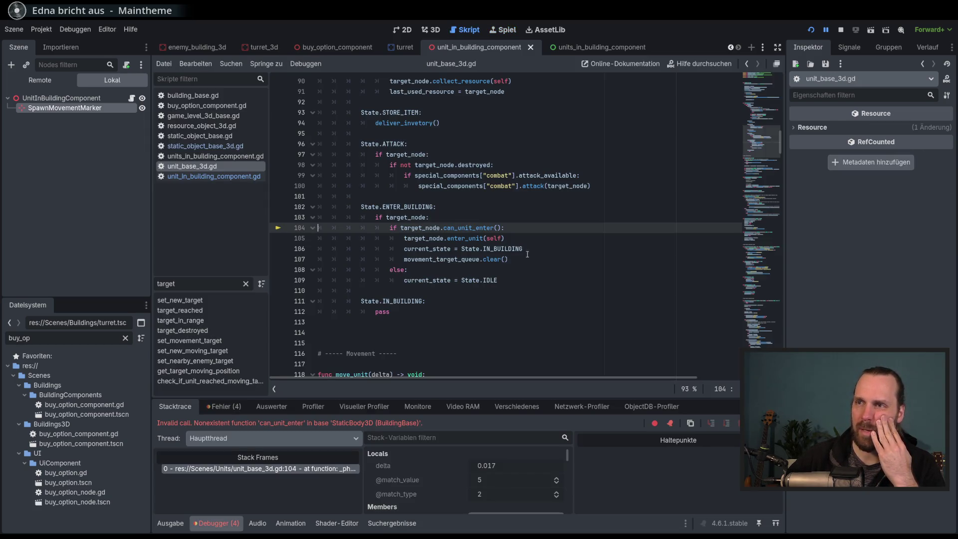
{"action": "key", "text": "F8"}
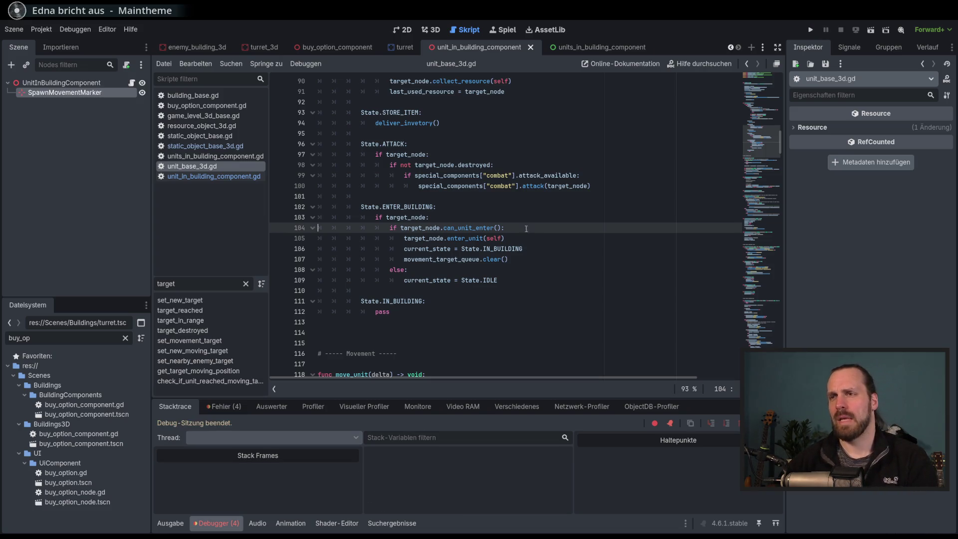
Search unit_base_3d.gd for ENTER_BUILDING and jump to its occurrence on line 266.
{"action": "double_click", "coordinate": [459, 228]}
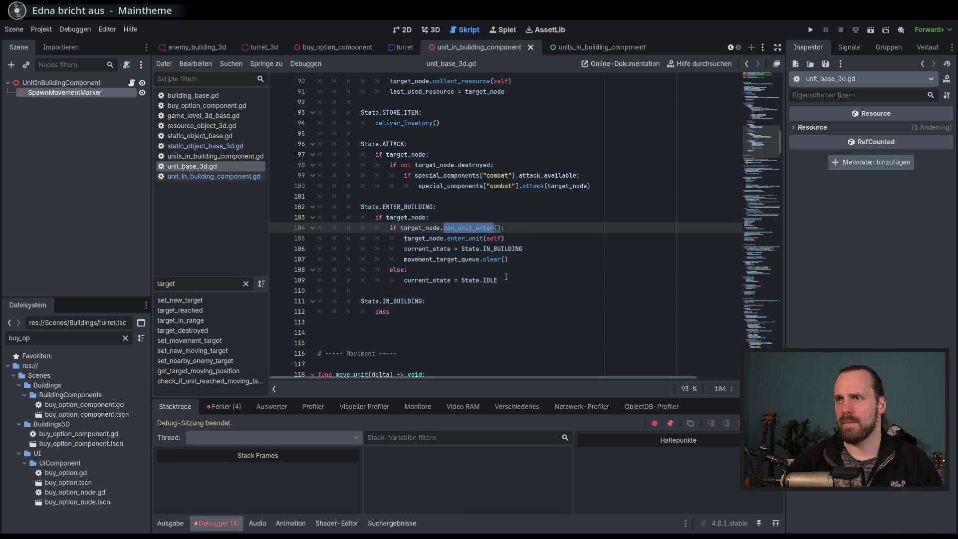
{"action": "double_click", "coordinate": [408, 207]}
{"action": "scroll", "coordinate": [535, 274], "scroll_direction": "up", "scroll_amount": 10}
{"action": "scroll", "coordinate": [535, 274], "scroll_direction": "up", "scroll_amount": 5}
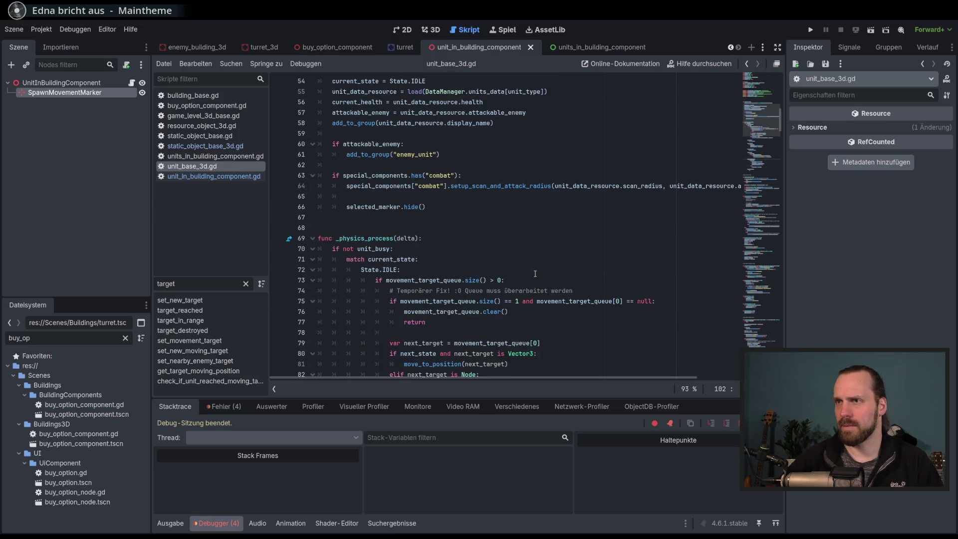
{"action": "scroll", "coordinate": [536, 274], "scroll_direction": "down", "scroll_amount": 15}
{"action": "scroll", "coordinate": [537, 273], "scroll_direction": "down", "scroll_amount": 5}
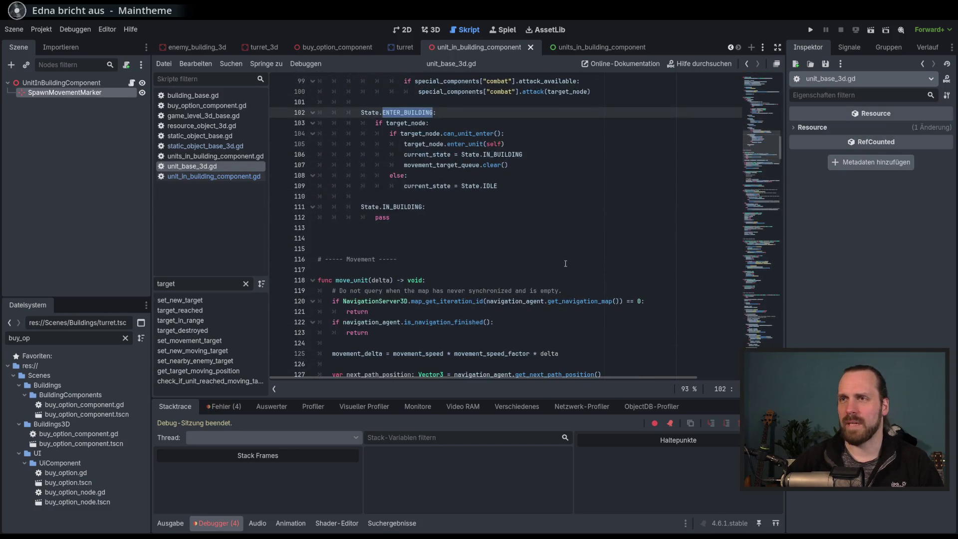
{"action": "scroll", "coordinate": [470, 220], "scroll_direction": "up", "scroll_amount": 2}
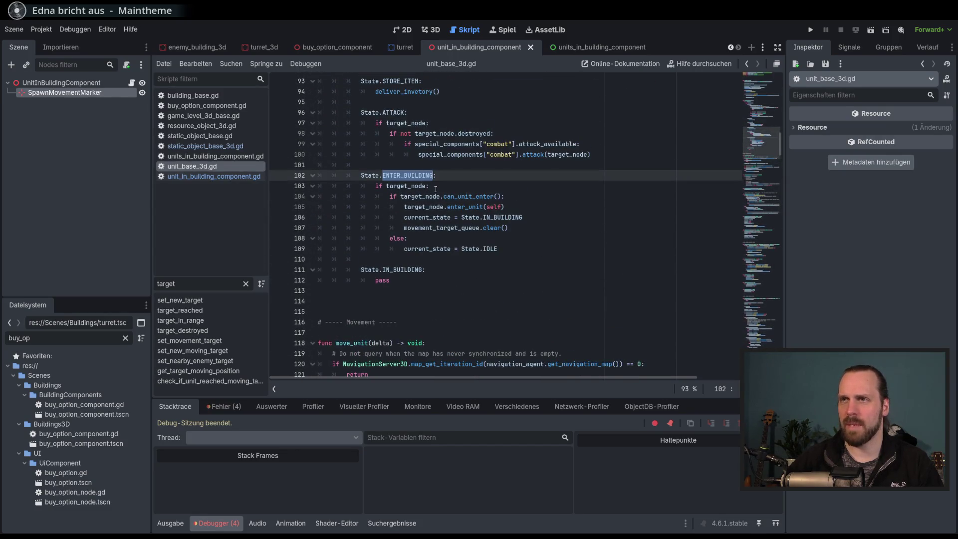
{"action": "key", "text": "ctrl+f"}
{"action": "left_click", "coordinate": [561, 390]}
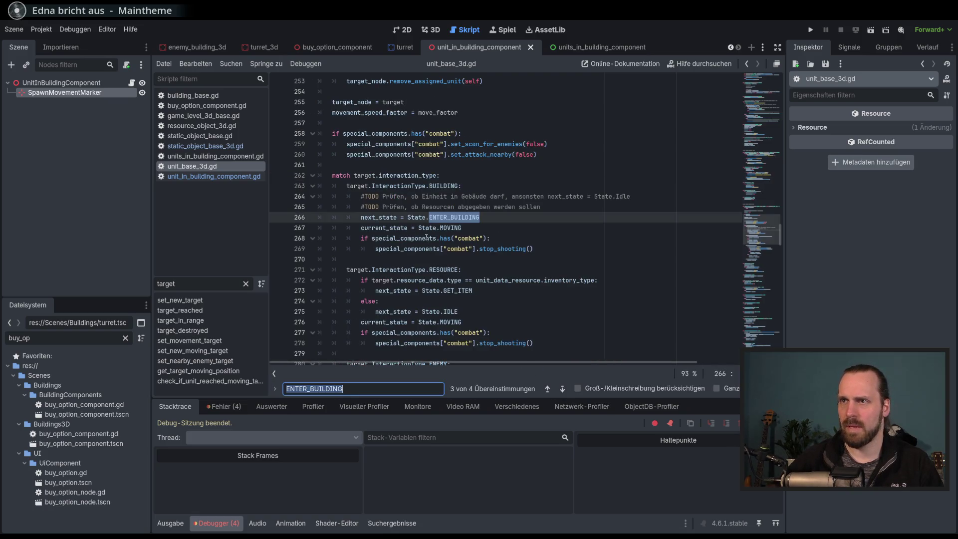
Position the caret on line 266 below the TODO comments in the BUILDING interaction case.
{"action": "left_click", "coordinate": [486, 221]}
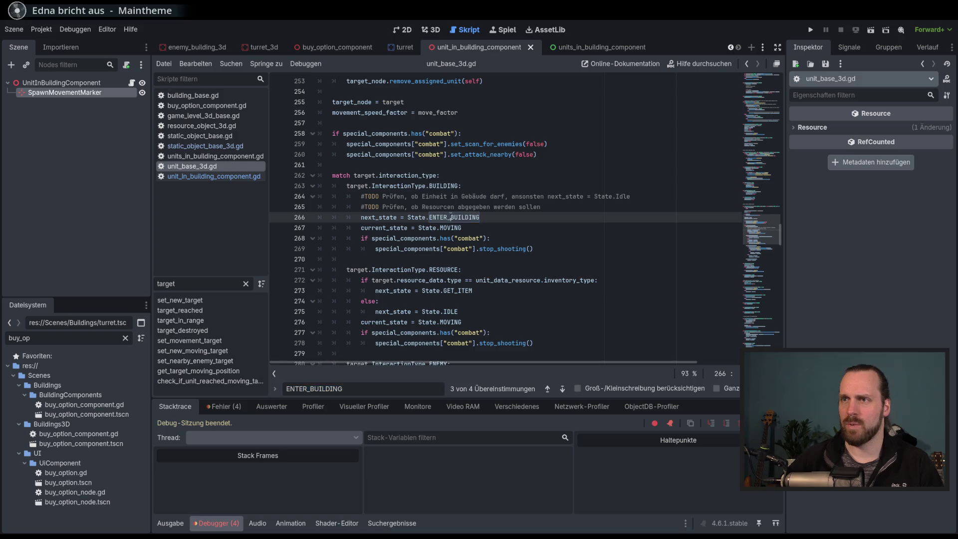
{"action": "left_click", "coordinate": [494, 216]}
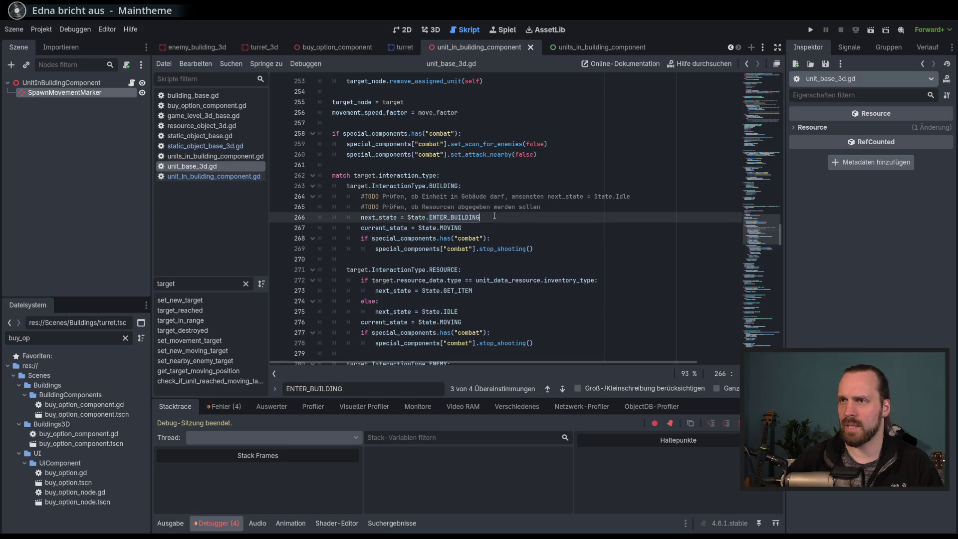
{"action": "left_click", "coordinate": [565, 208]}
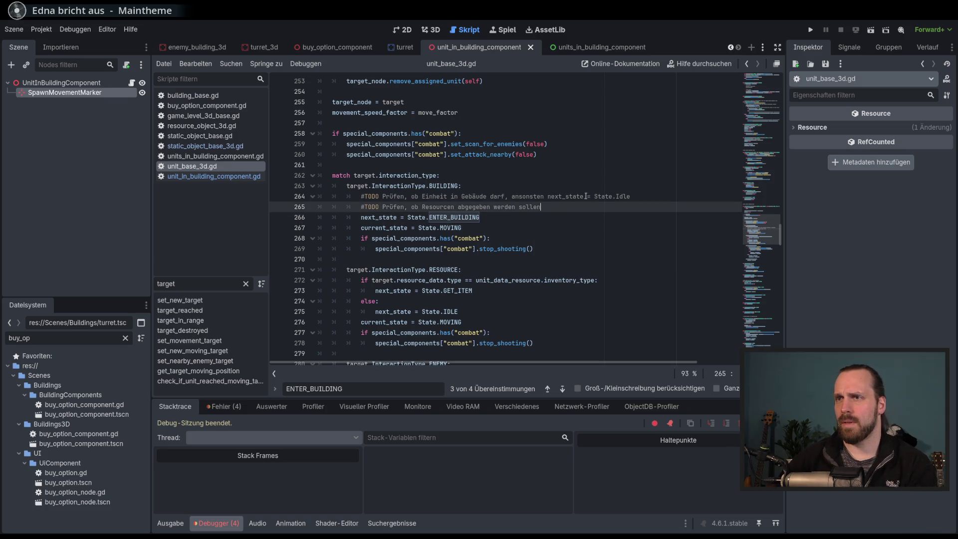
{"action": "left_click_drag", "start_coordinate": [361, 196], "coordinate": [627, 196]}
{"action": "left_click", "coordinate": [549, 215]}
Open a new line above next_state and start the condition 'if target.' with a member name.
{"action": "left_click", "coordinate": [562, 208]}
{"action": "key", "text": "Return"}
{"action": "type", "text": "if "}
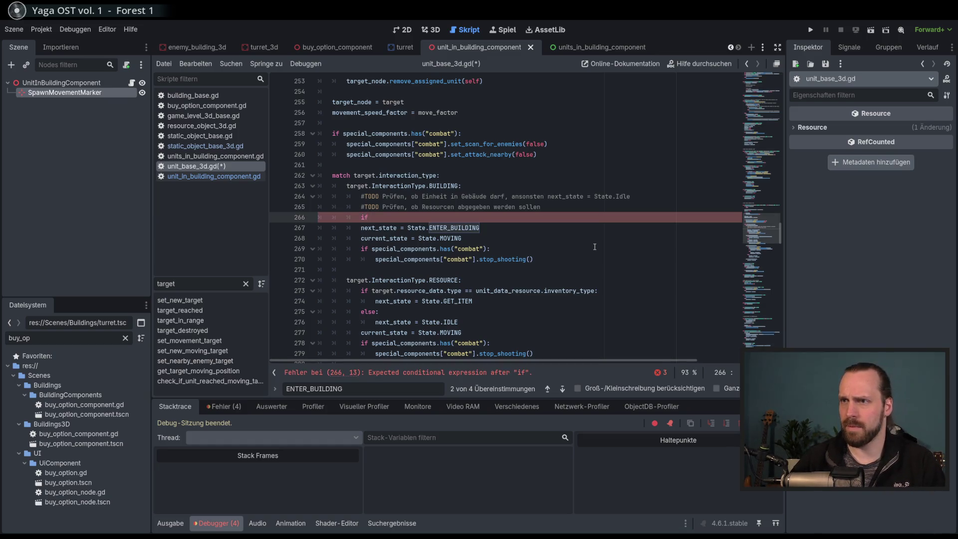
{"action": "type", "text": "target_destroyed"}
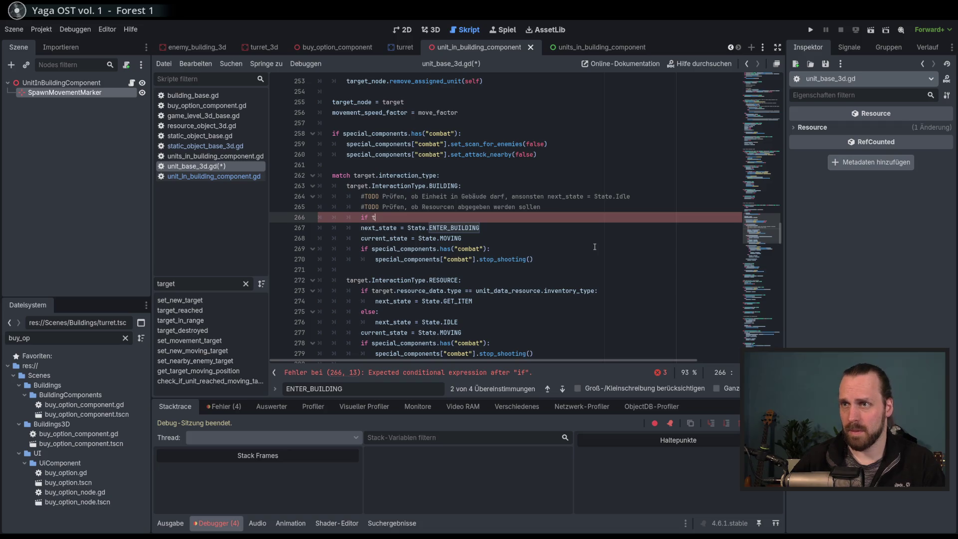
{"action": "key", "text": "BackSpace"}
{"action": "key", "text": "BackSpace"}
{"action": "key", "text": "BackSpace"}
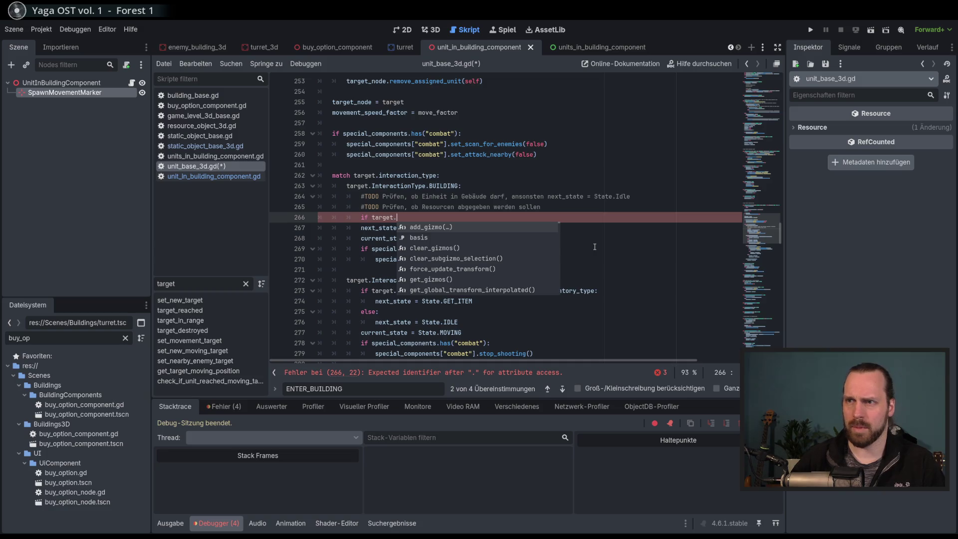
{"action": "type", "text": "se"}
{"action": "key", "text": "BackSpace"}
{"action": "key", "text": "BackSpace"}
{"action": "type", "text": "se"}
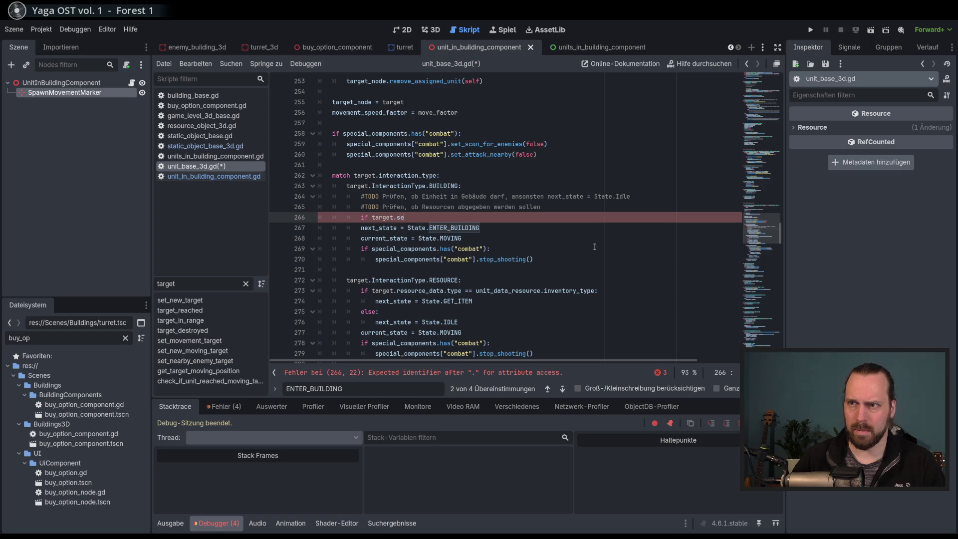
{"action": "key", "text": "BackSpace"}
{"action": "key", "text": "BackSpace"}
{"action": "type", "text": "com"}
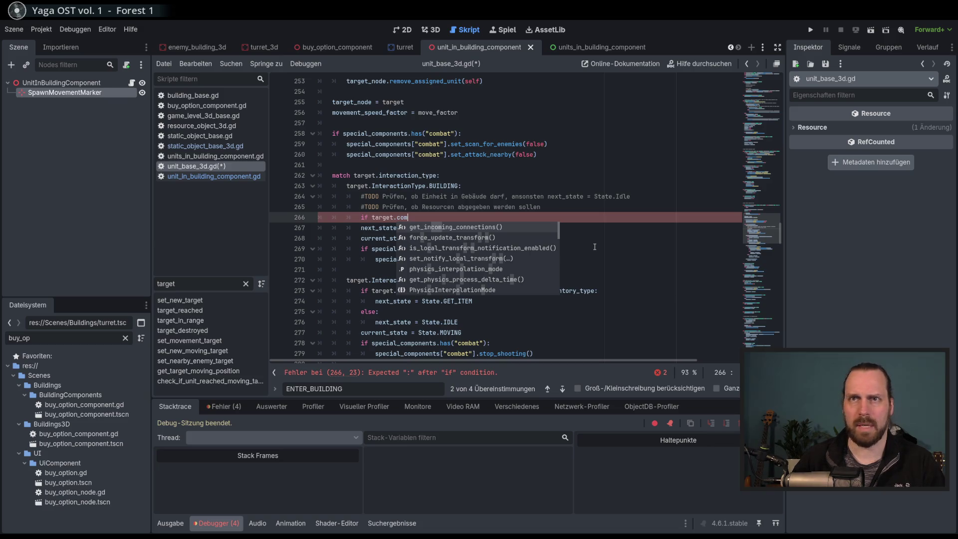
{"action": "key", "text": "BackSpace"}
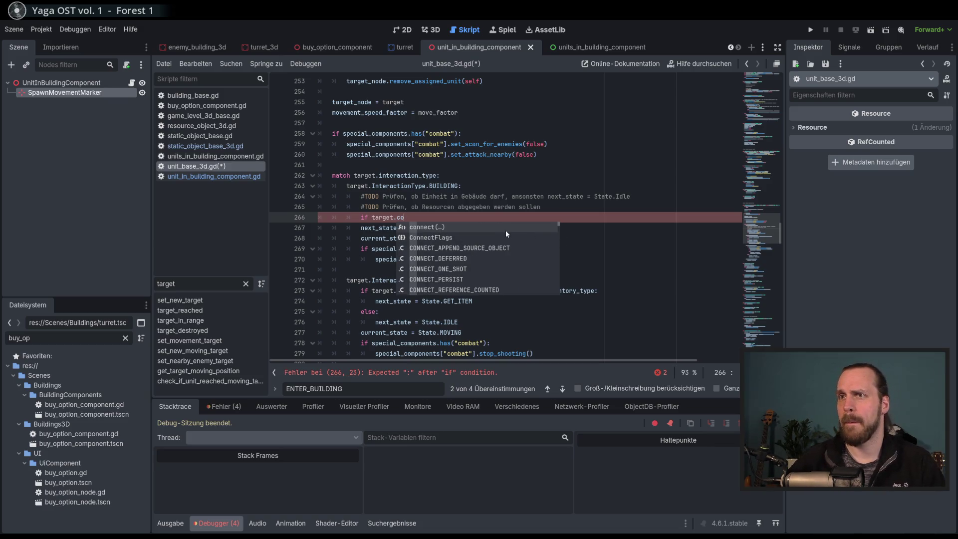
{"action": "key", "text": "Escape"}
{"action": "key", "text": "shift+Left"}
{"action": "key", "text": "shift+Left"}
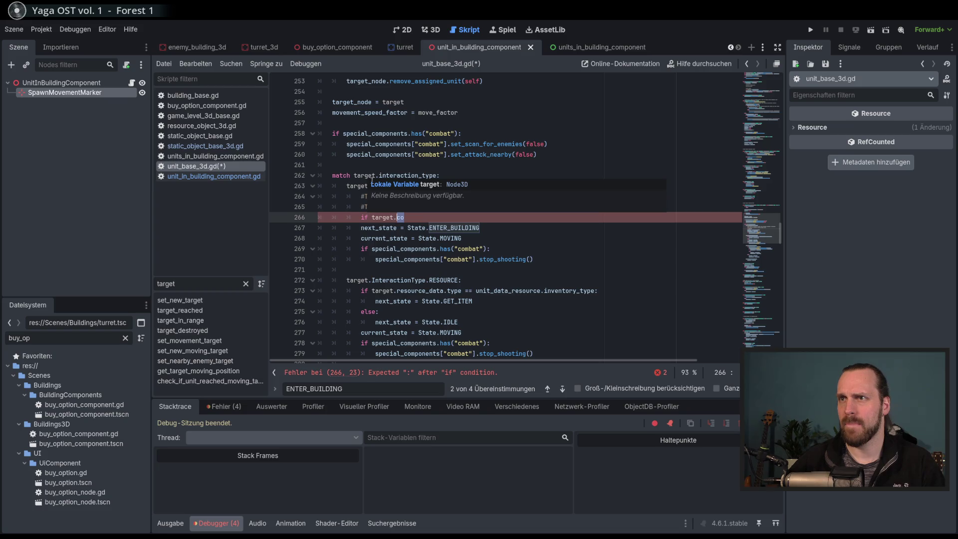
{"action": "scroll", "coordinate": [531, 277], "scroll_direction": "up", "scroll_amount": 3}
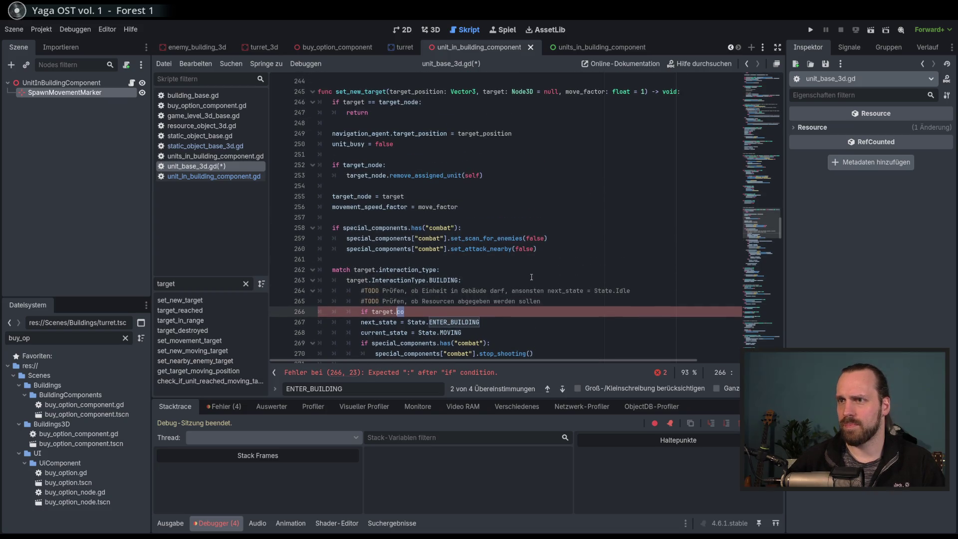
{"action": "scroll", "coordinate": [531, 277], "scroll_direction": "down", "scroll_amount": 3}
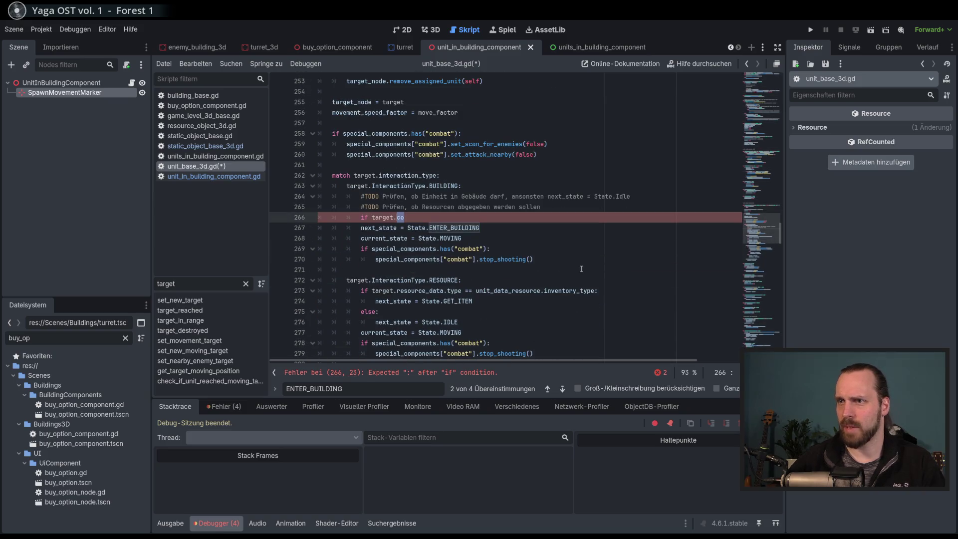
{"action": "key", "text": "BackSpace"}
{"action": "key", "text": "BackSpace"}
{"action": "type", "text": ".specal"}
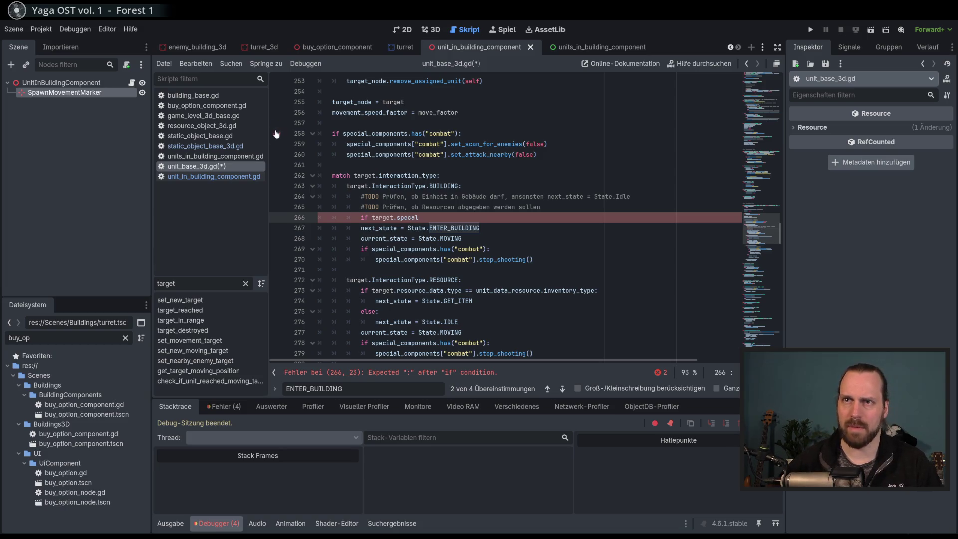
Look up special_building_components in static_object_base_3d.gd, then complete 'target.special_building_components.has('.
{"action": "left_click", "coordinate": [206, 146]}
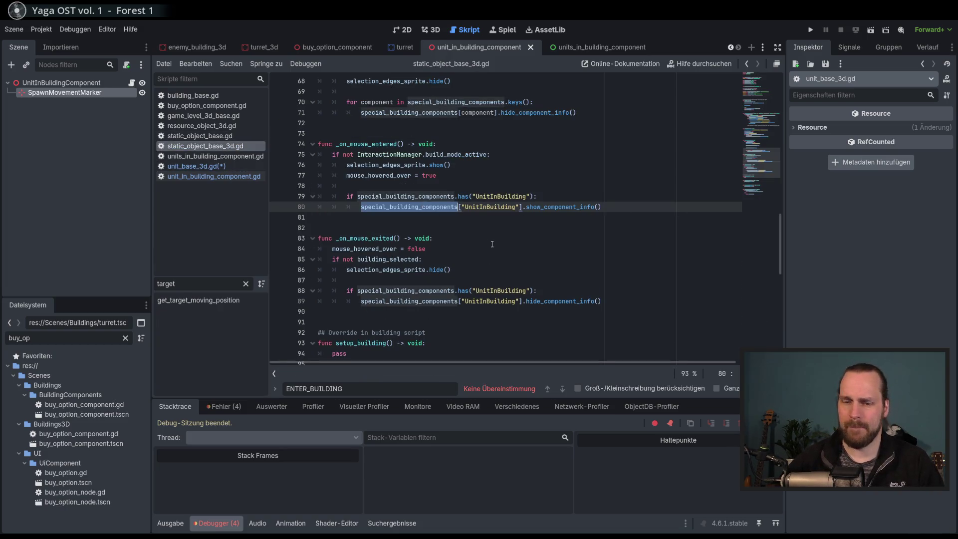
{"action": "key", "text": "alt+Left"}
{"action": "key", "text": "ctrl+space"}
{"action": "key", "text": "Return"}
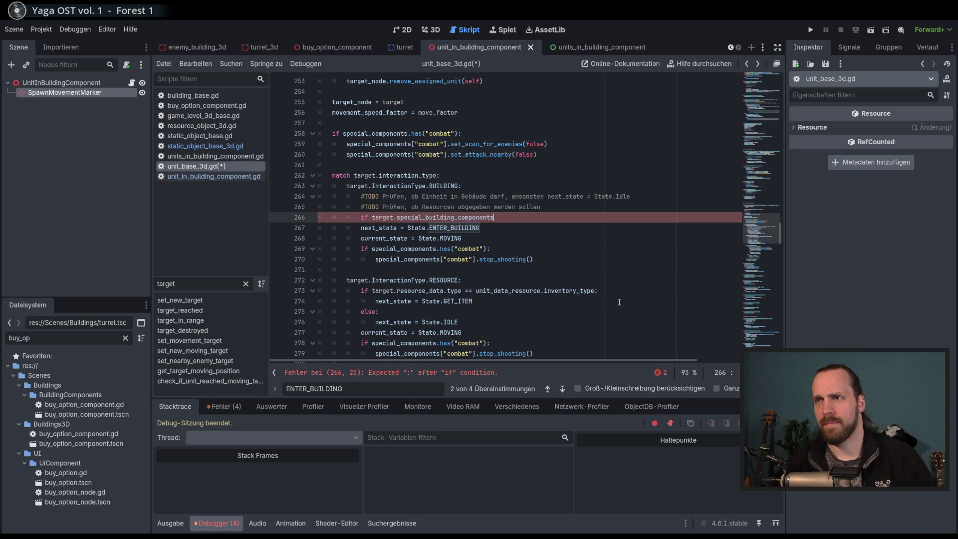
{"action": "type", "text": "."}
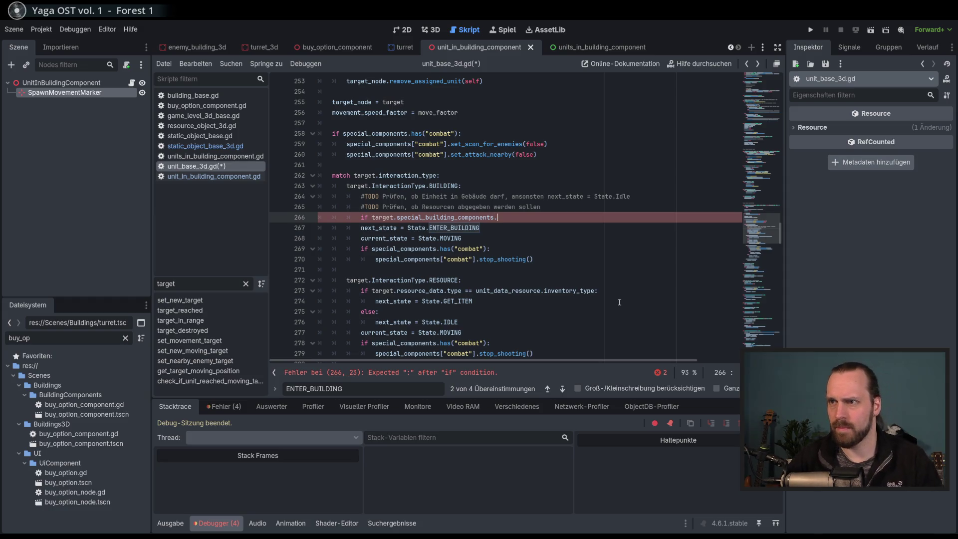
{"action": "type", "text": "has"}
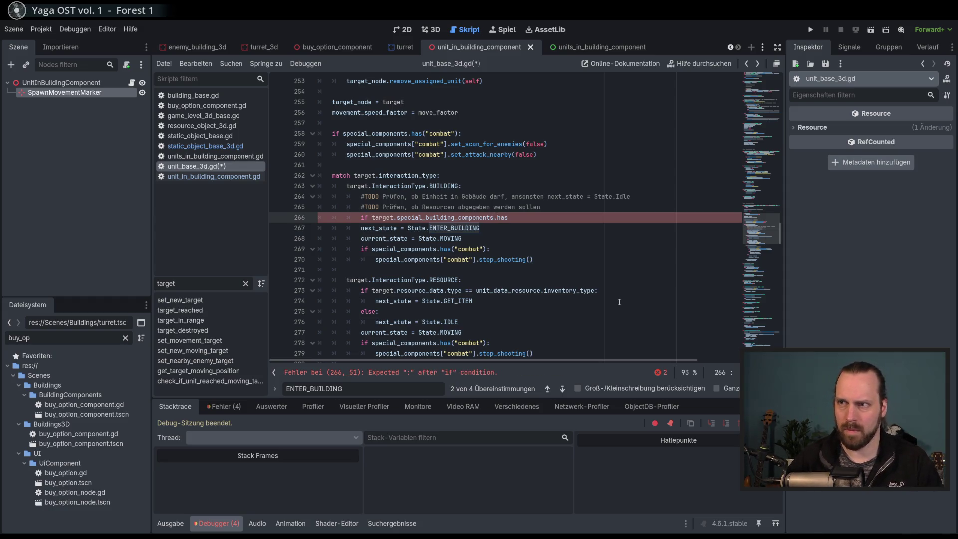
{"action": "type", "text": "("}
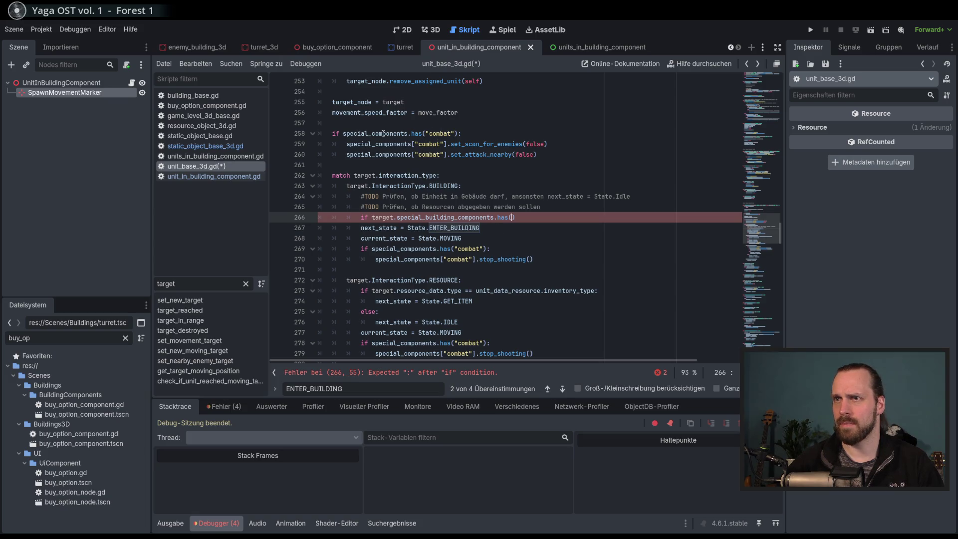
{"action": "mouse_move", "coordinate": [384, 134]}
{"action": "left_click", "coordinate": [204, 177]}
Complete the check as has("UnitInBuilding"), indent the ENTER_BUILDING assignment beneath it, and save.
{"action": "scroll", "coordinate": [510, 205], "scroll_direction": "up", "scroll_amount": 5}
{"action": "double_click", "coordinate": [504, 228]}
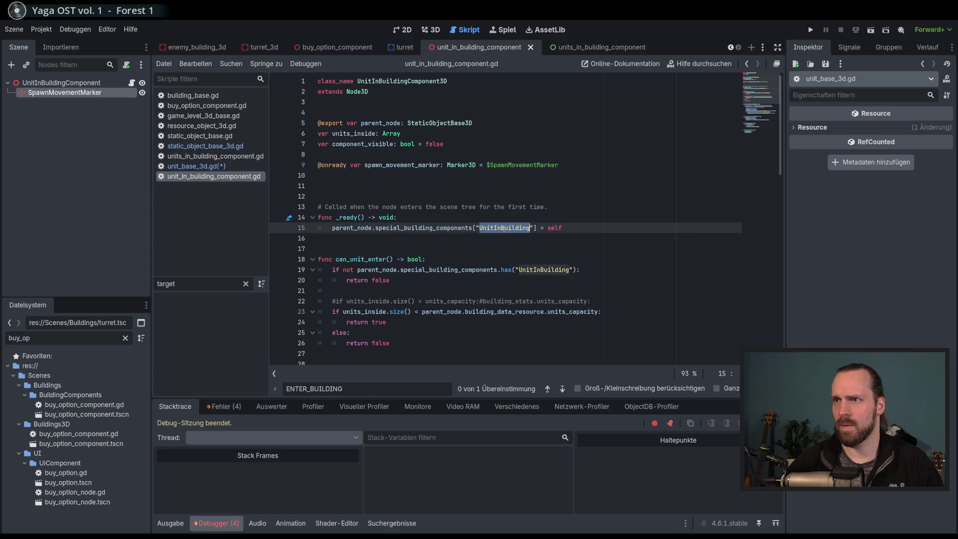
{"action": "key", "text": "alt+Left"}
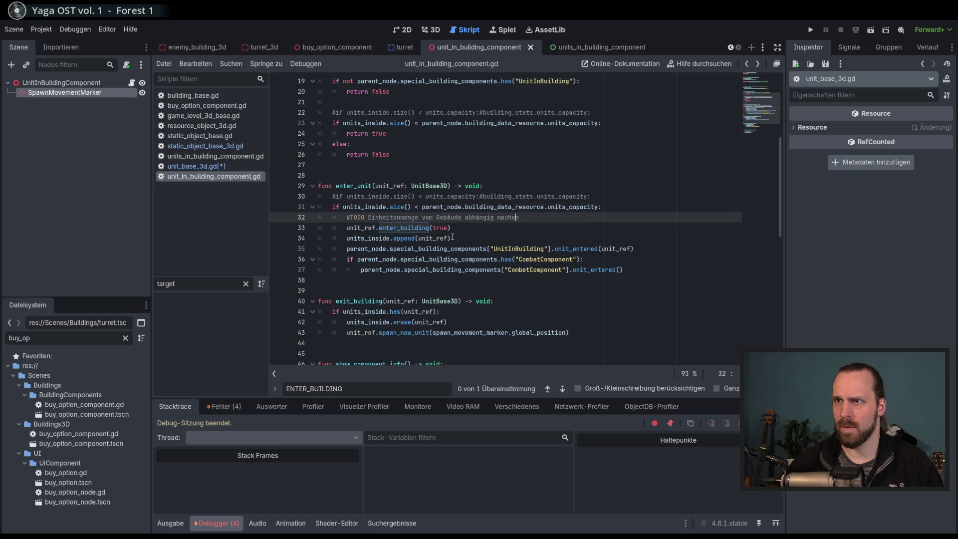
{"action": "key", "text": "alt+Left"}
{"action": "type", "text": "UnitInBuilding"}
{"action": "key", "text": "ctrl+shift+Left"}
{"action": "type", "text": "\""}
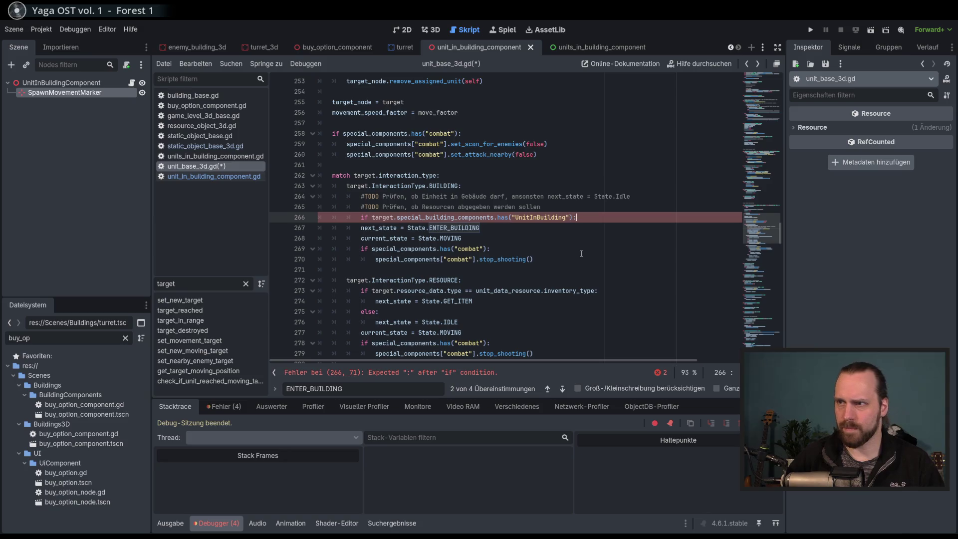
{"action": "key", "text": "Down"}
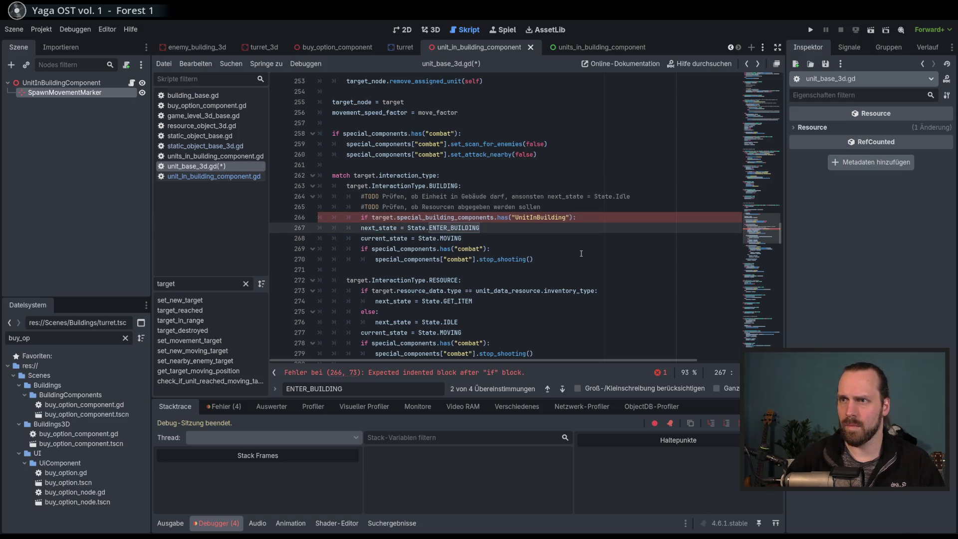
{"action": "key", "text": "Tab"}
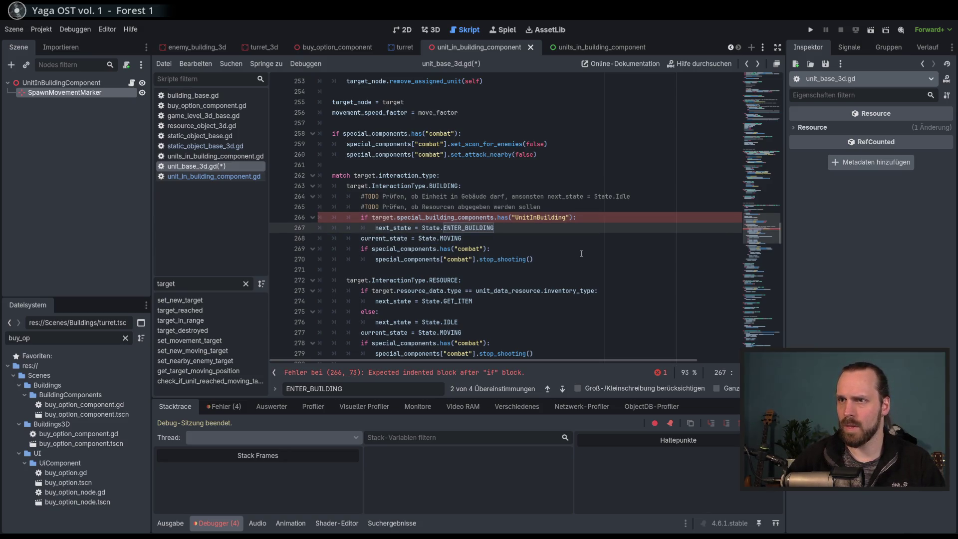
{"action": "key", "text": "ctrl+s"}
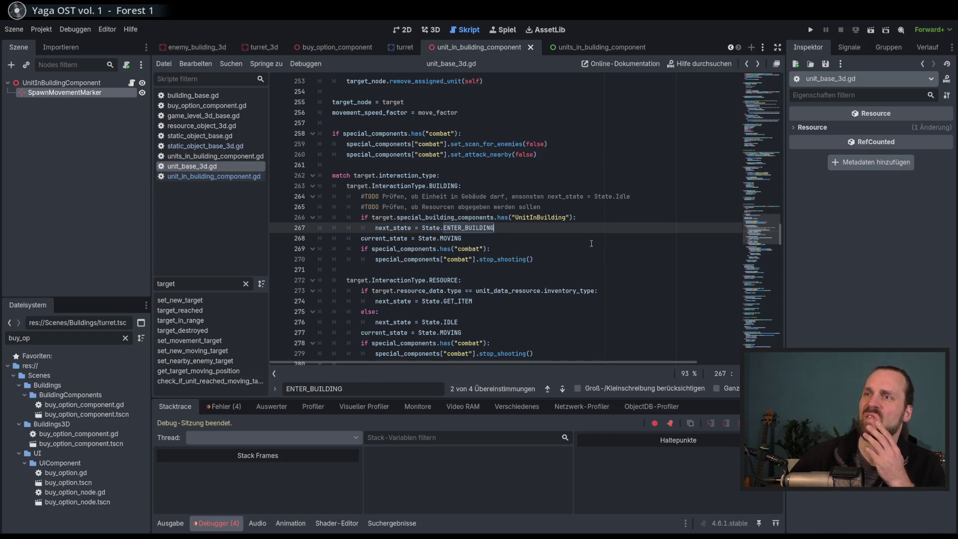
Start a new line after the ENTER_BUILDING assignment at the condition's indent level.
{"action": "left_click", "coordinate": [604, 218]}
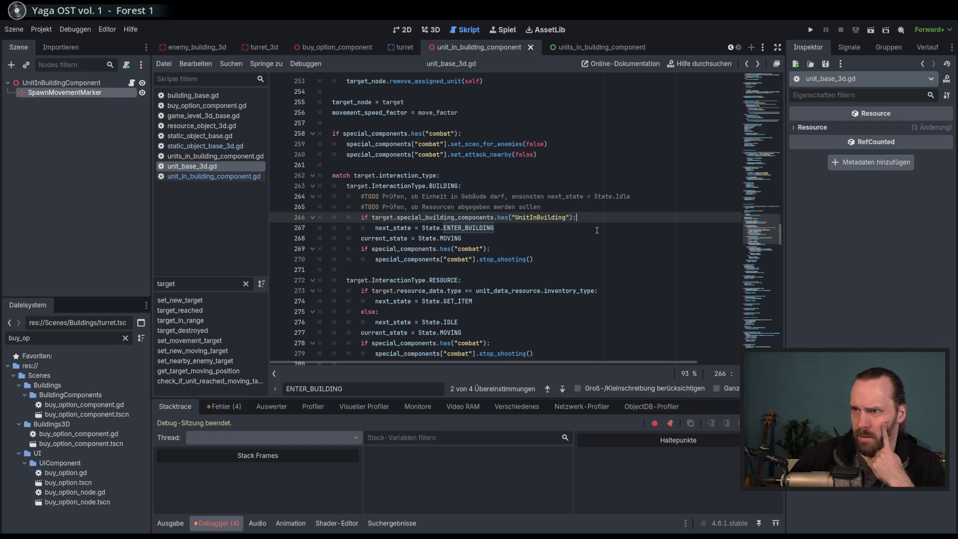
{"action": "left_click", "coordinate": [589, 227]}
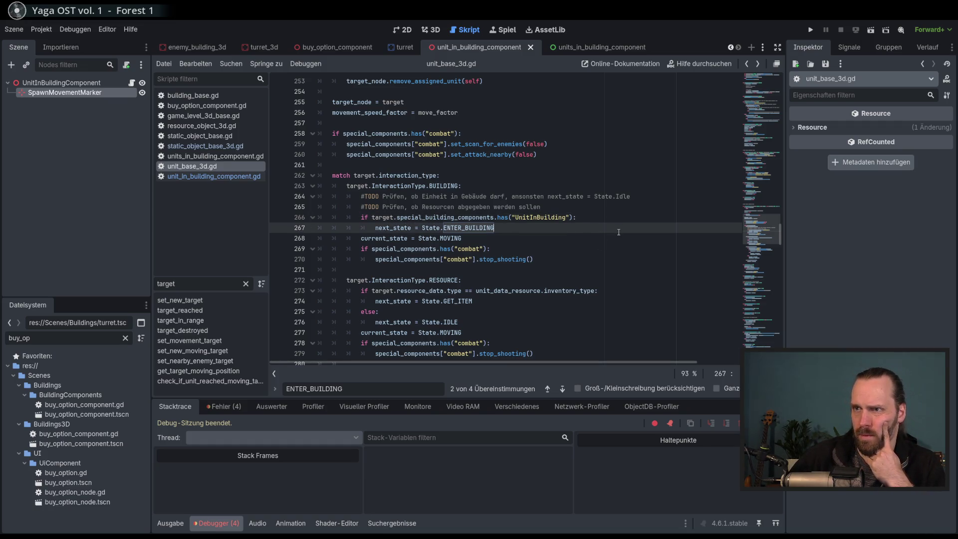
{"action": "key", "text": "Return"}
{"action": "key", "text": "BackSpace"}
Add an else: branch setting next_state = State.IDLE and save the script.
{"action": "type", "text": "e-se"}
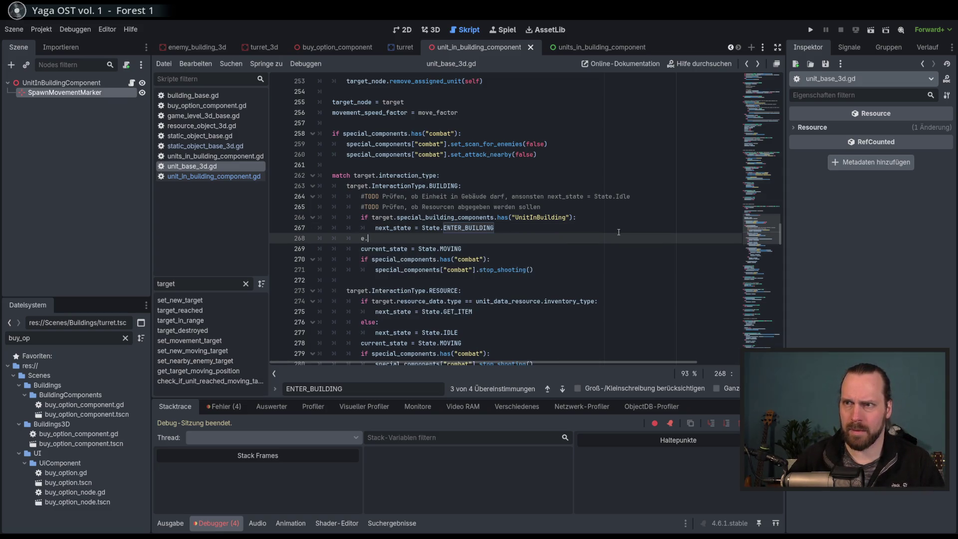
{"action": "key", "text": "BackSpace"}
{"action": "key", "text": "BackSpace"}
{"action": "key", "text": "BackSpace"}
{"action": "type", "text": "lse:"}
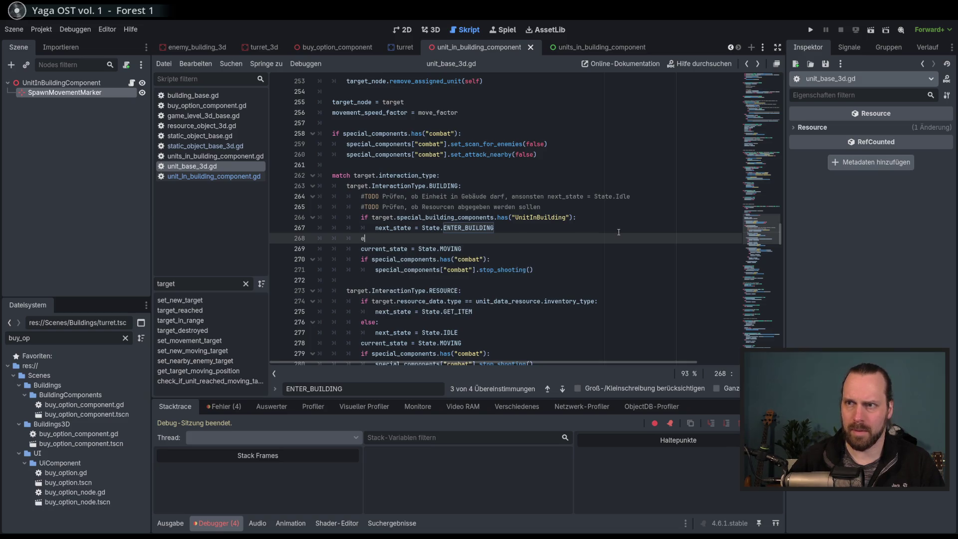
{"action": "key", "text": "Return"}
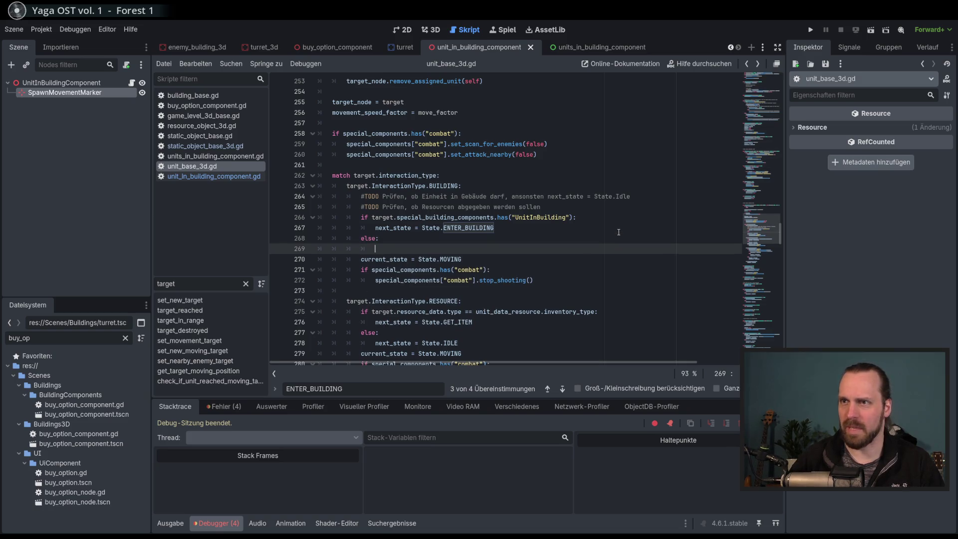
{"action": "left_click_drag", "start_coordinate": [535, 224], "coordinate": [375, 228]}
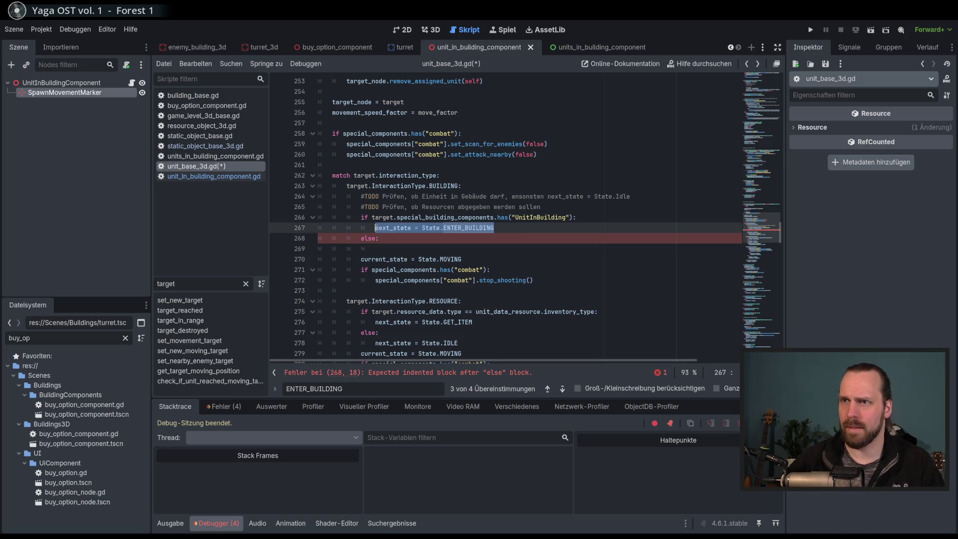
{"action": "key", "text": "ctrl+c"}
{"action": "left_click", "coordinate": [418, 247]}
{"action": "key", "text": "ctrl+v"}
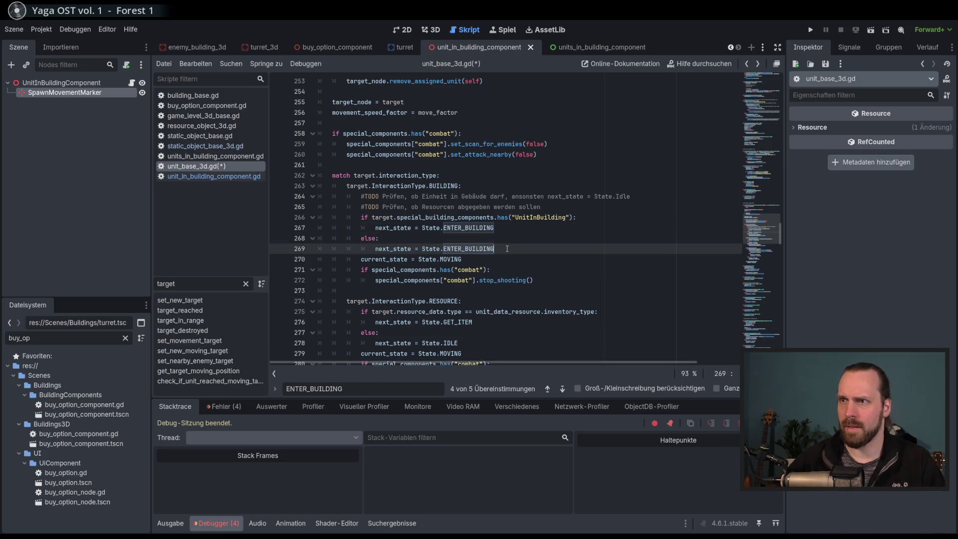
{"action": "double_click", "coordinate": [446, 248]}
{"action": "type", "text": "IDLE"}
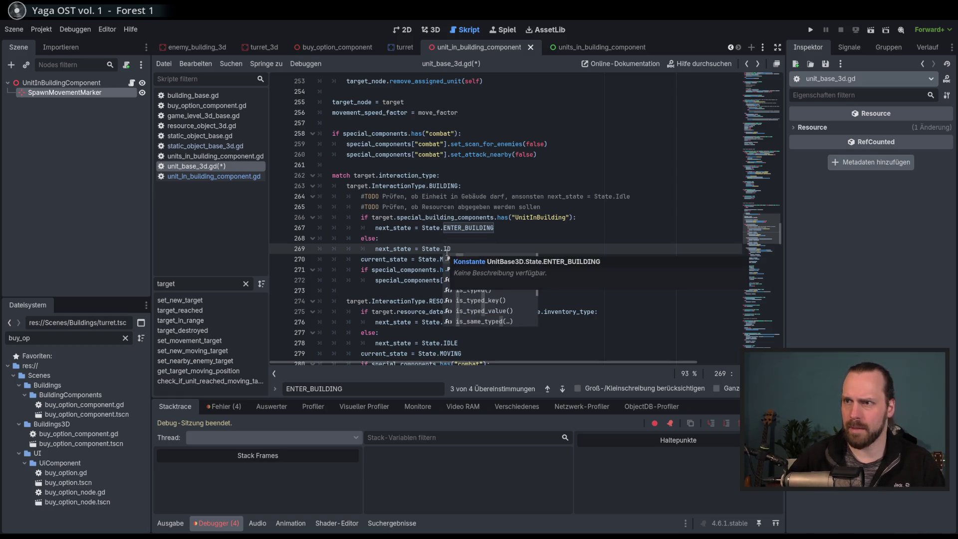
{"action": "key", "text": "ctrl+s"}
{"action": "left_click", "coordinate": [524, 260]}
{"action": "key", "text": "Up"}
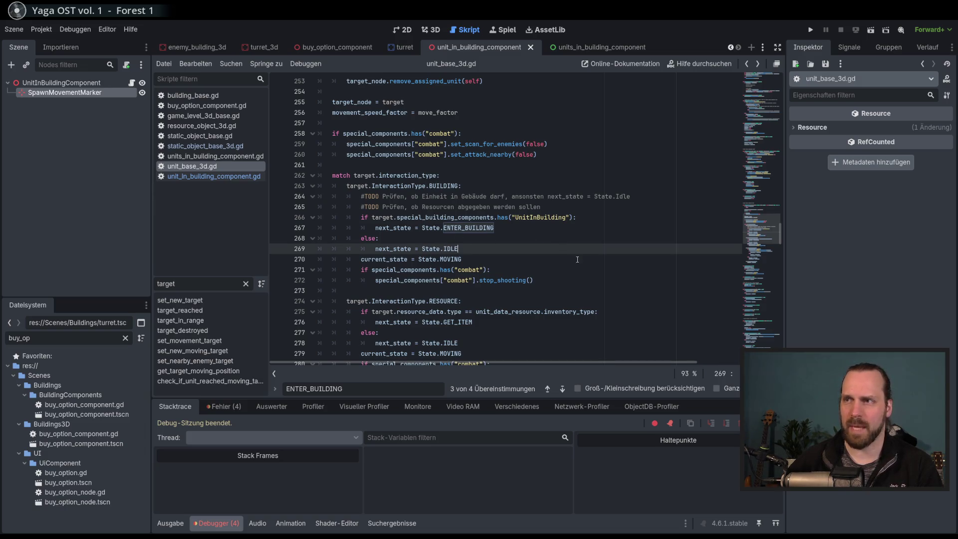
Delete the outdated TODO comment on line 264 and run the game with F5.
{"action": "left_click", "coordinate": [605, 216]}
{"action": "left_click_drag", "start_coordinate": [662, 196], "coordinate": [659, 186]}
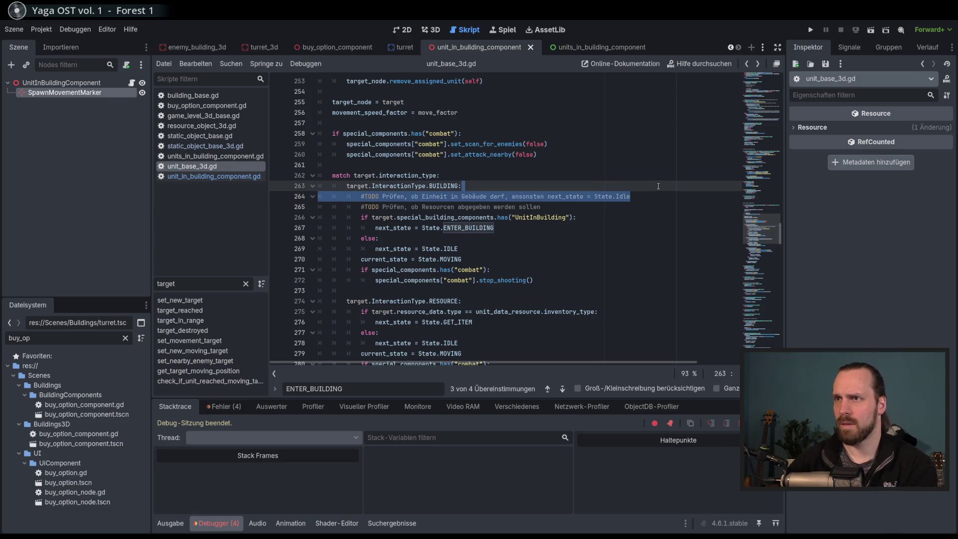
{"action": "key", "text": "BackSpace"}
{"action": "left_click", "coordinate": [657, 196]}
{"action": "key", "text": "F5"}
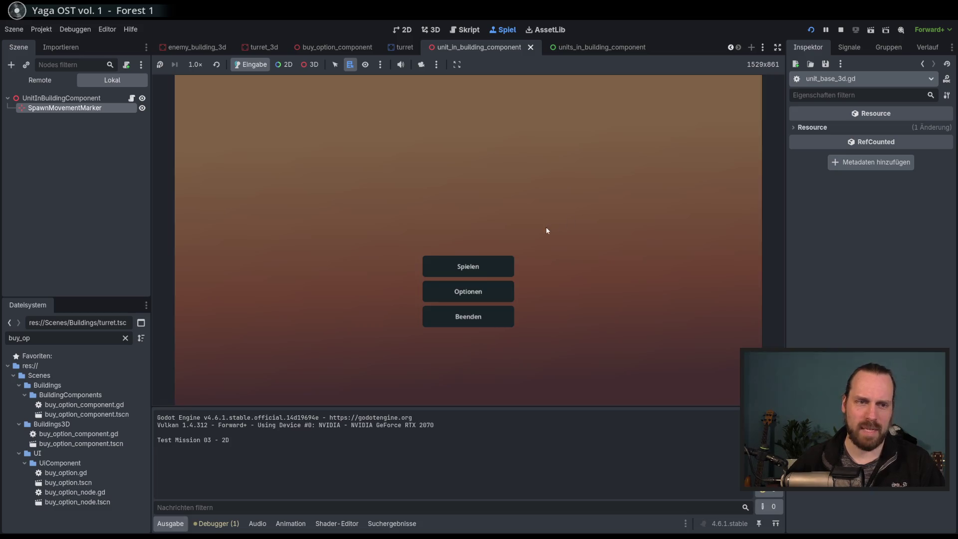
Start Test Mission - 3D, buy and place a Laser Turret on the turret base, then stop debugging.
{"action": "left_click", "coordinate": [484, 268]}
{"action": "left_click", "coordinate": [287, 206]}
{"action": "left_click", "coordinate": [545, 360]}
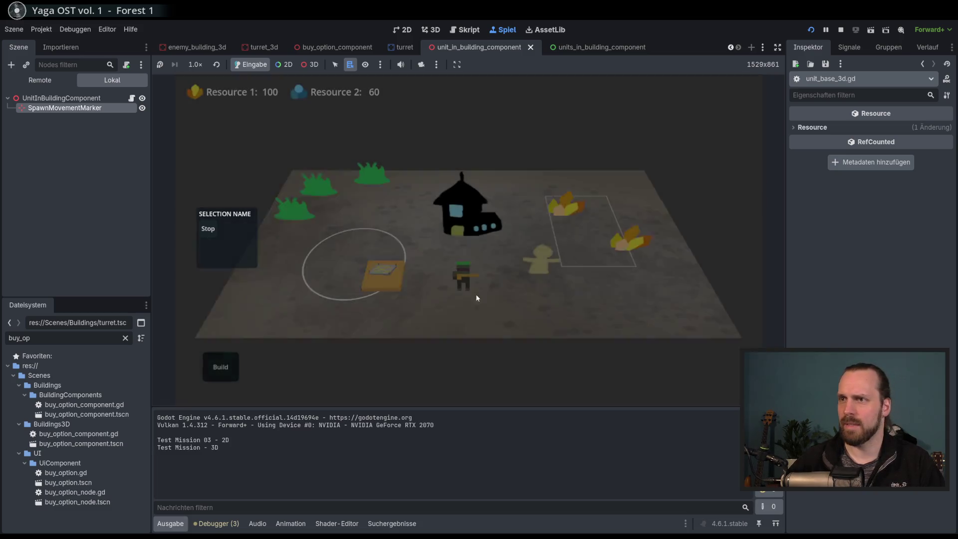
{"action": "left_click", "coordinate": [384, 284]}
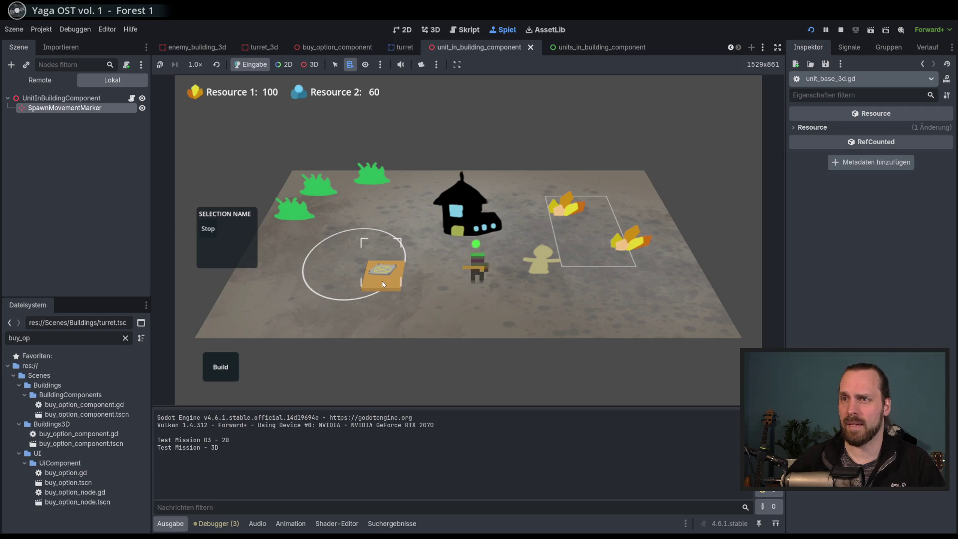
{"action": "left_click", "coordinate": [231, 376]}
{"action": "left_click", "coordinate": [235, 345]}
{"action": "left_click", "coordinate": [310, 297]}
{"action": "left_click", "coordinate": [324, 289]}
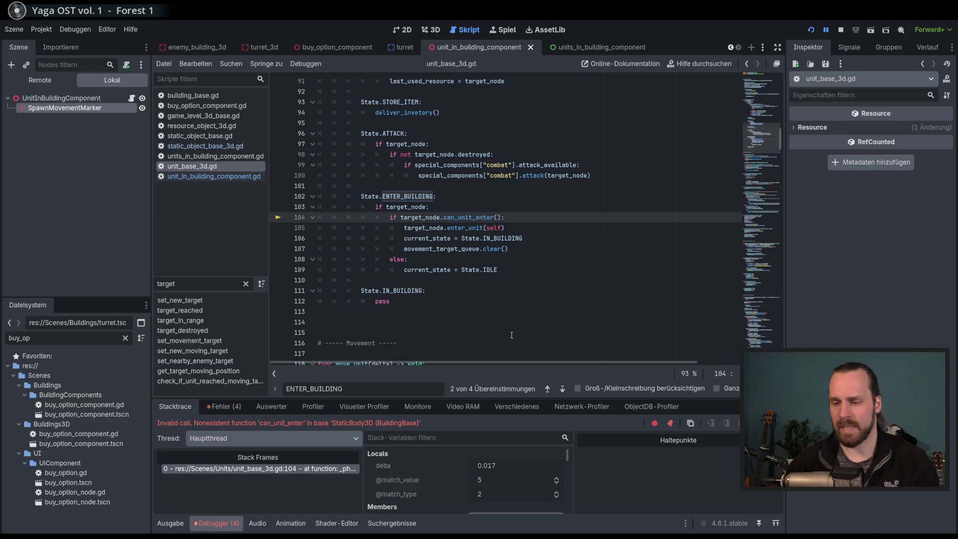
{"action": "key", "text": "F8"}
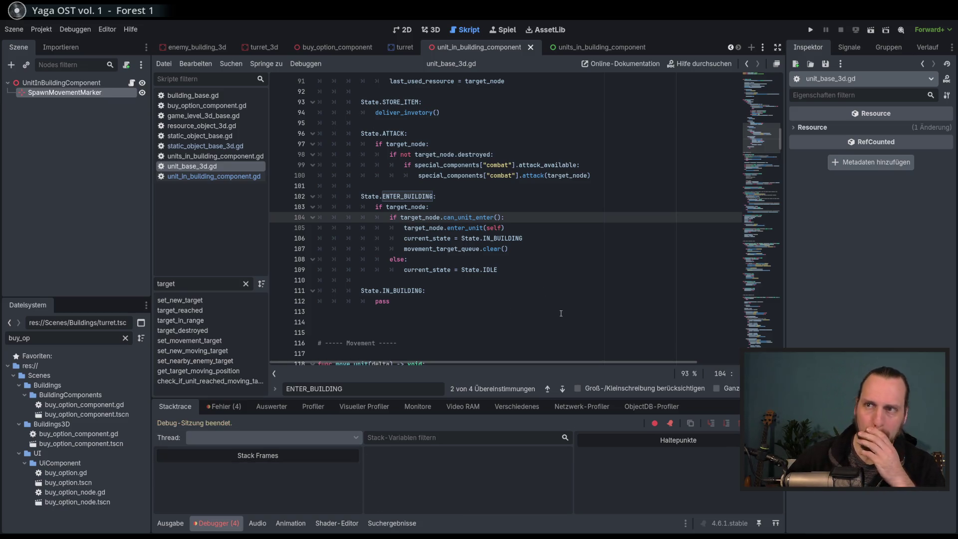
Inspect the failing can_unit_enter call and target_node uses on line 104, then scroll toward line 264.
{"action": "double_click", "coordinate": [462, 217]}
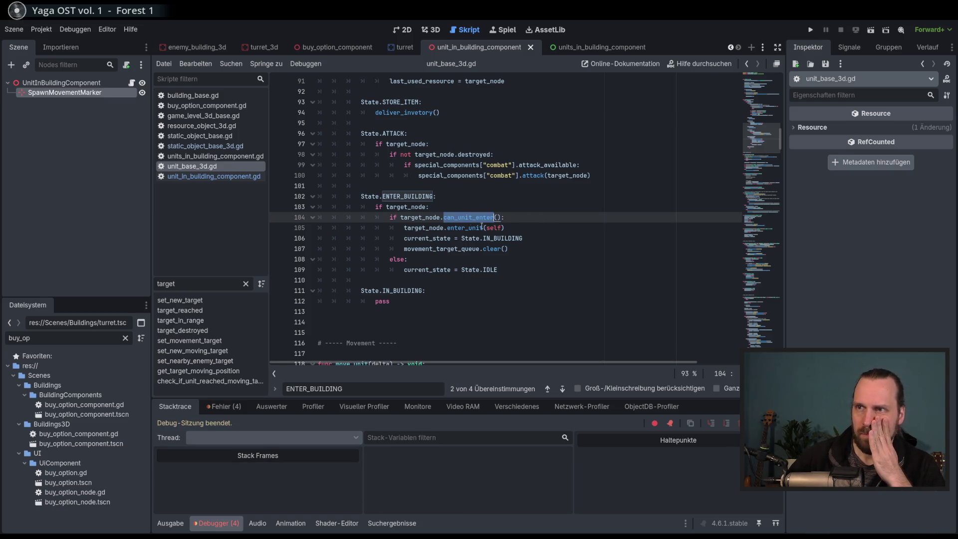
{"action": "mouse_move", "coordinate": [491, 247]}
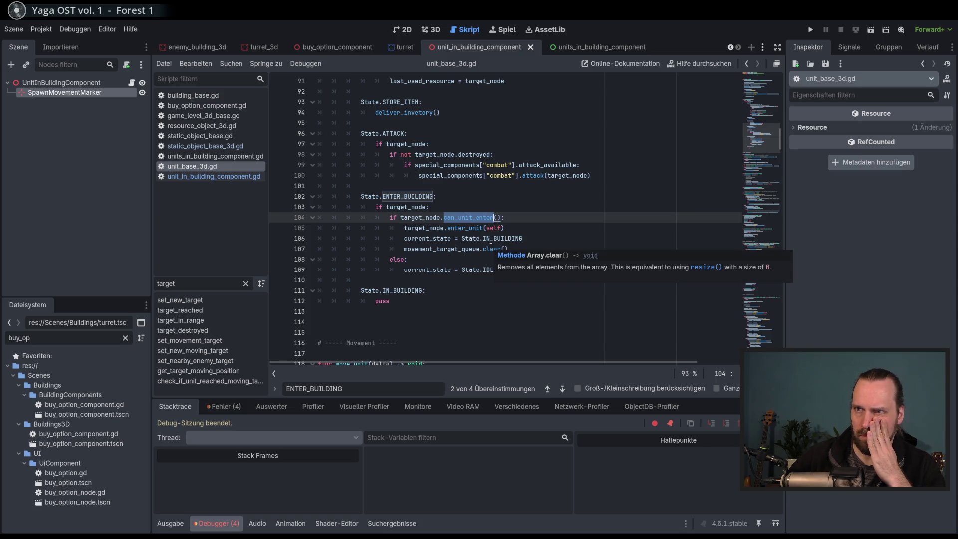
{"action": "left_click", "coordinate": [491, 248]}
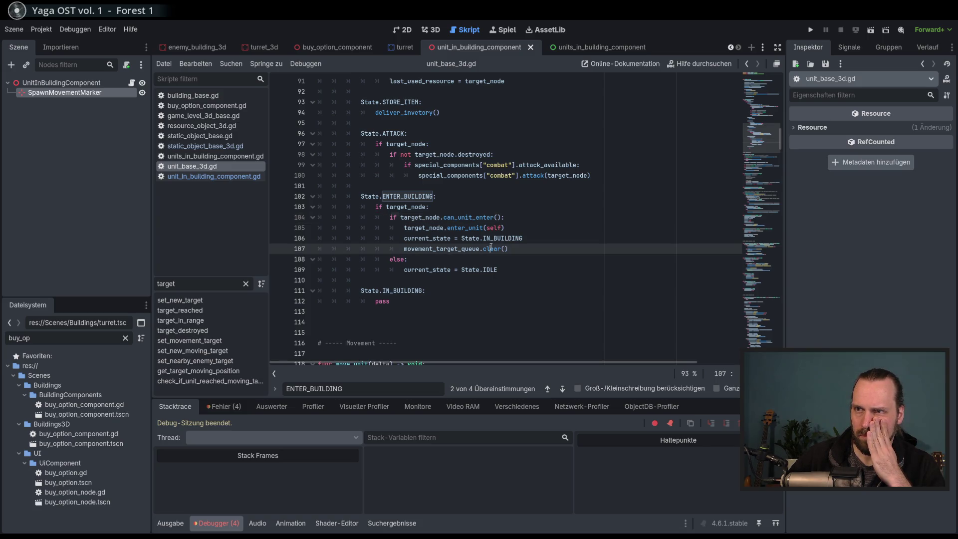
{"action": "double_click", "coordinate": [420, 217]}
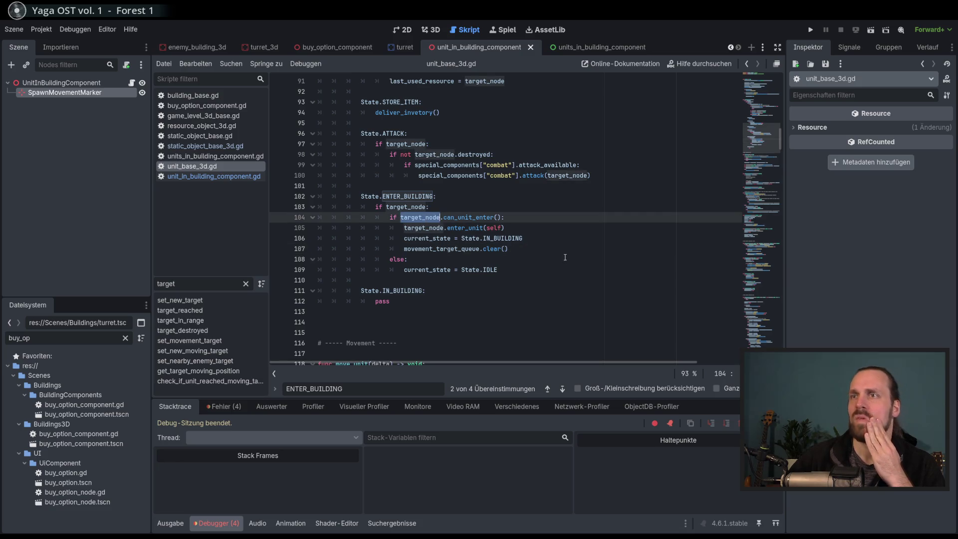
{"action": "left_click_drag", "start_coordinate": [766, 141], "coordinate": [645, 228]}
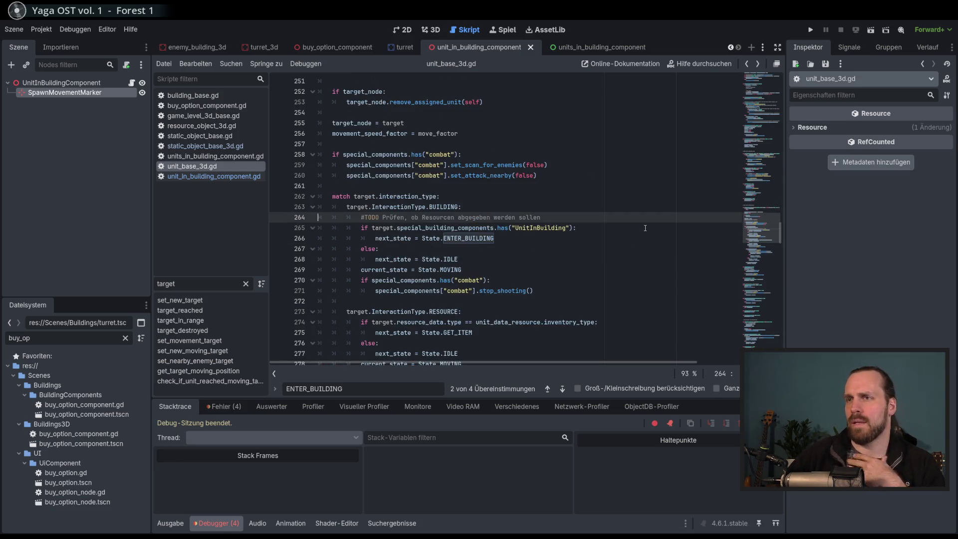
Copy special_building_components.has("UnitInBuilding") from line 265 and jump back to the if on line 104.
{"action": "double_click", "coordinate": [384, 228]}
{"action": "scroll", "coordinate": [486, 272], "scroll_direction": "down", "scroll_amount": 3}
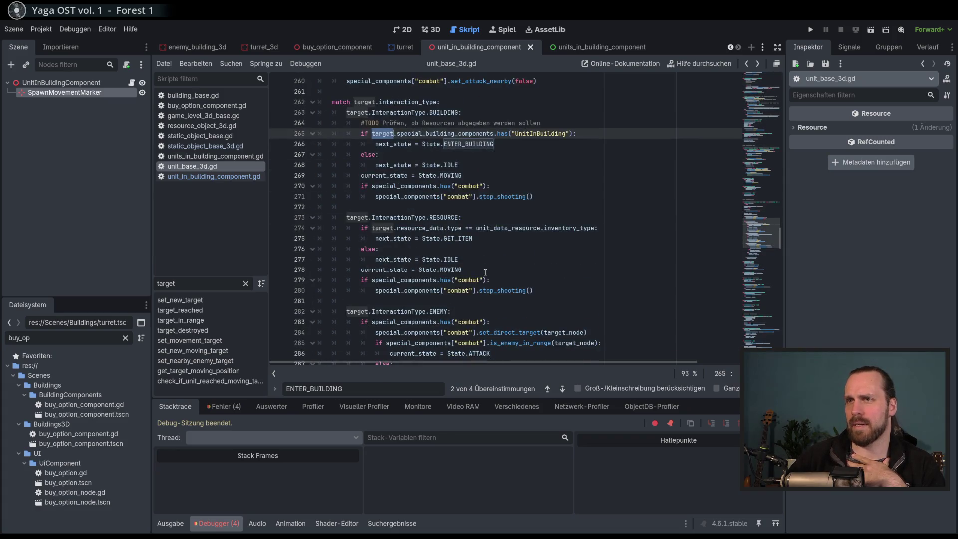
{"action": "scroll", "coordinate": [485, 272], "scroll_direction": "up", "scroll_amount": 4}
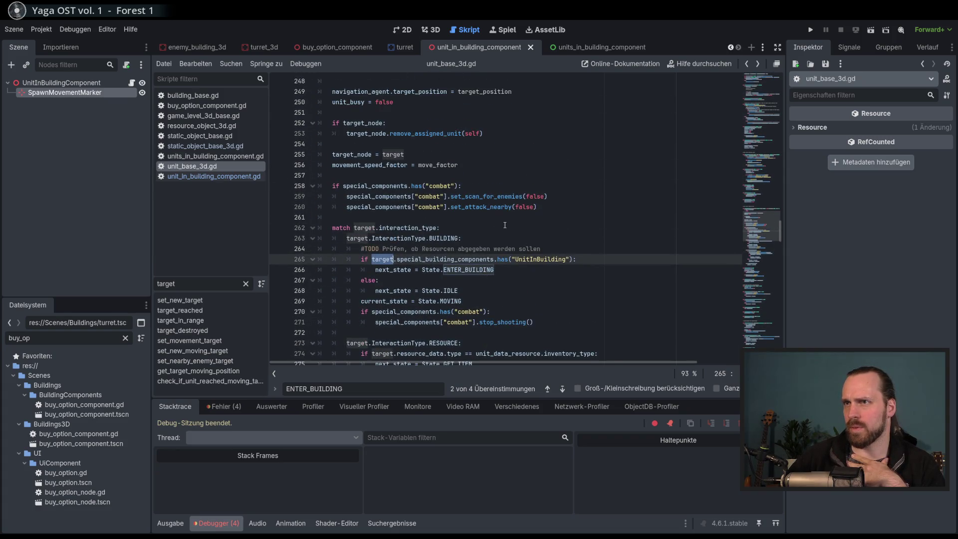
{"action": "left_click", "coordinate": [592, 263]}
{"action": "left_click", "coordinate": [396, 259], "text": "shift"}
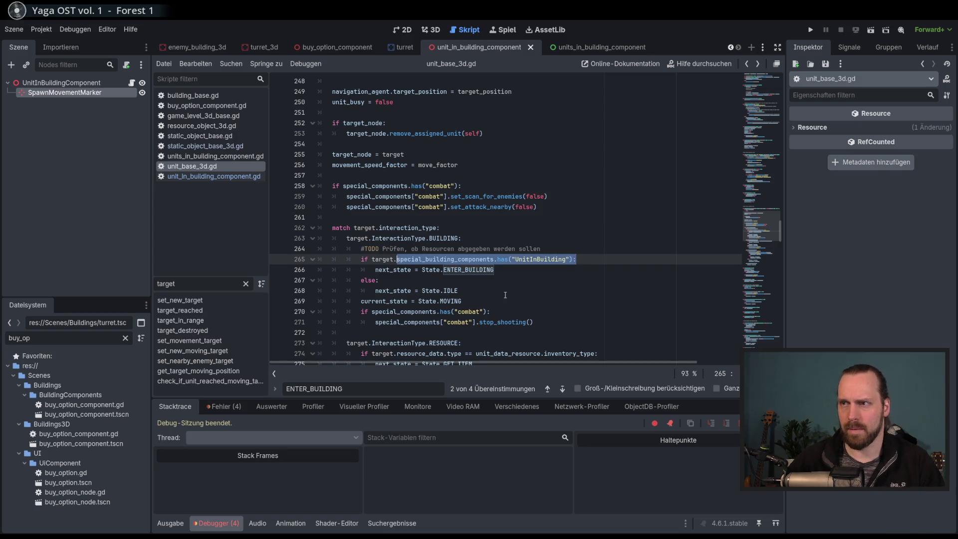
{"action": "key", "text": "alt+Left"}
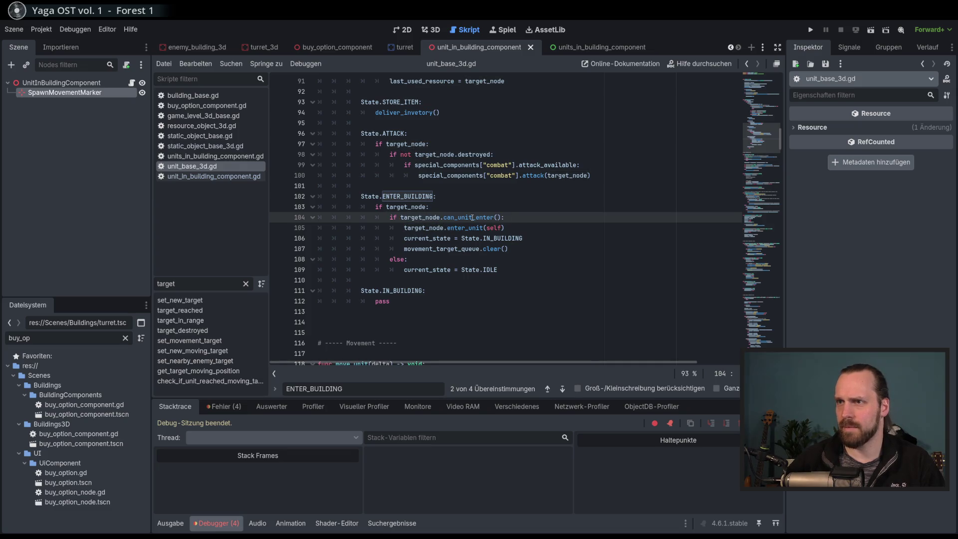
{"action": "left_click", "coordinate": [520, 209]}
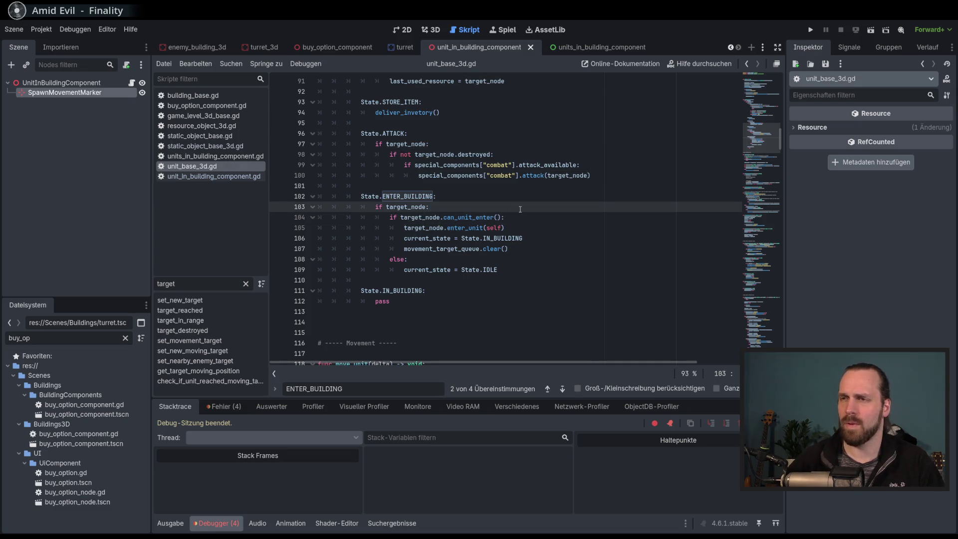
Rewrite line 104 as target_node.special_building_components["UnitInBuilding"].can_unit_enter() and save.
{"action": "left_click", "coordinate": [441, 218]}
{"action": "key", "text": "ctrl+v"}
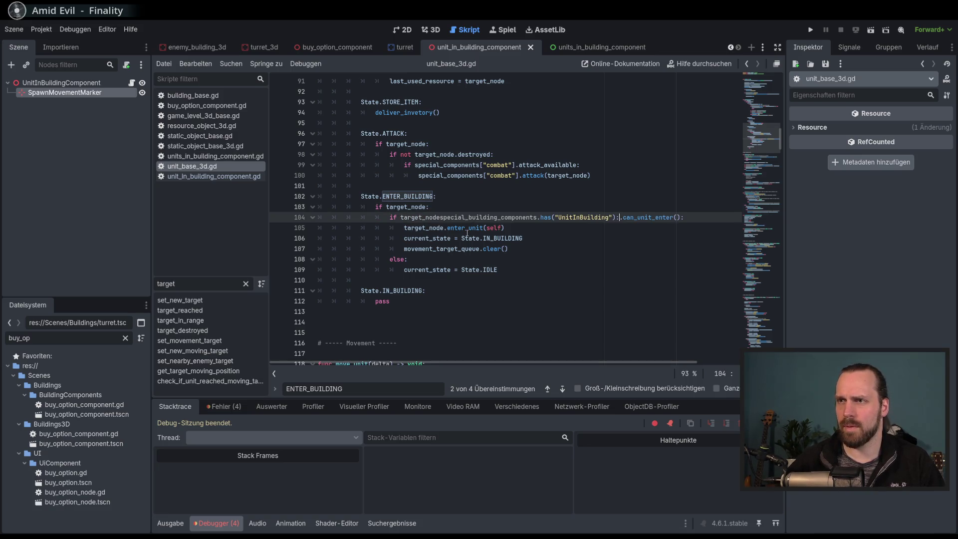
{"action": "type", "text": "."}
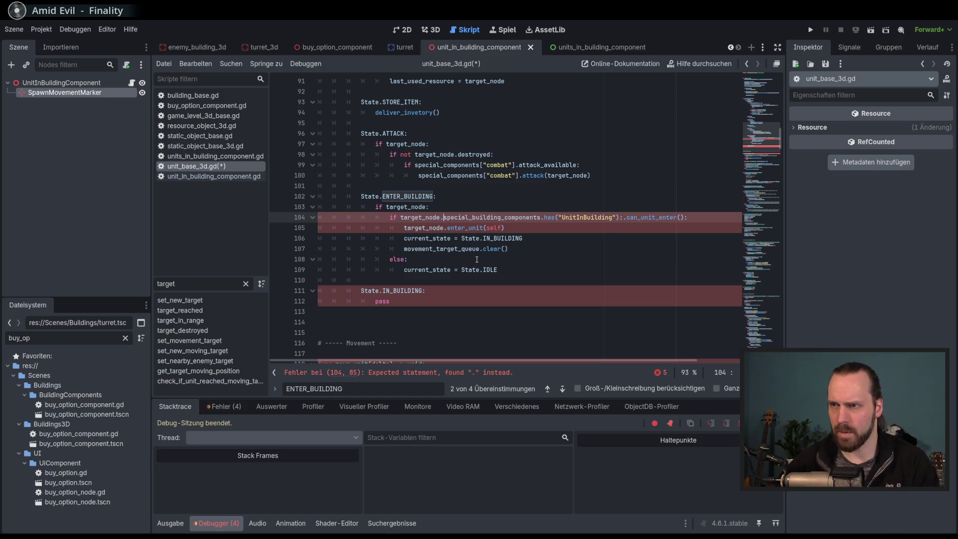
{"action": "key", "text": "Escape"}
{"action": "left_click_drag", "start_coordinate": [539, 217], "coordinate": [564, 217]}
{"action": "key", "text": "BackSpace"}
{"action": "type", "text": "["}
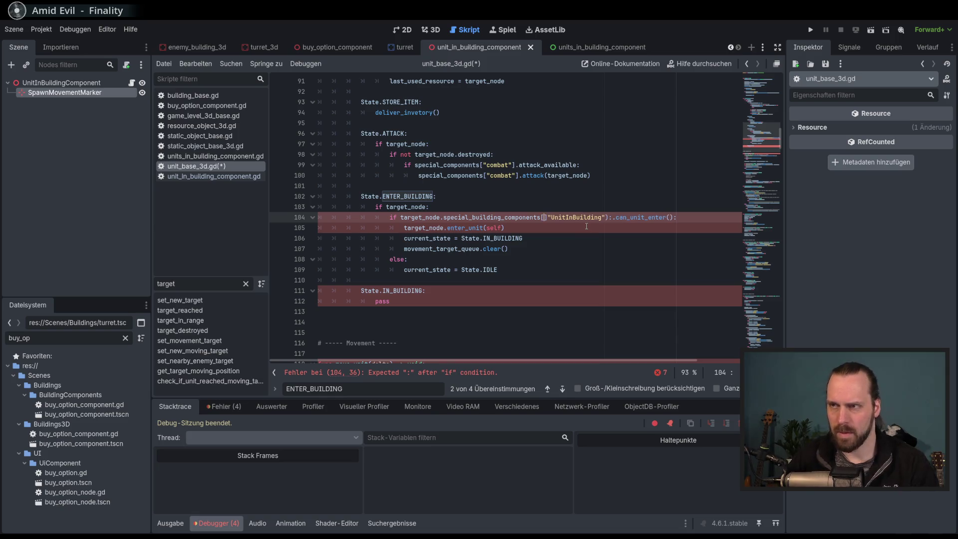
{"action": "key", "text": "Delete"}
{"action": "key", "text": "ctrl+Right"}
{"action": "key", "text": "ctrl+Right"}
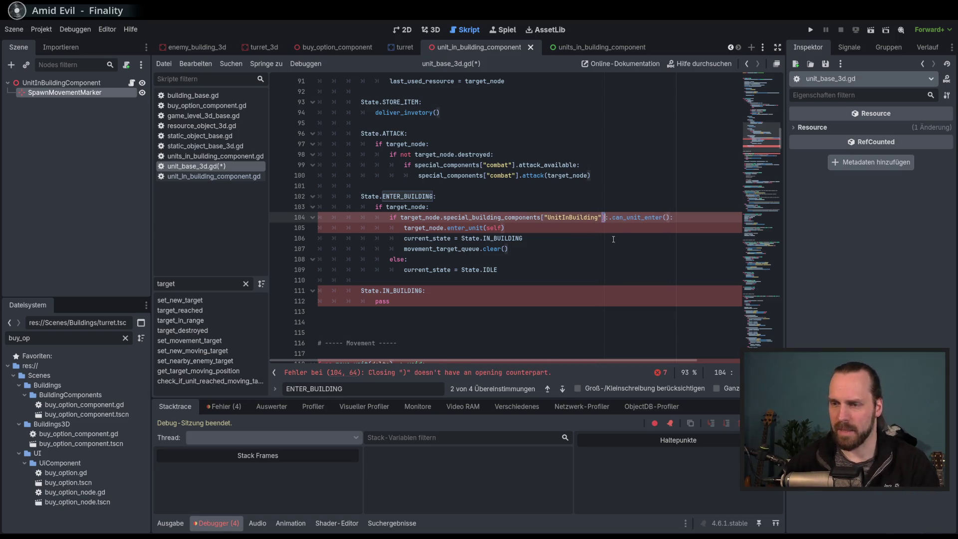
{"action": "type", "text": "]"}
{"action": "key", "text": "Delete"}
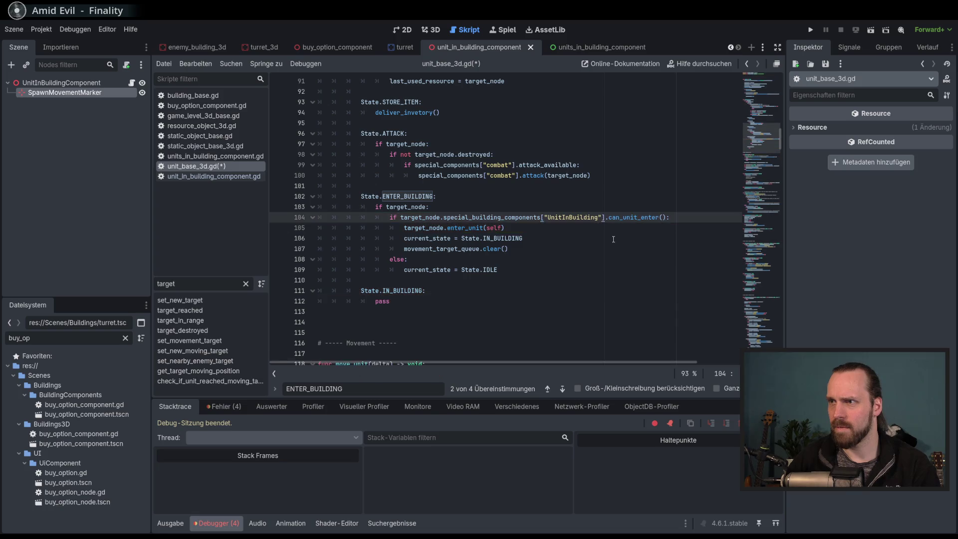
{"action": "key", "text": "ctrl+s"}
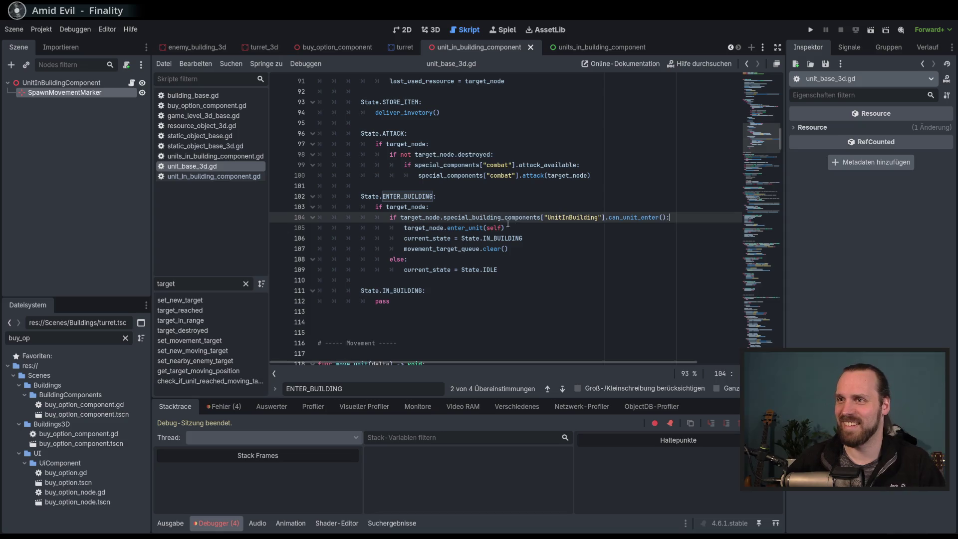
Check the can_unit_enter call name and run the game with F5.
{"action": "double_click", "coordinate": [652, 219]}
{"action": "left_click", "coordinate": [671, 217]}
{"action": "key", "text": "Down"}
{"action": "key", "text": "Down"}
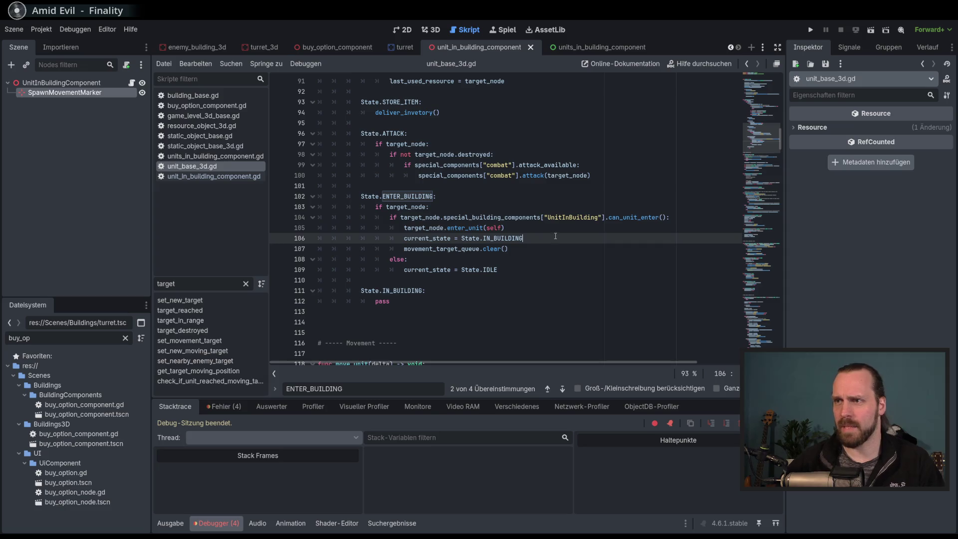
{"action": "key", "text": "F5"}
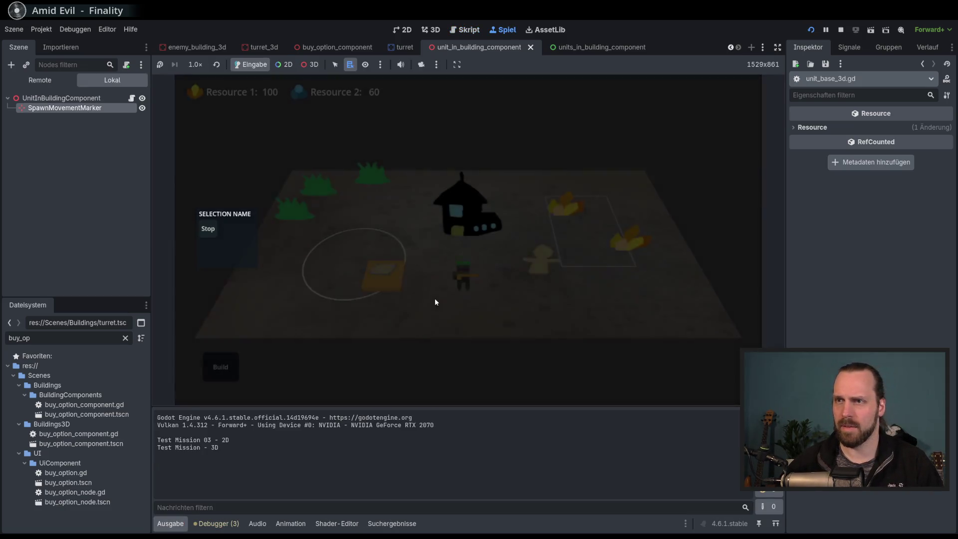
Buy a unit from the Build list and right-click the building to send it inside.
{"action": "left_click", "coordinate": [222, 367]}
{"action": "left_click", "coordinate": [221, 314]}
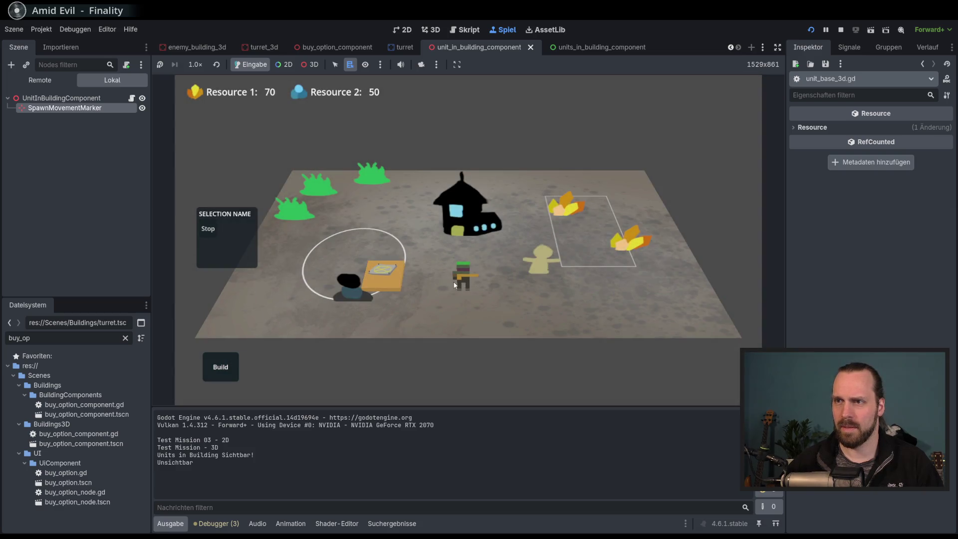
{"action": "right_click", "coordinate": [346, 296]}
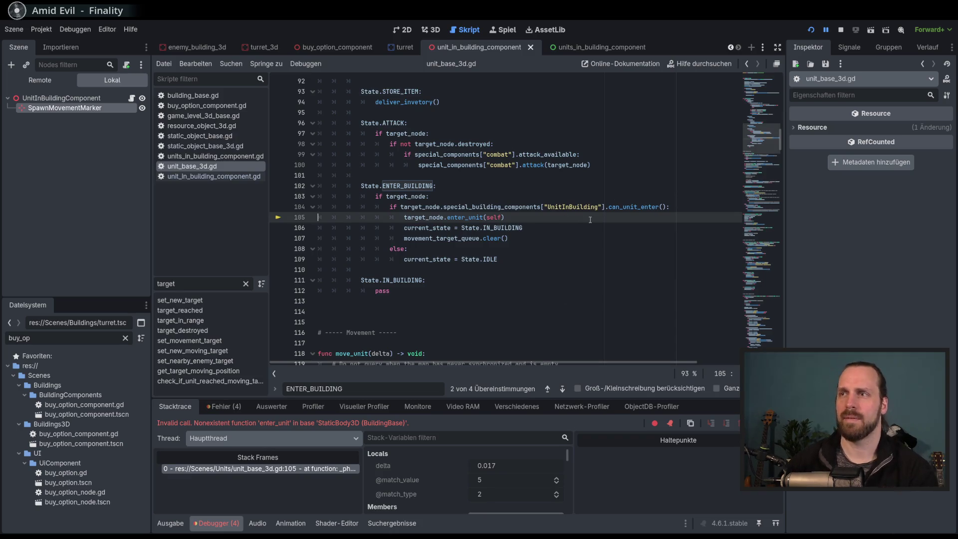
{"action": "key", "text": "F8"}
{"action": "double_click", "coordinate": [636, 207]}
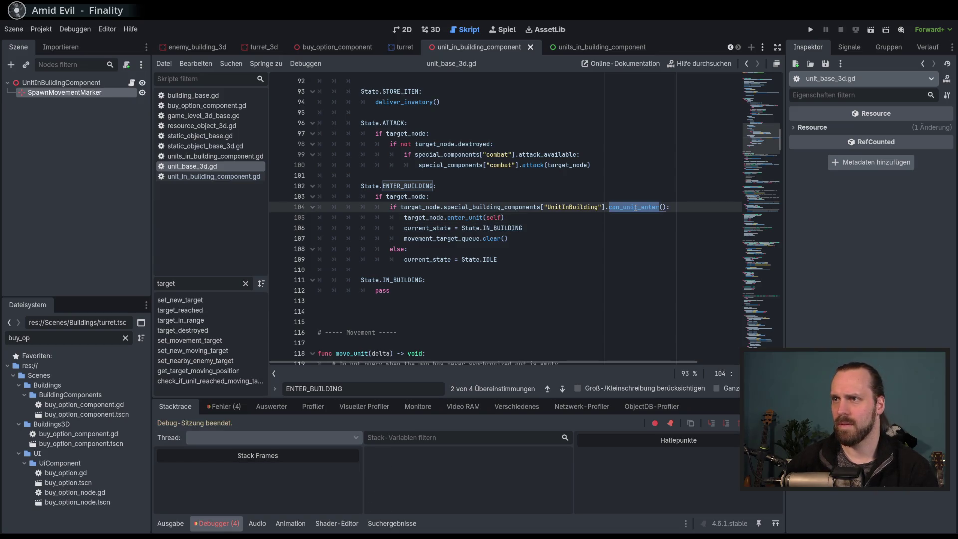
{"action": "left_click", "coordinate": [631, 205]}
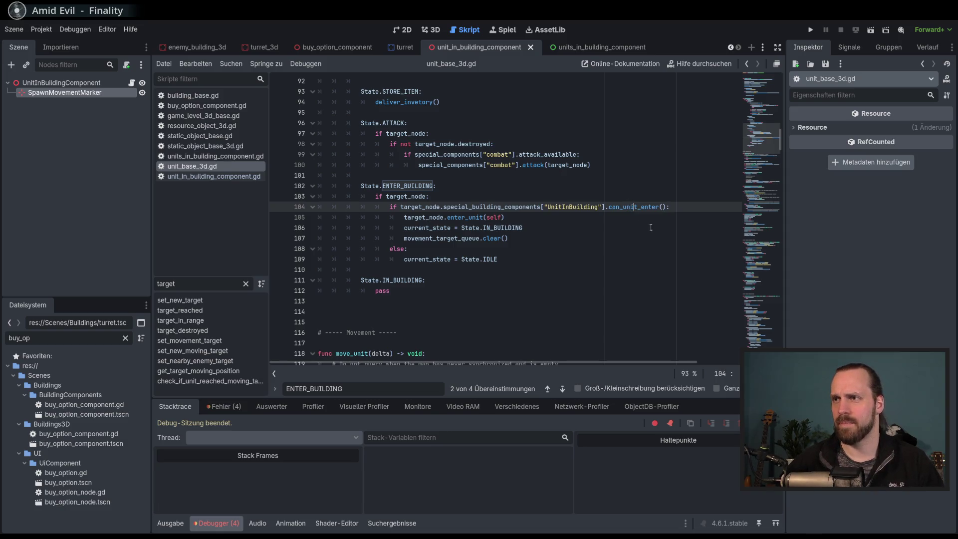
{"action": "double_click", "coordinate": [630, 206]}
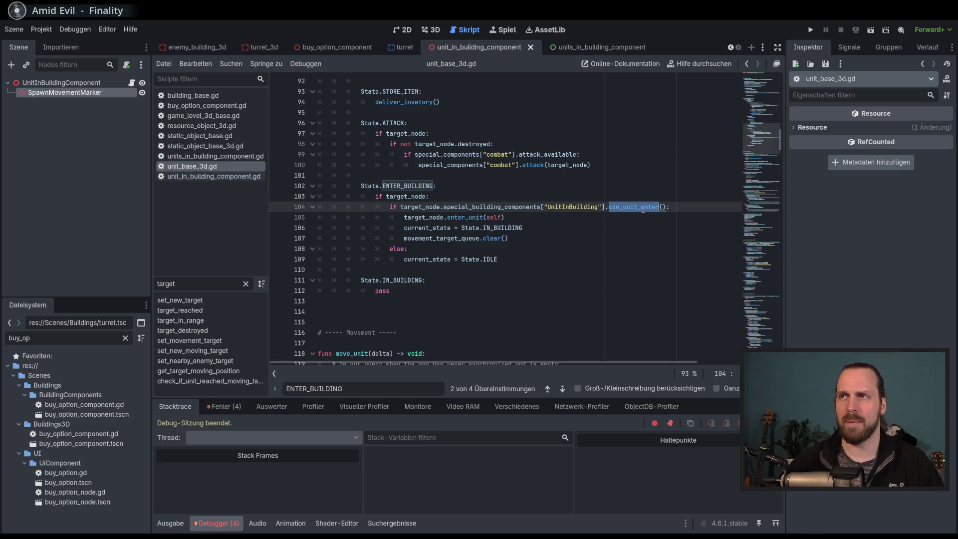
{"action": "left_click", "coordinate": [631, 207]}
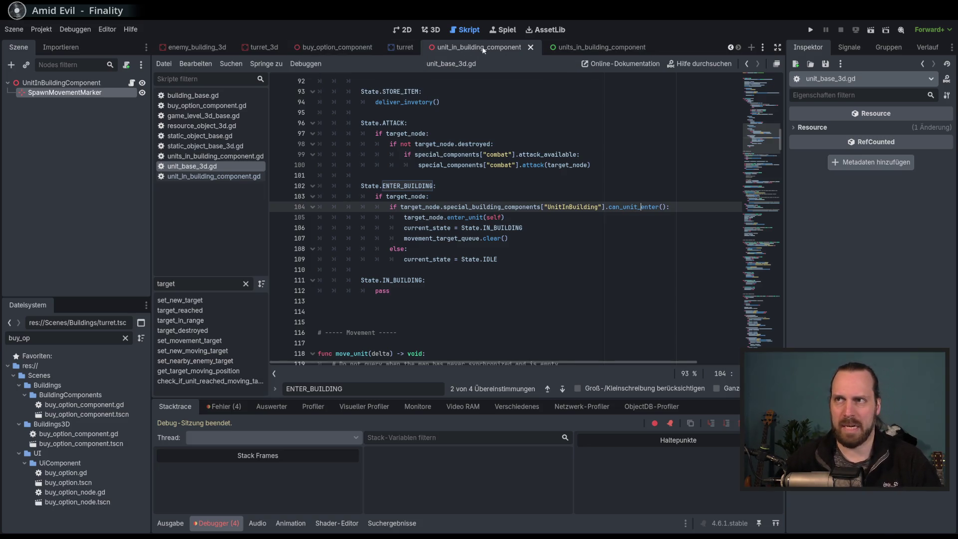
{"action": "left_click", "coordinate": [131, 83]}
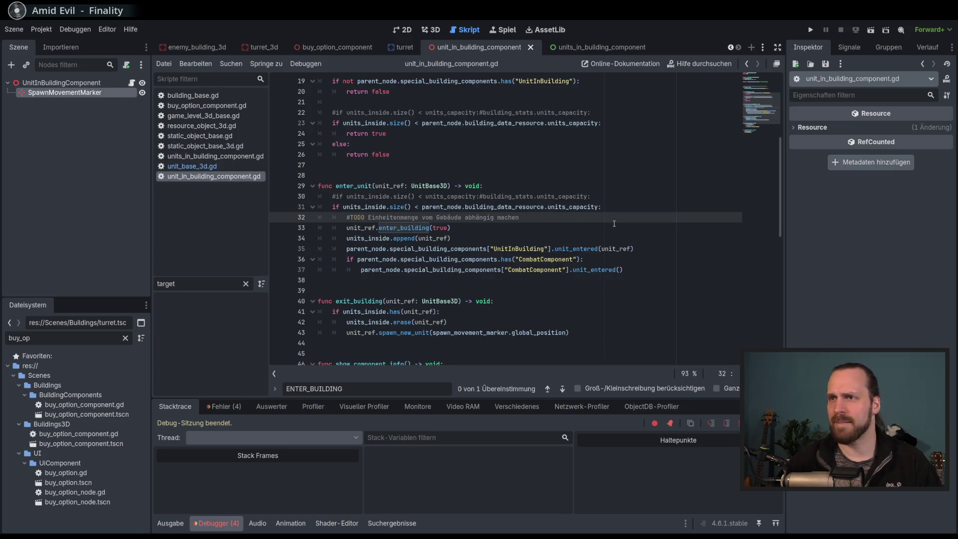
{"action": "scroll", "coordinate": [472, 205], "scroll_direction": "down", "scroll_amount": 3}
{"action": "scroll", "coordinate": [398, 221], "scroll_direction": "up", "scroll_amount": 5}
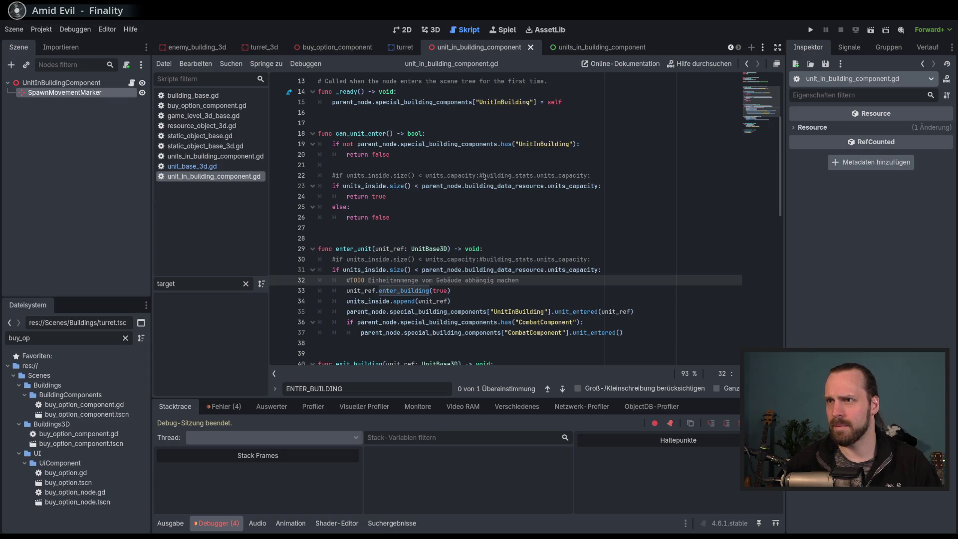
{"action": "scroll", "coordinate": [563, 220], "scroll_direction": "up", "scroll_amount": 2}
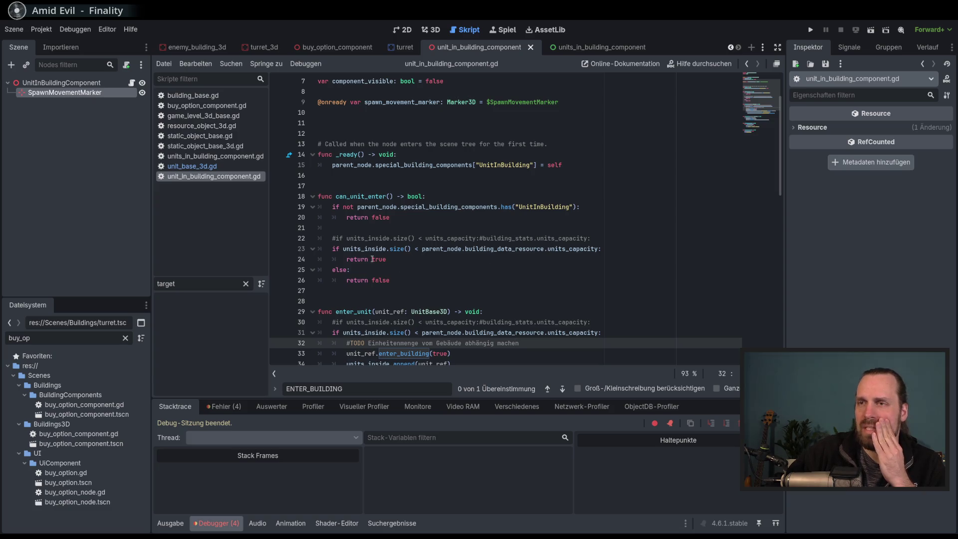
{"action": "scroll", "coordinate": [445, 263], "scroll_direction": "down", "scroll_amount": 3}
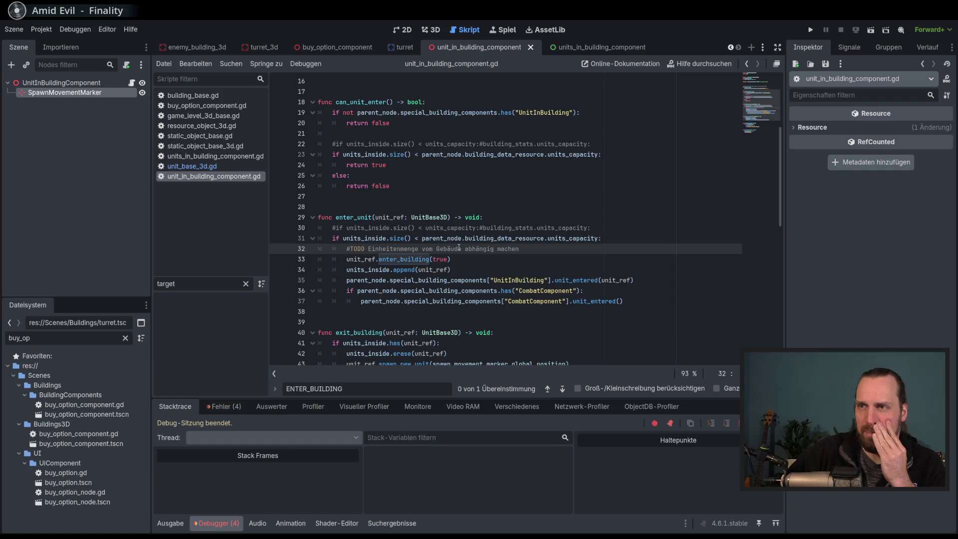
{"action": "key", "text": "alt+Left"}
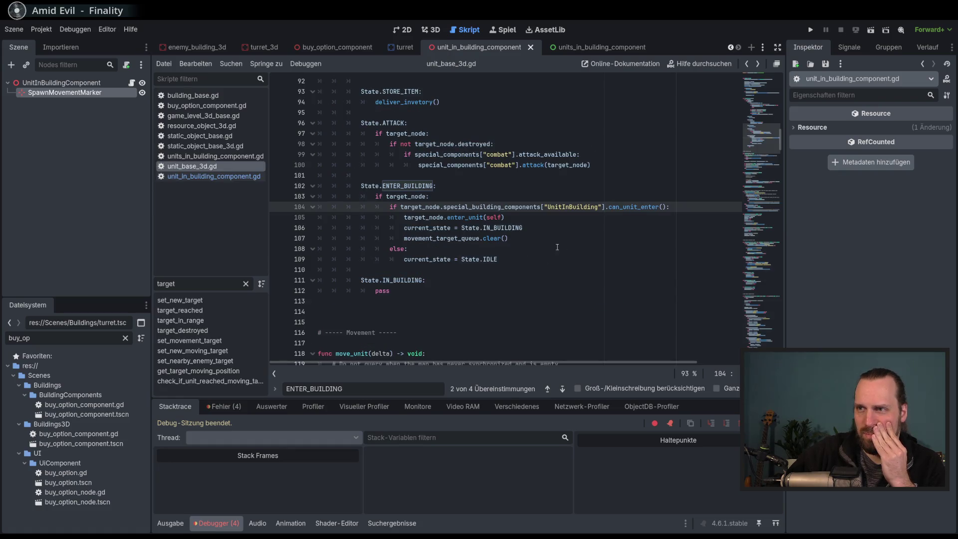
Select the special_building_components["UnitInBuilding"] lookup on line 104 for reuse.
{"action": "left_click", "coordinate": [536, 219]}
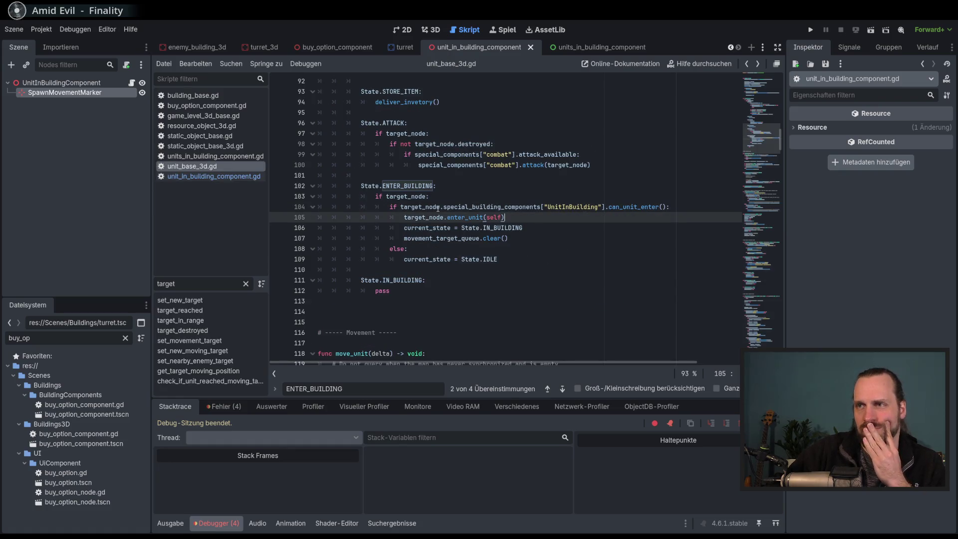
{"action": "double_click", "coordinate": [465, 218]}
{"action": "double_click", "coordinate": [416, 218]}
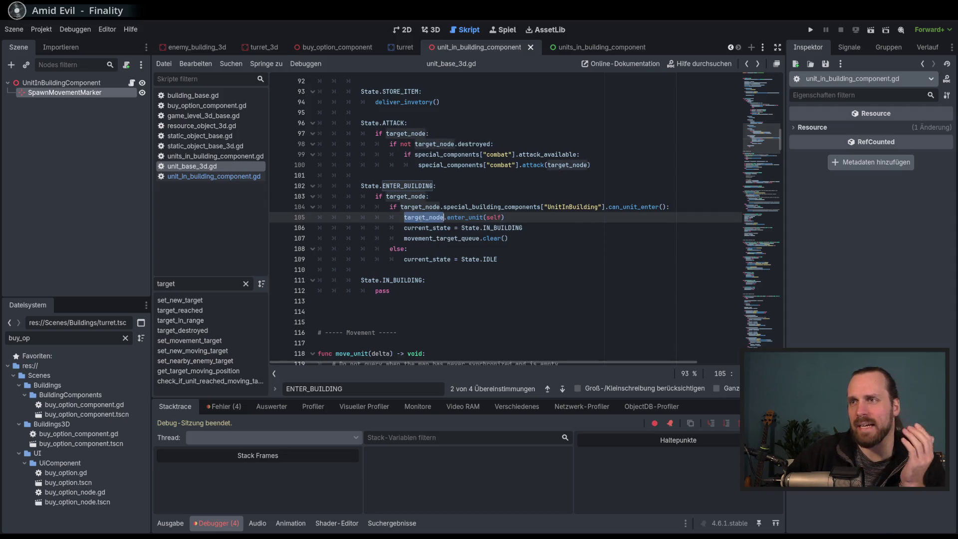
{"action": "left_click", "coordinate": [524, 238]}
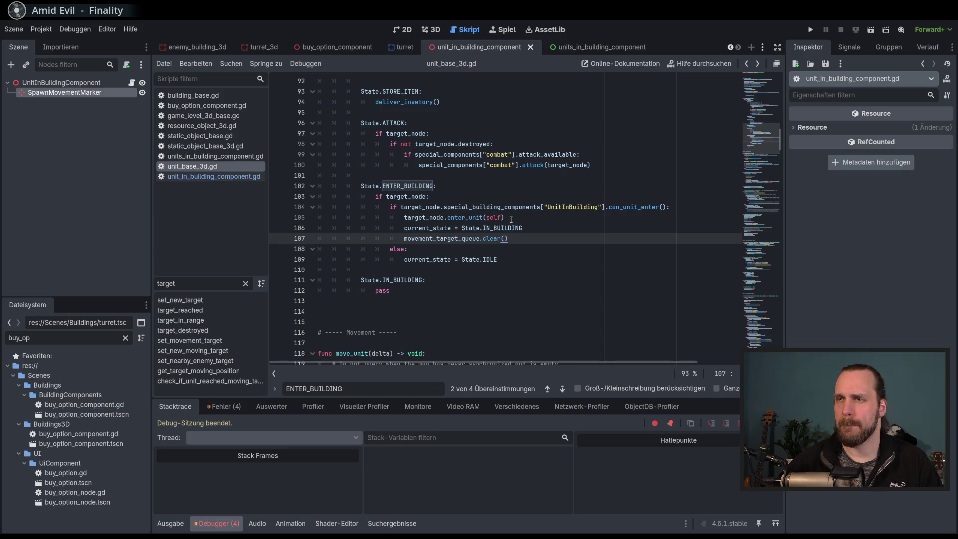
{"action": "left_click", "coordinate": [608, 207]}
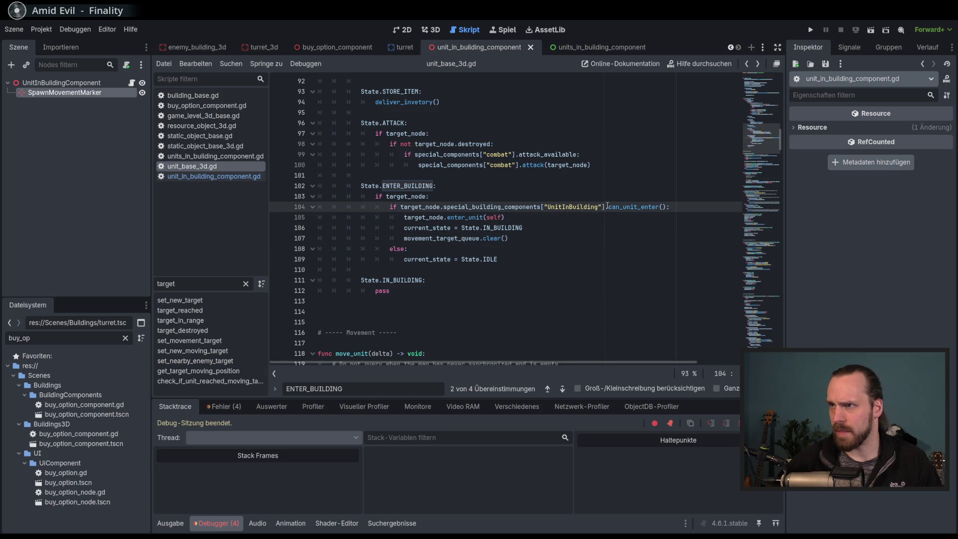
{"action": "mouse_move", "coordinate": [605, 207]}
{"action": "left_mouse_down"}
{"action": "mouse_move", "coordinate": [499, 217]}
{"action": "mouse_move", "coordinate": [400, 207]}
{"action": "left_mouse_up"}
{"action": "key", "text": "ctrl+c"}
Replace target_node on line 105 with the UnitInBuilding component lookup and run the game.
{"action": "double_click", "coordinate": [424, 217]}
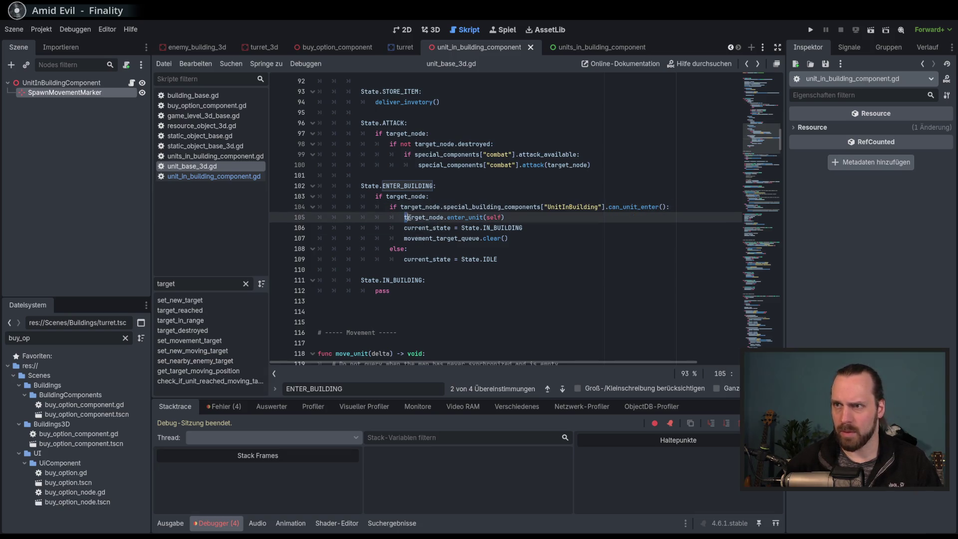
{"action": "key", "text": "ctrl+v"}
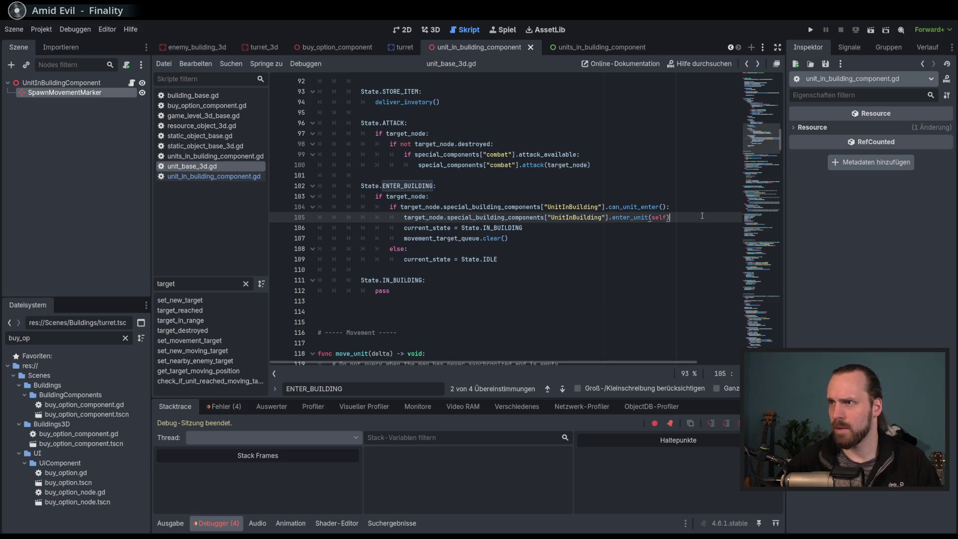
{"action": "left_click", "coordinate": [656, 227]}
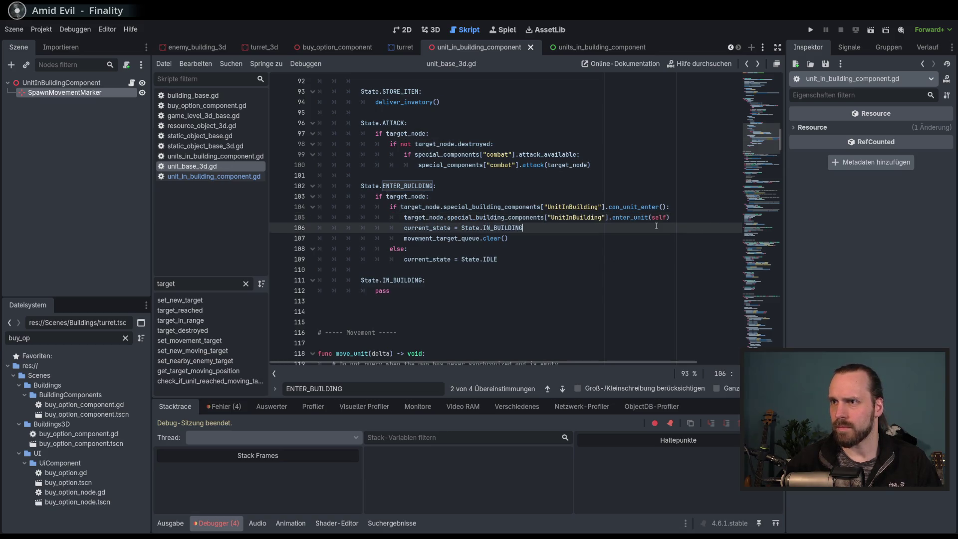
{"action": "left_click", "coordinate": [693, 217]}
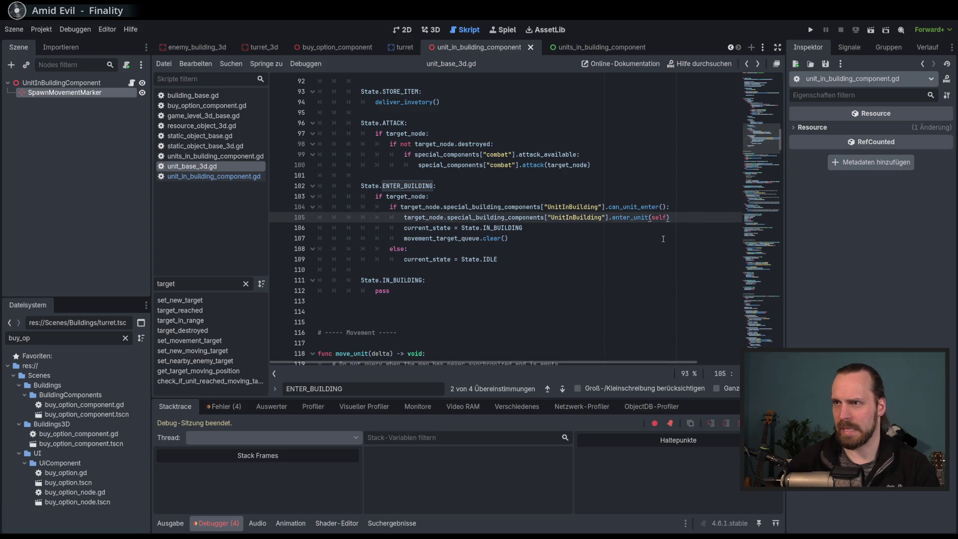
{"action": "key", "text": "F5"}
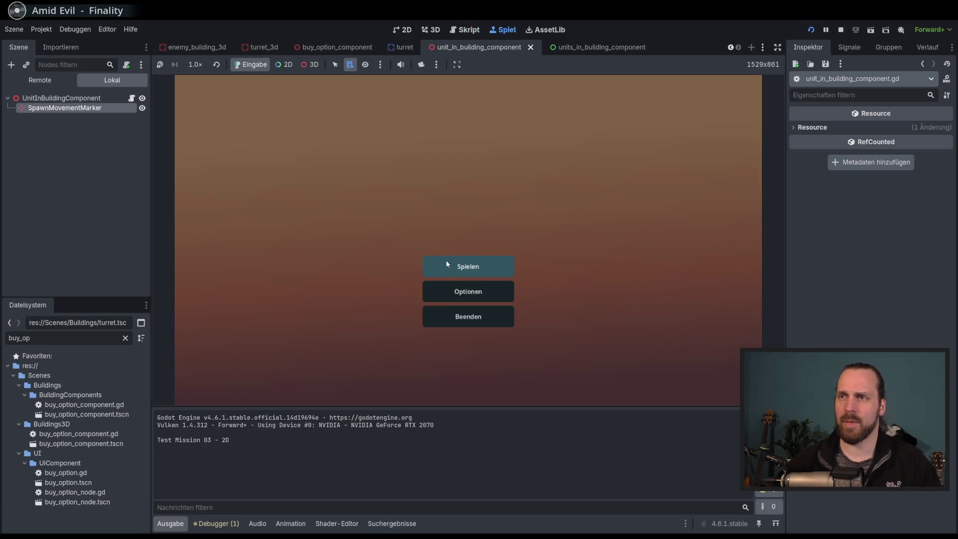
Start Test Mission - 3D, select a unit and right-click it into the landing platform.
{"action": "left_click", "coordinate": [474, 267]}
{"action": "left_click", "coordinate": [330, 206]}
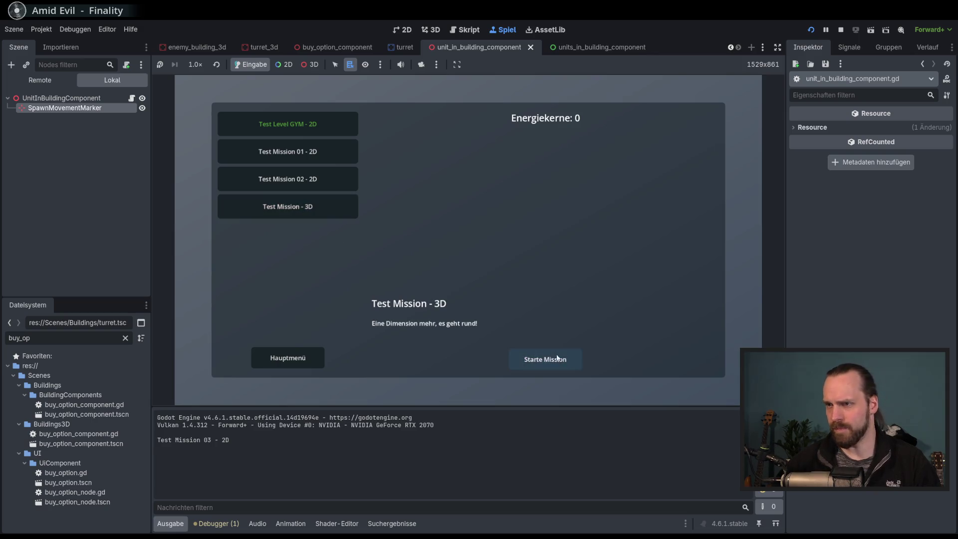
{"action": "left_click", "coordinate": [557, 358]}
{"action": "left_click", "coordinate": [220, 367]}
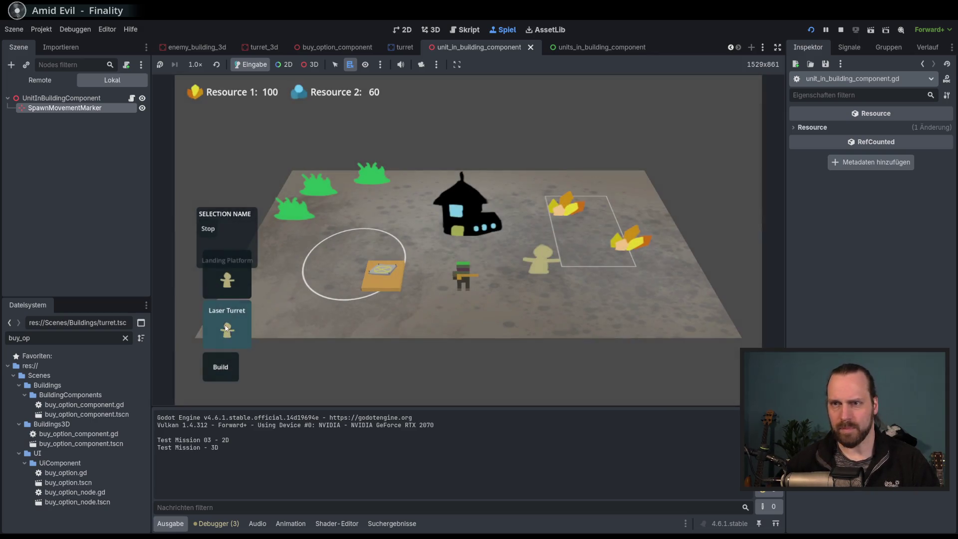
{"action": "left_click", "coordinate": [450, 287]}
{"action": "right_click", "coordinate": [330, 285]}
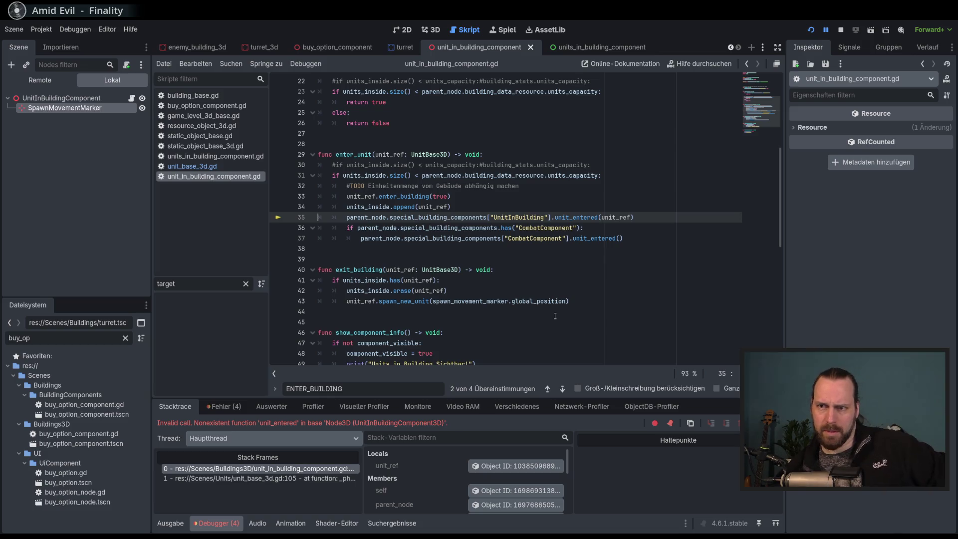
Stop the crashed debug session and highlight the unit_entered call on line 35.
{"action": "key", "text": "F8"}
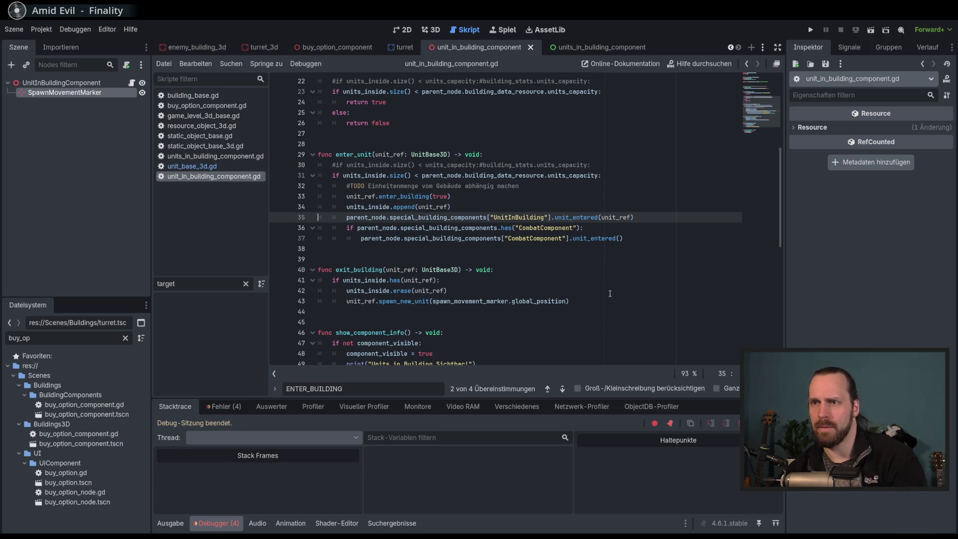
{"action": "scroll", "coordinate": [610, 293], "scroll_direction": "down", "scroll_amount": 4}
{"action": "scroll", "coordinate": [610, 294], "scroll_direction": "up", "scroll_amount": 6}
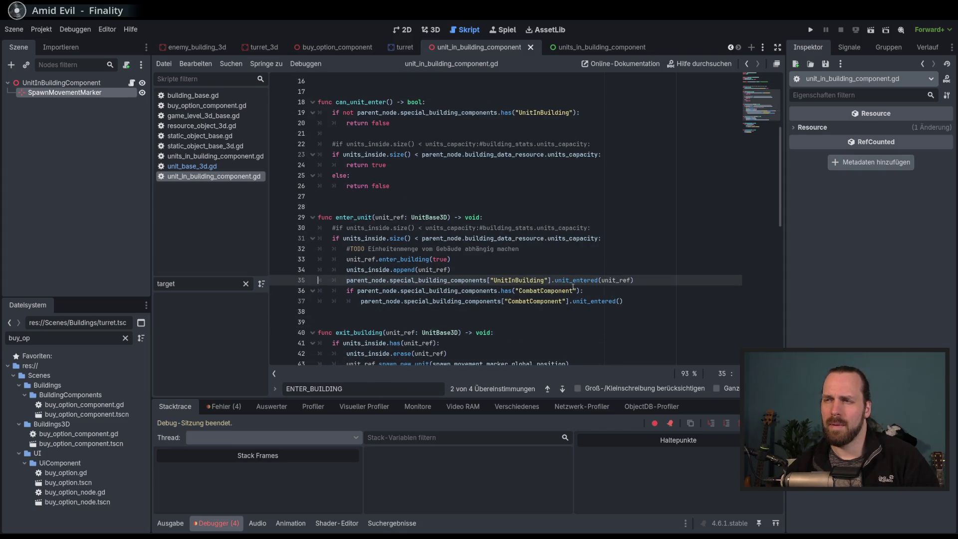
{"action": "double_click", "coordinate": [581, 280]}
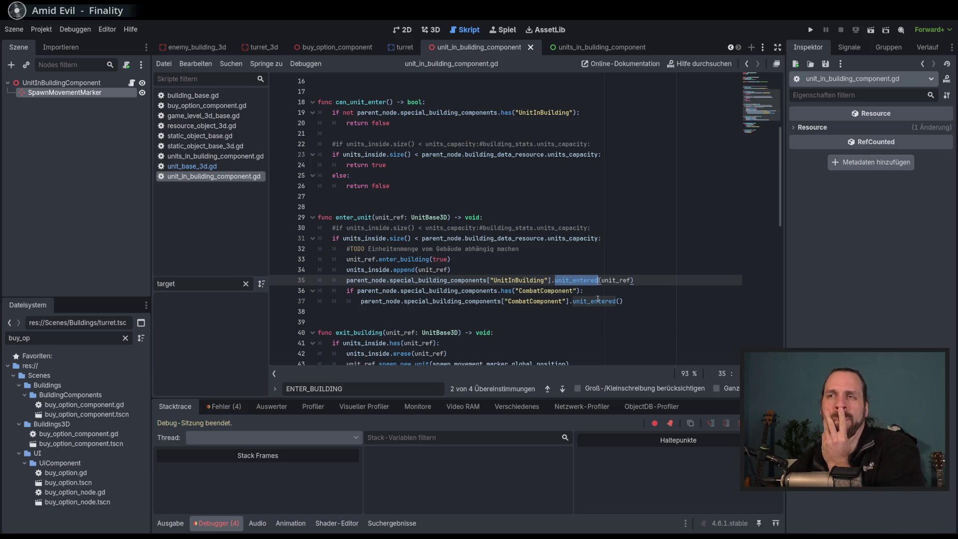
{"action": "scroll", "coordinate": [598, 299], "scroll_direction": "down", "scroll_amount": 5}
Copy the unit_entered function, lines 30–34, from units_in_building_component.gd, then return to unit_in_building_component.gd's end.
{"action": "left_click", "coordinate": [585, 49]}
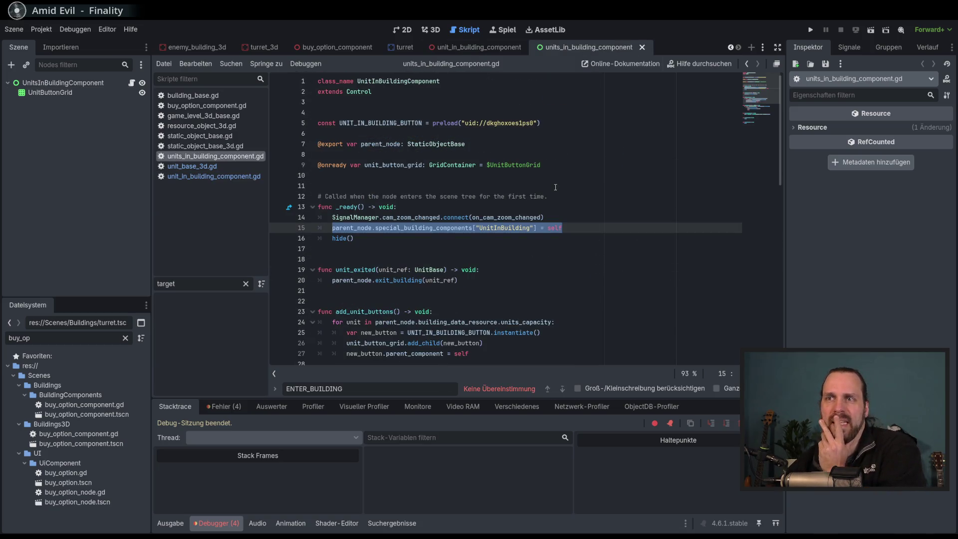
{"action": "scroll", "coordinate": [556, 188], "scroll_direction": "down", "scroll_amount": 6}
{"action": "left_click", "coordinate": [364, 196]}
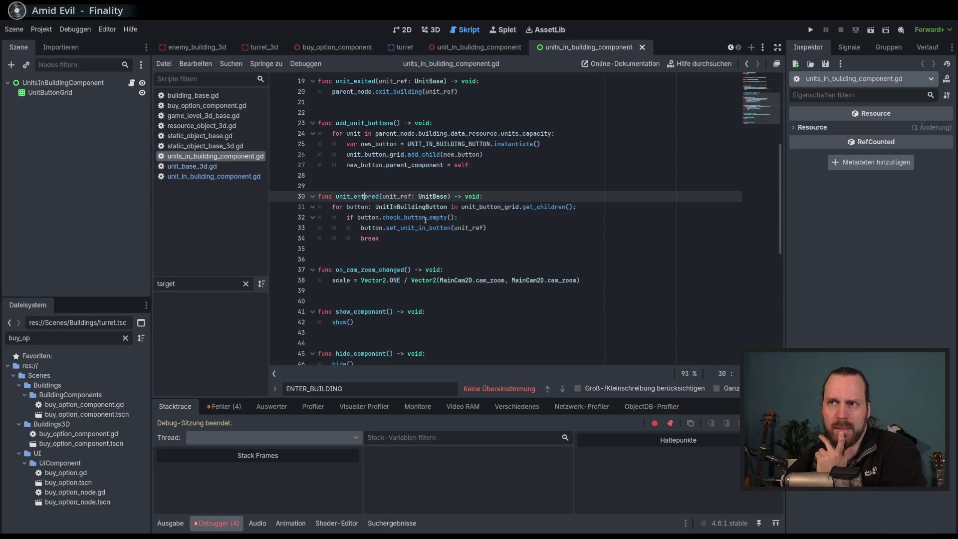
{"action": "mouse_move", "coordinate": [452, 228]}
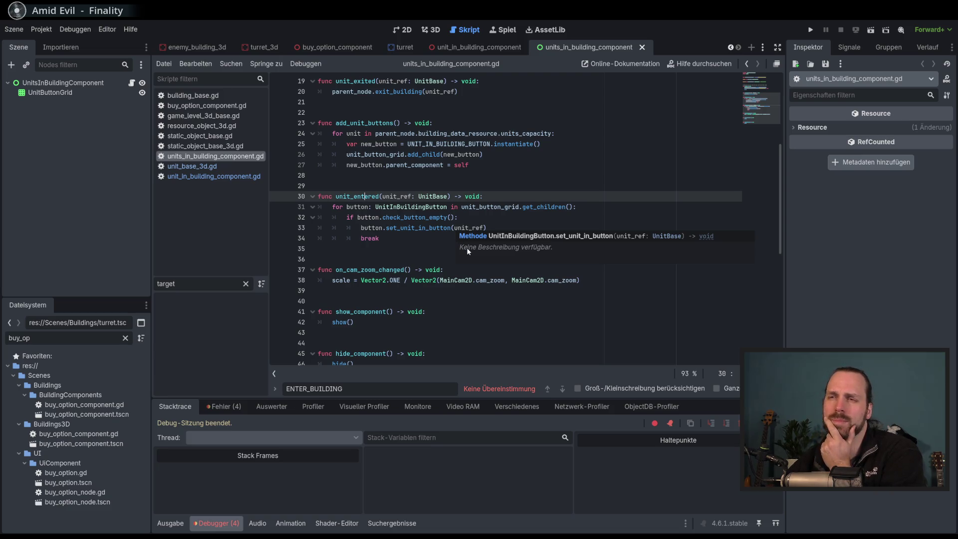
{"action": "left_click_drag", "start_coordinate": [405, 240], "coordinate": [310, 202]}
{"action": "key", "text": "ctrl+c"}
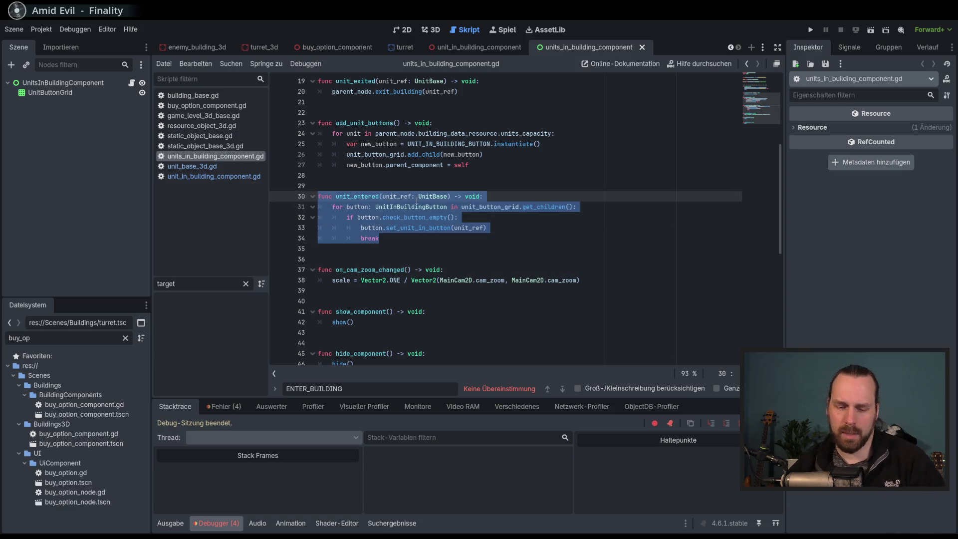
{"action": "left_click", "coordinate": [480, 48]}
{"action": "left_click", "coordinate": [507, 329]}
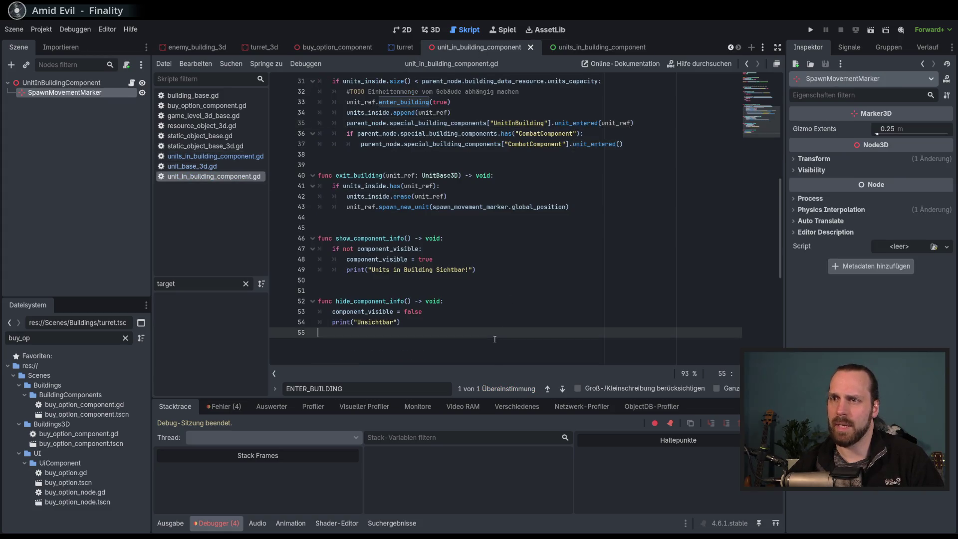
Paste the unit_entered function at the script's end and comment out its body.
{"action": "scroll", "coordinate": [499, 334], "scroll_direction": "down", "scroll_amount": 3}
{"action": "key", "text": "Return"}
{"action": "key", "text": "Return"}
{"action": "key", "text": "ctrl+v"}
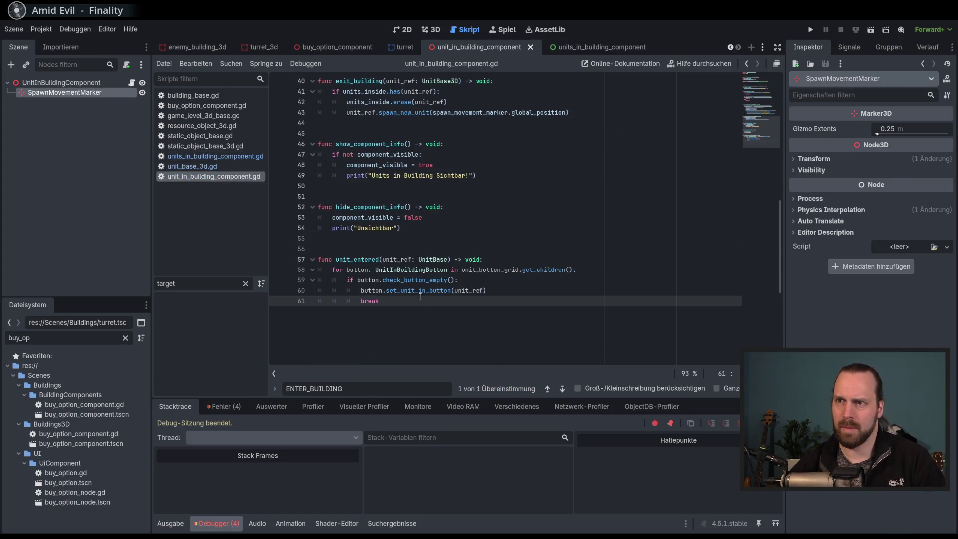
{"action": "left_click_drag", "start_coordinate": [411, 269], "coordinate": [405, 300]}
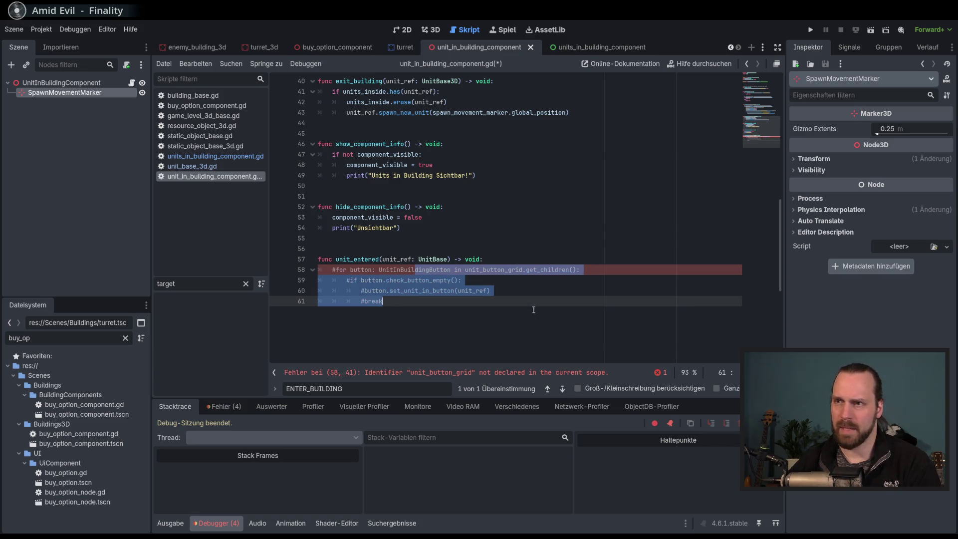
{"action": "key", "text": "ctrl+k"}
{"action": "left_click", "coordinate": [521, 257]}
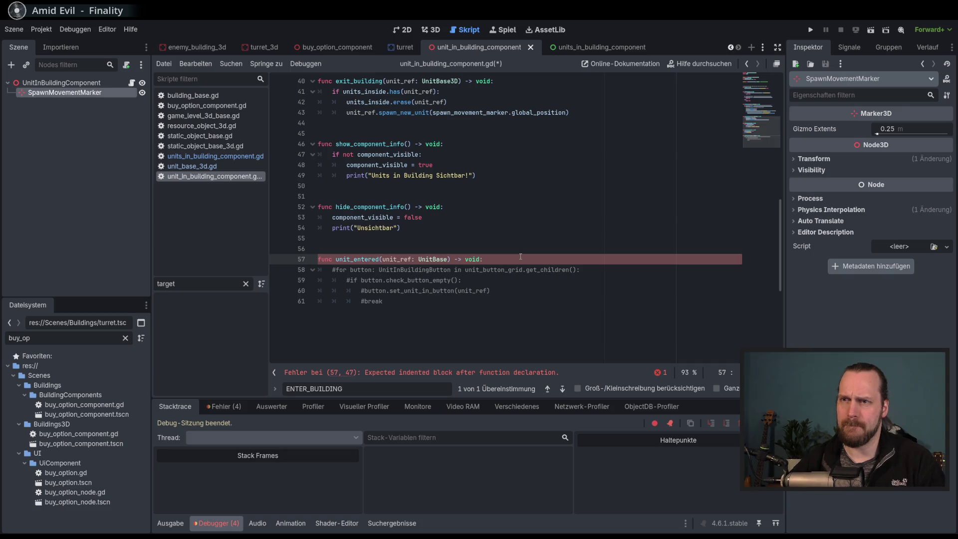
Add print("Unit drin!") inside unit_entered and save the script.
{"action": "key", "text": "Return"}
{"action": "type", "text": "prinzt"}
{"action": "key", "text": "BackSpace"}
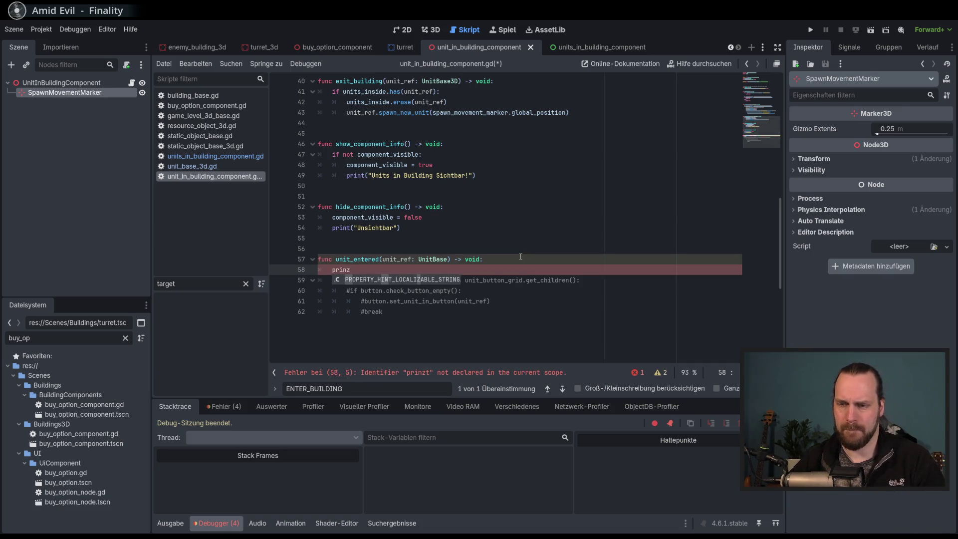
{"action": "key", "text": "BackSpace"}
{"action": "type", "text": "t"}
{"action": "key", "text": "Return"}
{"action": "type", "text": "\"S"}
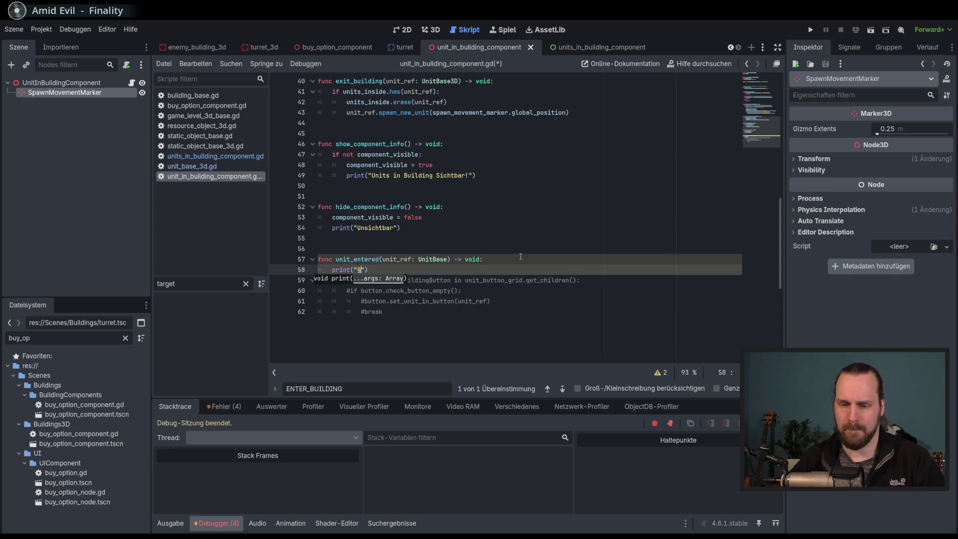
{"action": "key", "text": "BackSpace"}
{"action": "type", "text": "Unit drin!"}
{"action": "key", "text": "ctrl+s"}
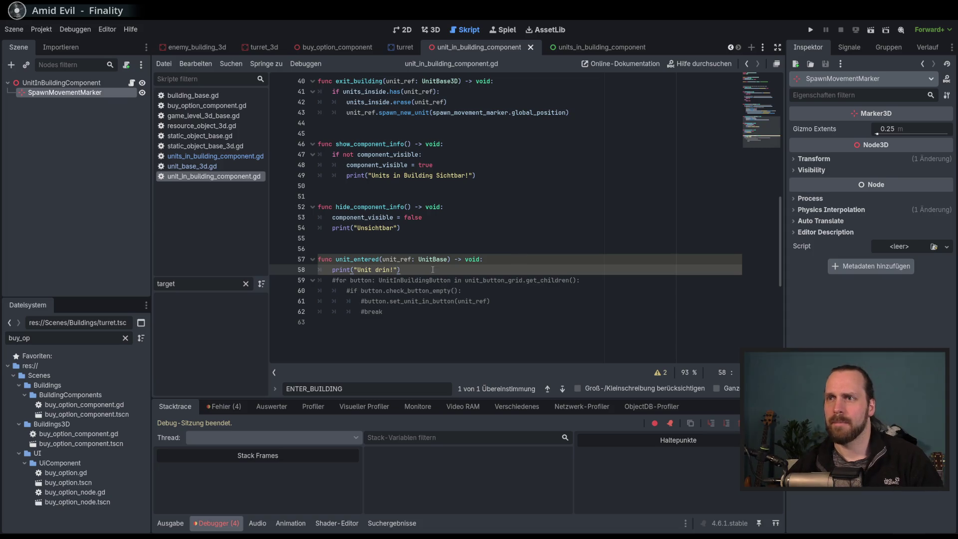
Change the parameter type to UnitBase3D and add unit_ref to the print call.
{"action": "left_click", "coordinate": [448, 259]}
{"action": "type", "text": "3D"}
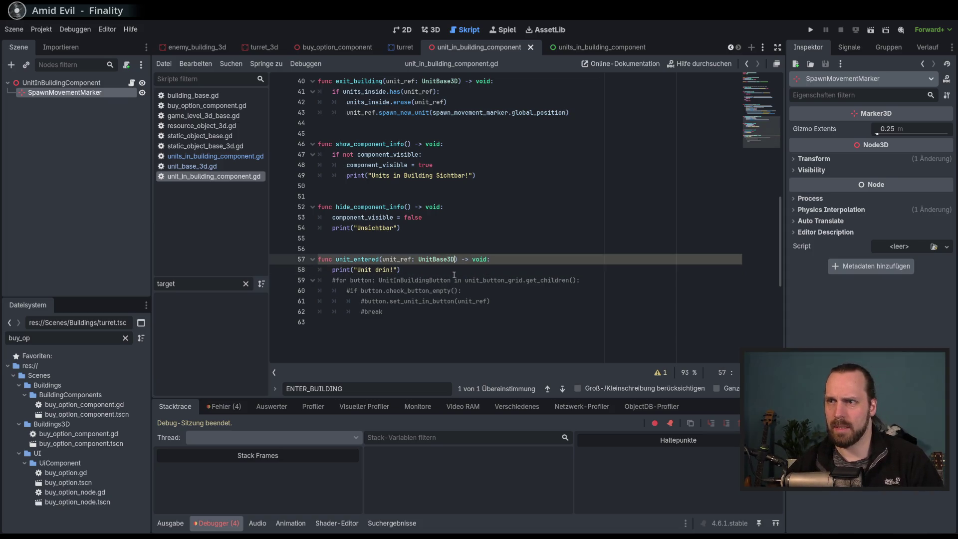
{"action": "key", "text": "End"}
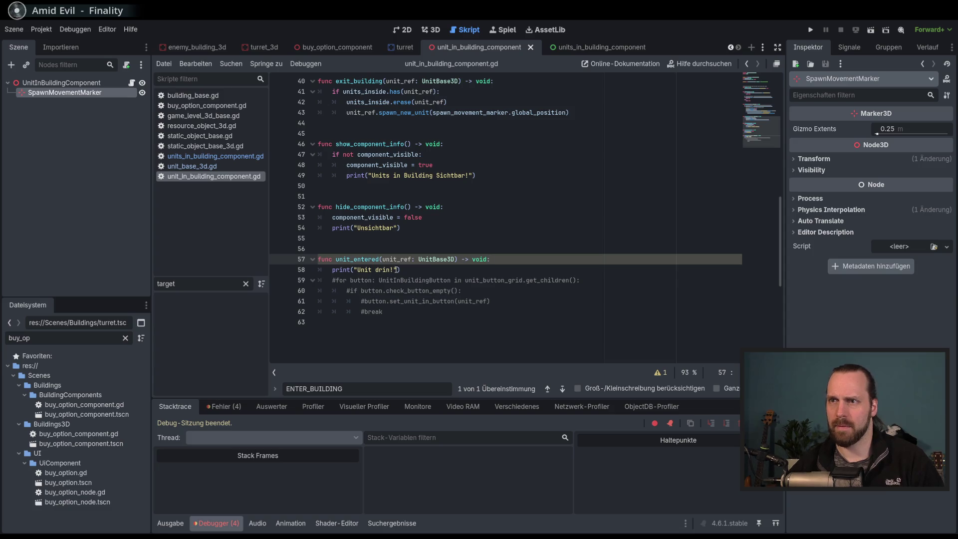
{"action": "left_click", "coordinate": [394, 269]}
{"action": "type", "text": "\", "}
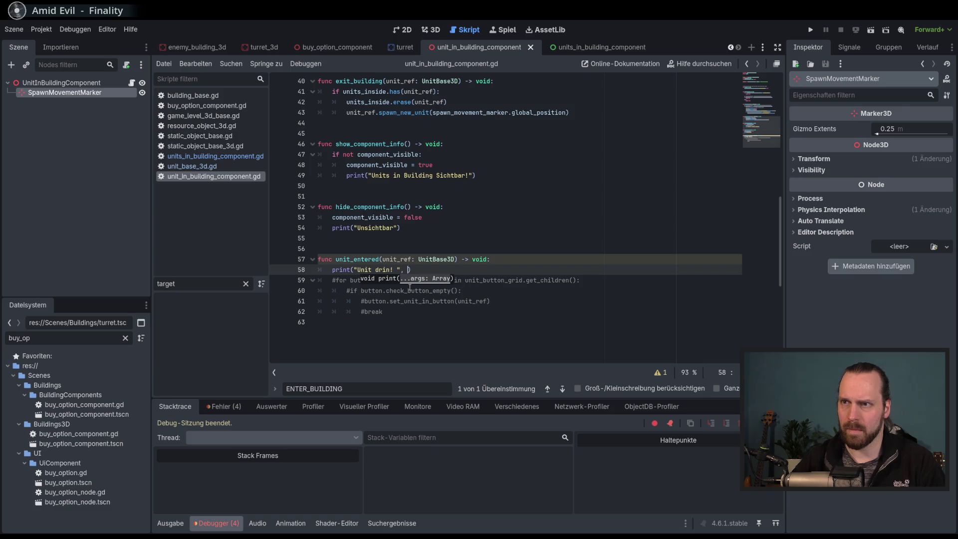
{"action": "type", "text": "uni"}
{"action": "key", "text": "Down"}
{"action": "key", "text": "Down"}
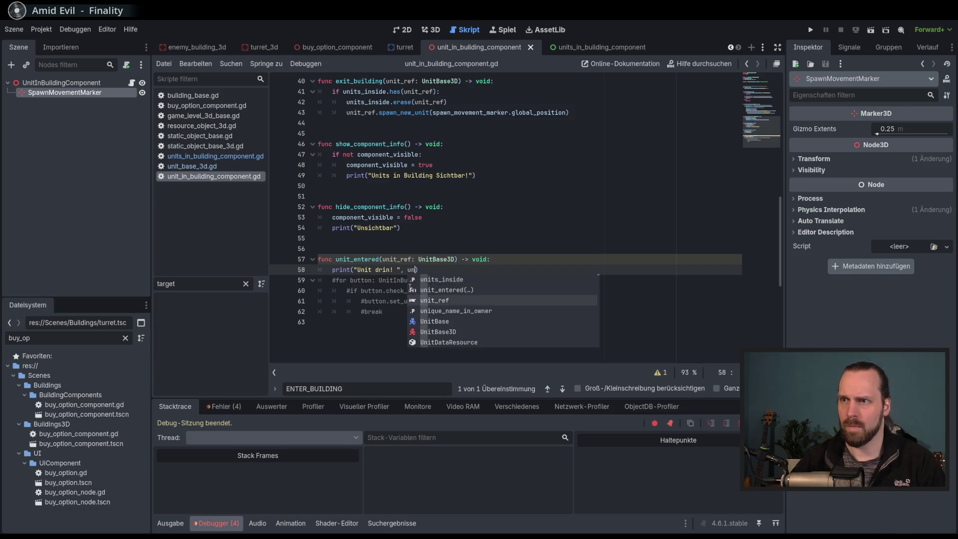
{"action": "key", "text": "Return"}
{"action": "key", "text": "End"}
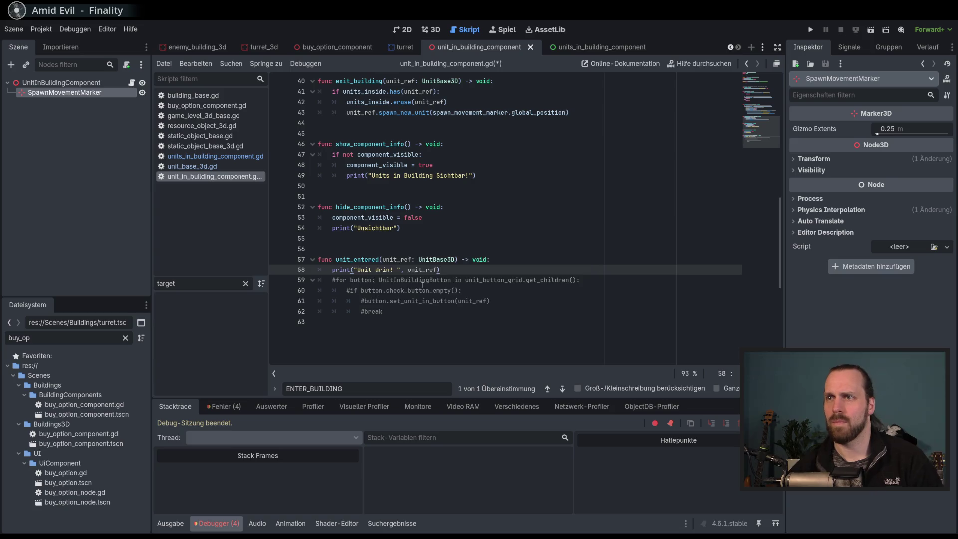
{"action": "left_click", "coordinate": [586, 263]}
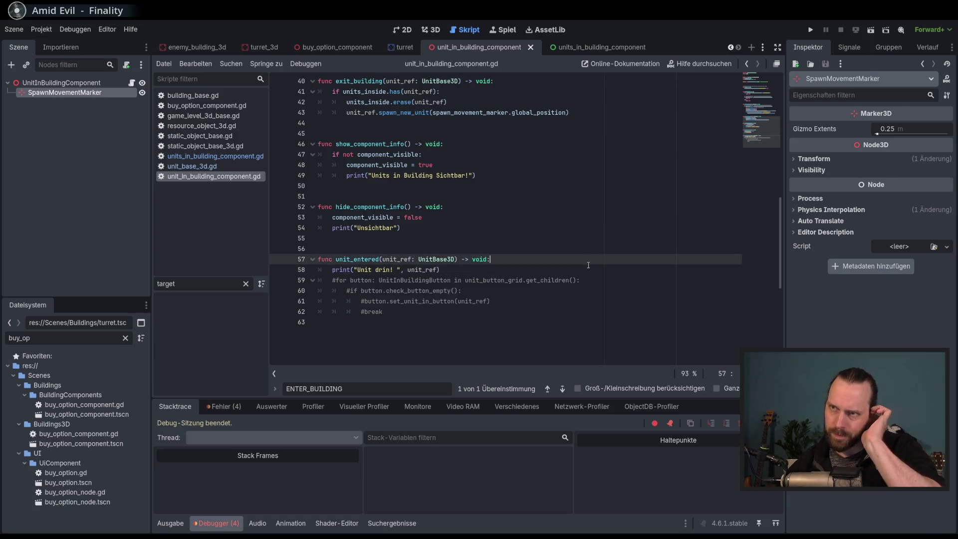
{"action": "scroll", "coordinate": [591, 272], "scroll_direction": "up", "scroll_amount": 2}
{"action": "double_click", "coordinate": [362, 325]}
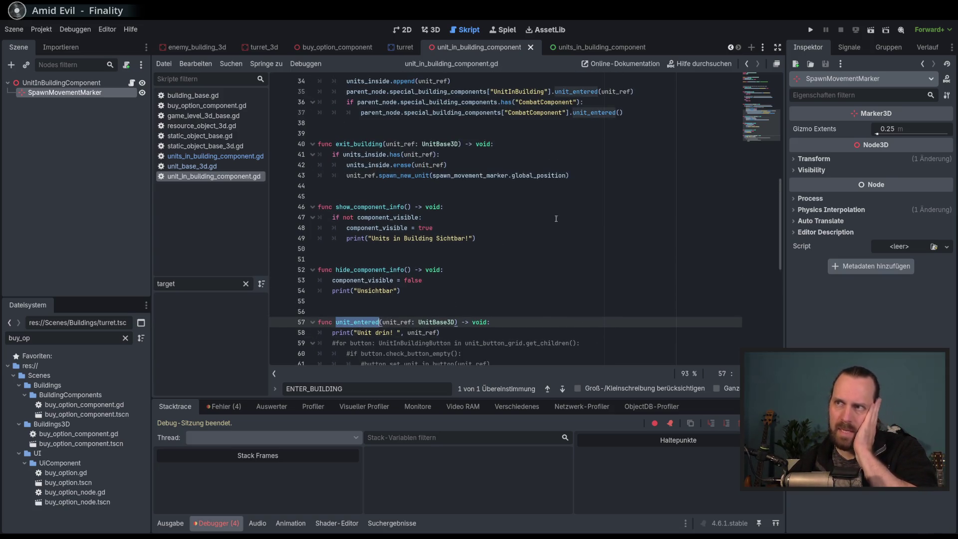
{"action": "scroll", "coordinate": [584, 141], "scroll_direction": "up", "scroll_amount": 1}
{"action": "double_click", "coordinate": [585, 123]}
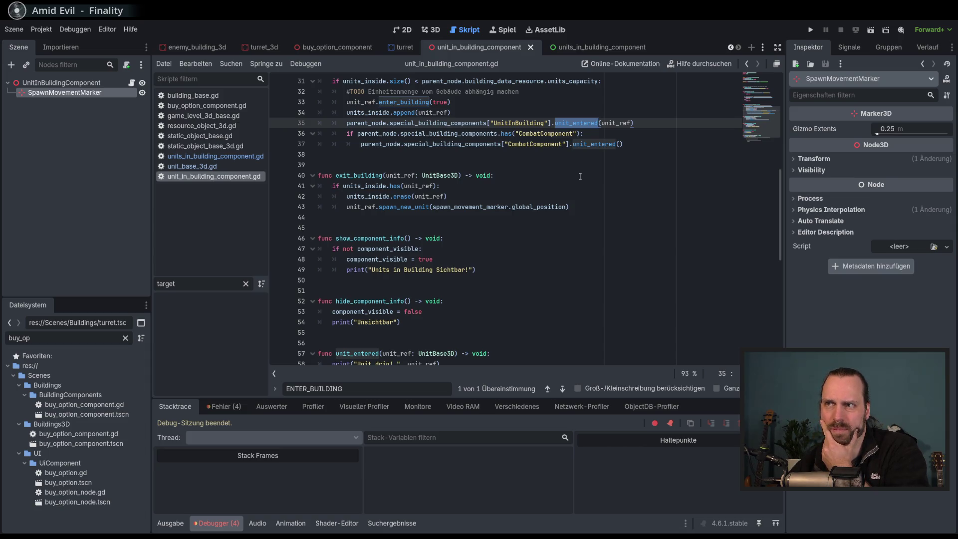
{"action": "scroll", "coordinate": [580, 177], "scroll_direction": "up", "scroll_amount": 3}
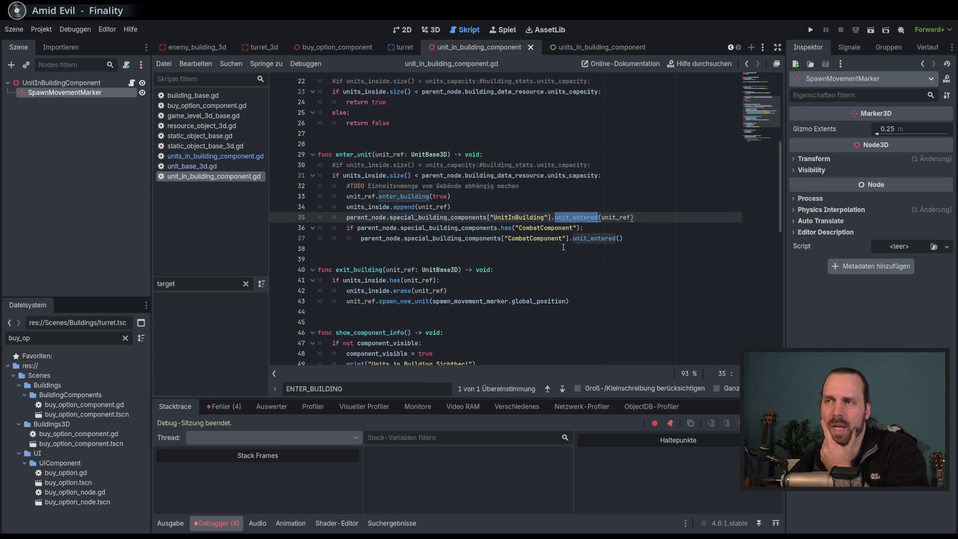
{"action": "double_click", "coordinate": [594, 239]}
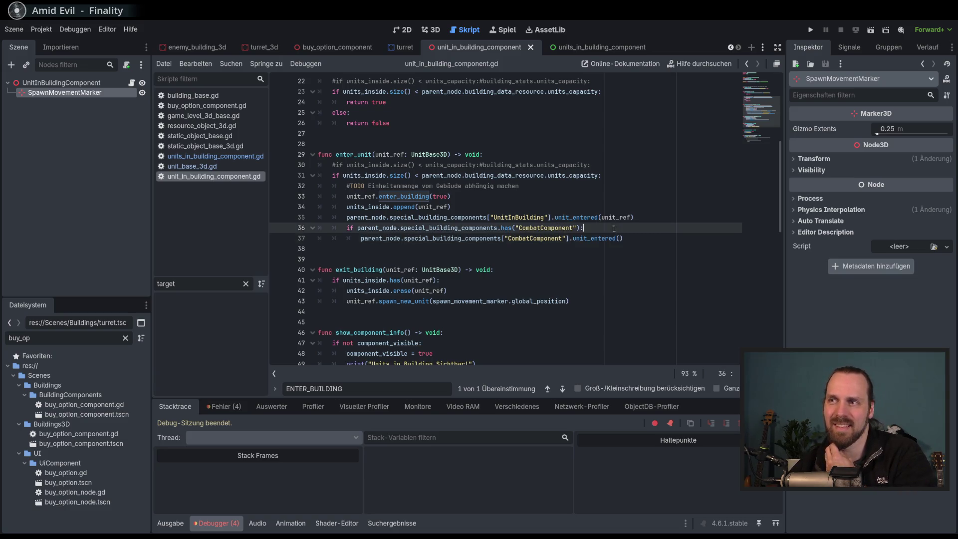
{"action": "left_click", "coordinate": [592, 225]}
{"action": "double_click", "coordinate": [592, 219]}
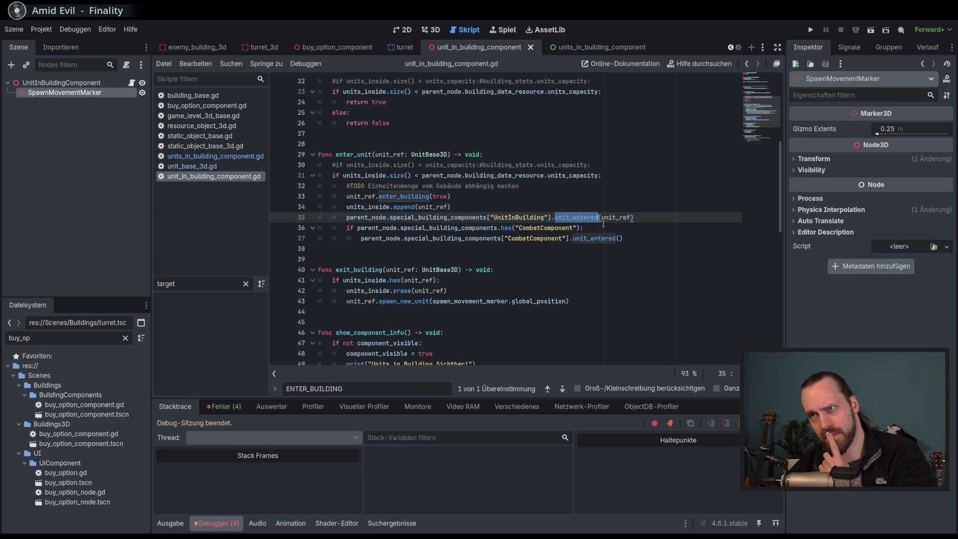
{"action": "left_click", "coordinate": [610, 218]}
{"action": "scroll", "coordinate": [600, 240], "scroll_direction": "down", "scroll_amount": 5}
{"action": "scroll", "coordinate": [600, 240], "scroll_direction": "up", "scroll_amount": 4}
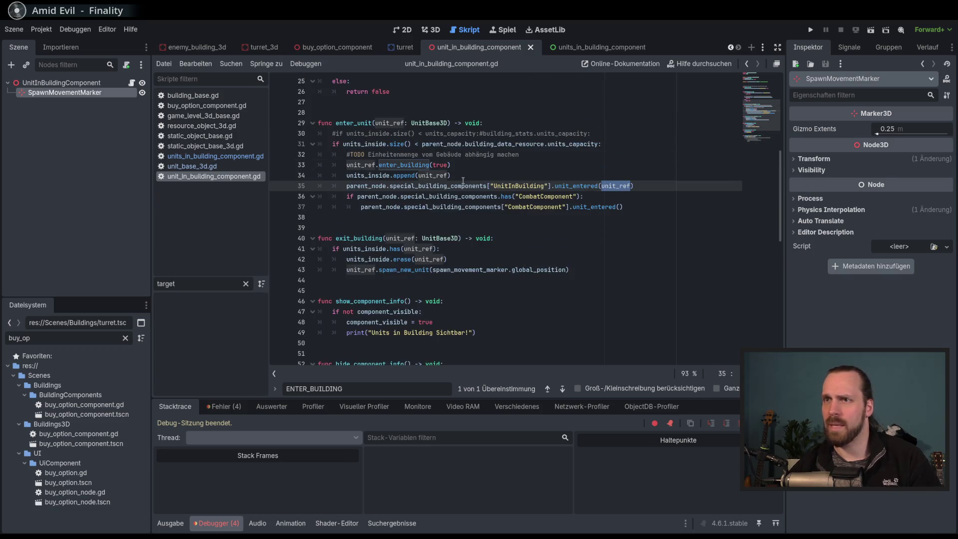
{"action": "scroll", "coordinate": [590, 222], "scroll_direction": "down", "scroll_amount": 5}
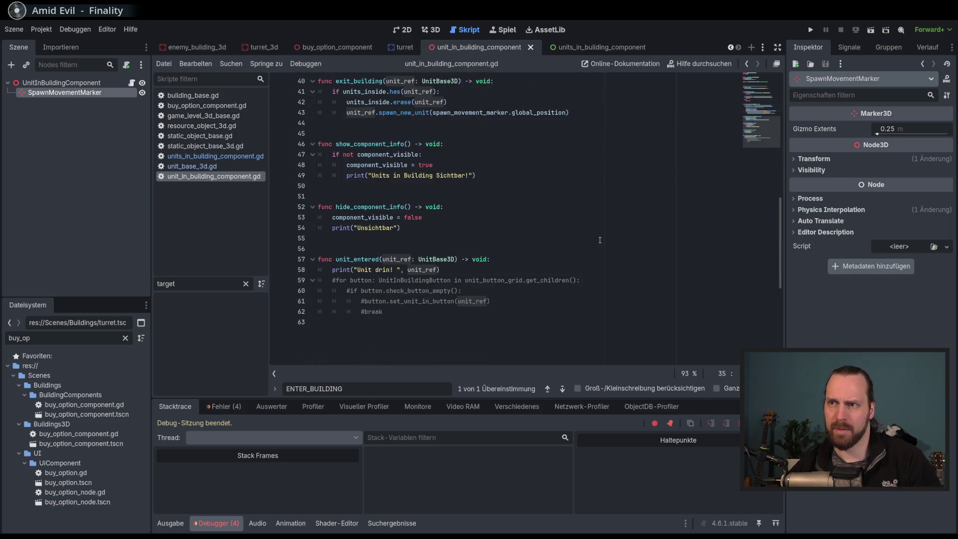
{"action": "left_click", "coordinate": [484, 271]}
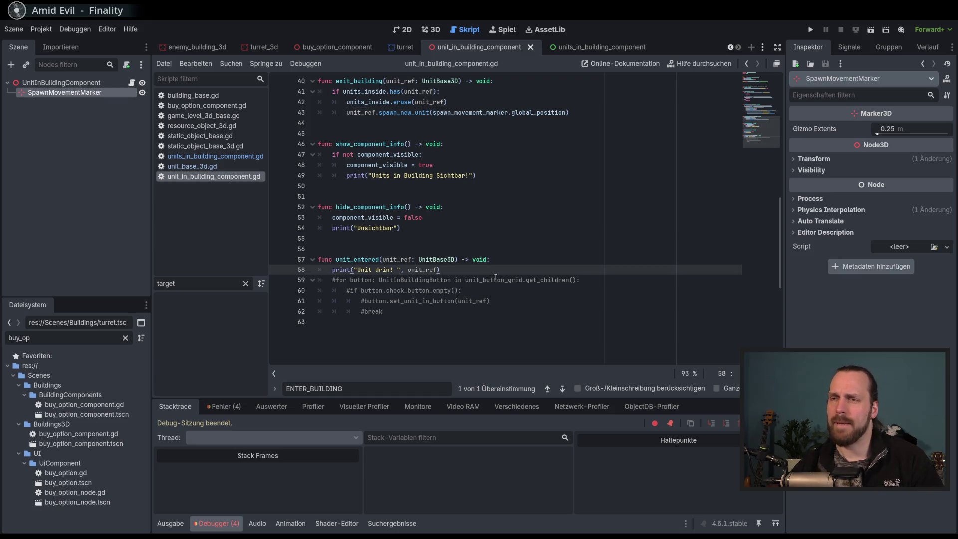
{"action": "left_click", "coordinate": [533, 295]}
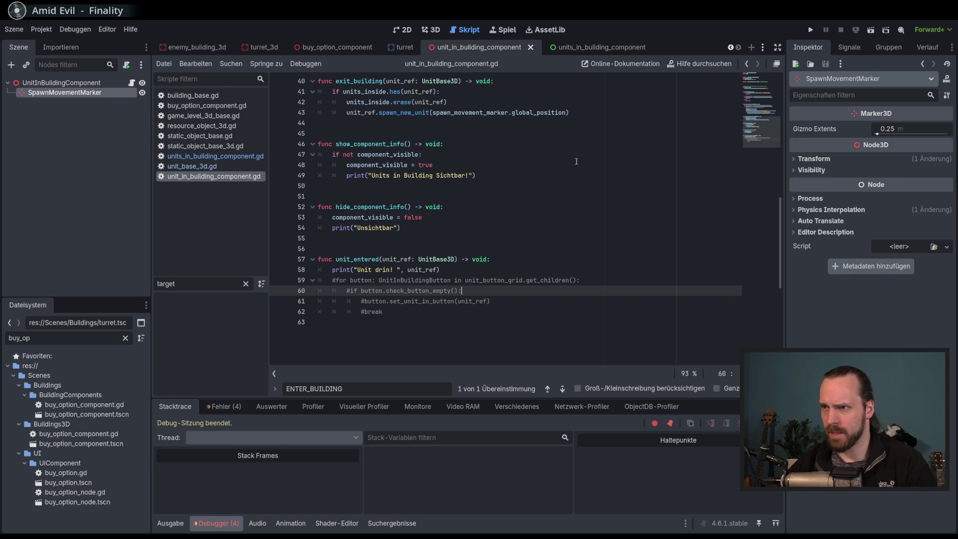
{"action": "left_click", "coordinate": [602, 48]}
{"action": "left_click", "coordinate": [402, 217]}
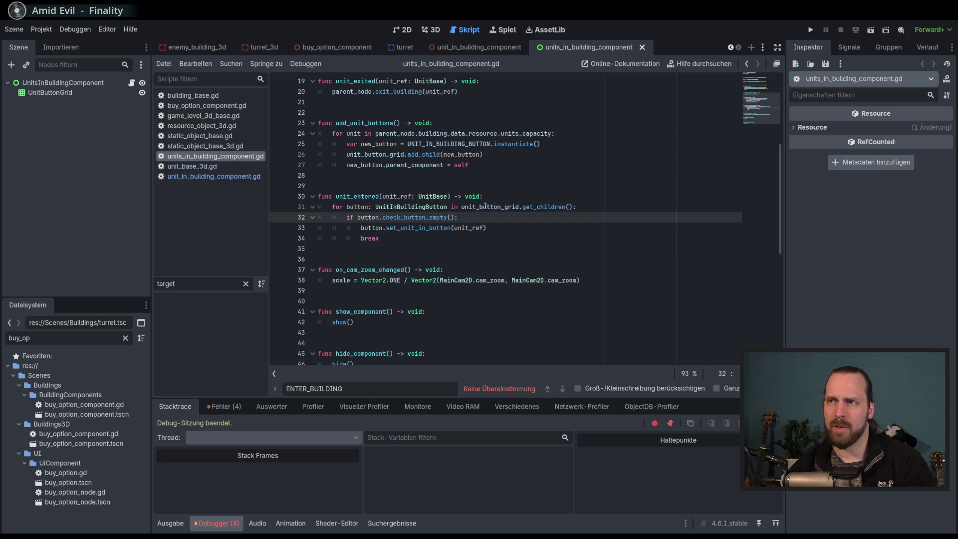
{"action": "mouse_move", "coordinate": [417, 214]}
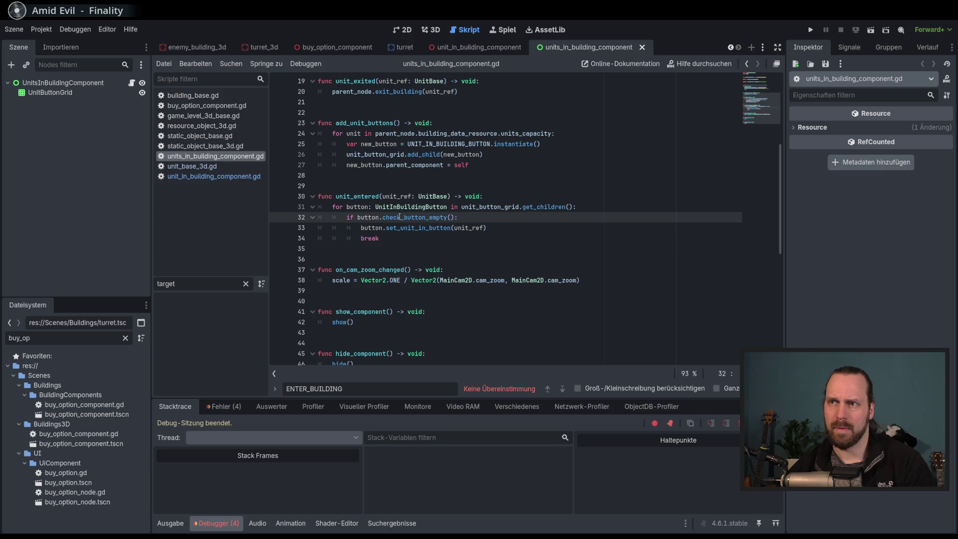
{"action": "left_click", "coordinate": [470, 48]}
Run Test Mission 3D, buy a building and send a unit into it.
{"action": "key", "text": "F5"}
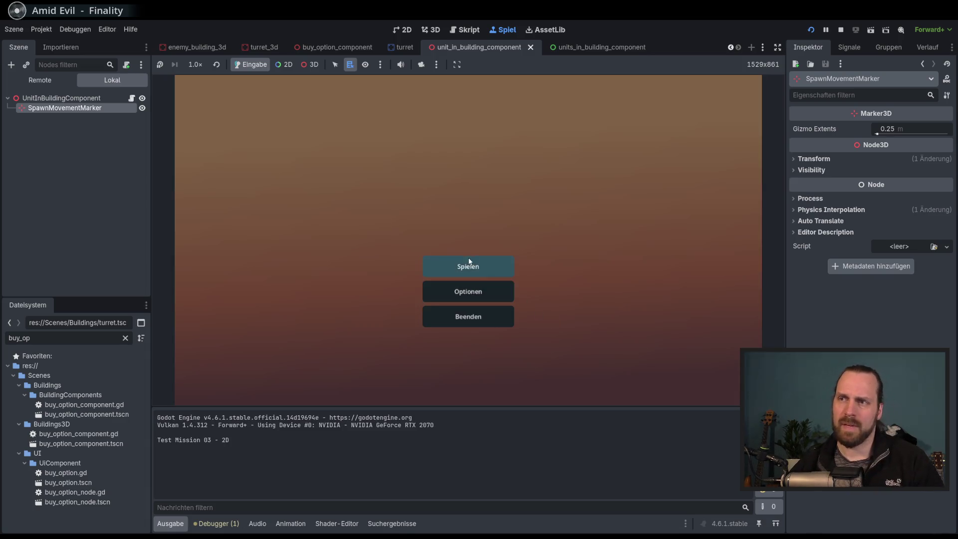
{"action": "left_click", "coordinate": [466, 265]}
{"action": "left_click", "coordinate": [307, 205]}
{"action": "left_click", "coordinate": [545, 358]}
{"action": "left_click", "coordinate": [220, 367]}
{"action": "left_click", "coordinate": [230, 329]}
{"action": "right_click", "coordinate": [404, 283]}
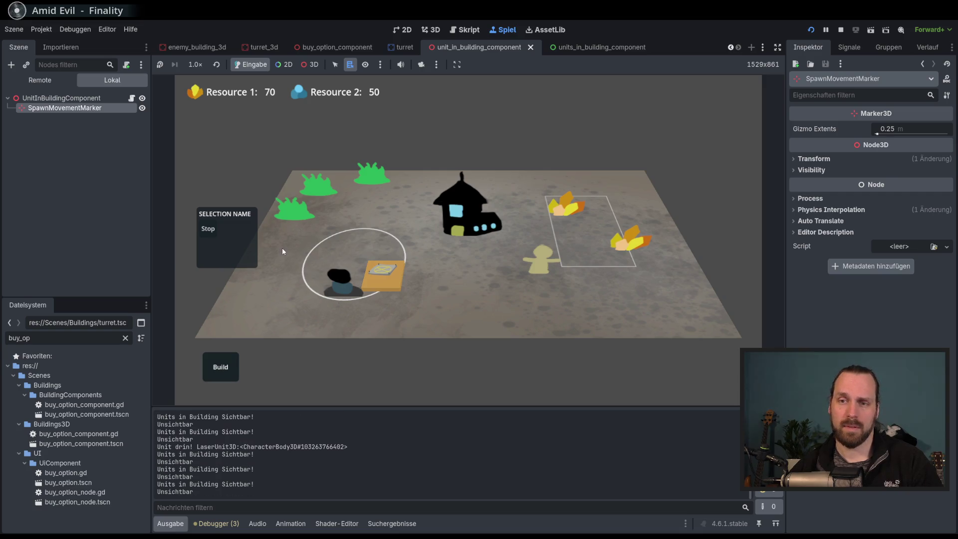
Inspect the building's nodes through the Remote scene tree and 3D node picking.
{"action": "left_click", "coordinate": [342, 282]}
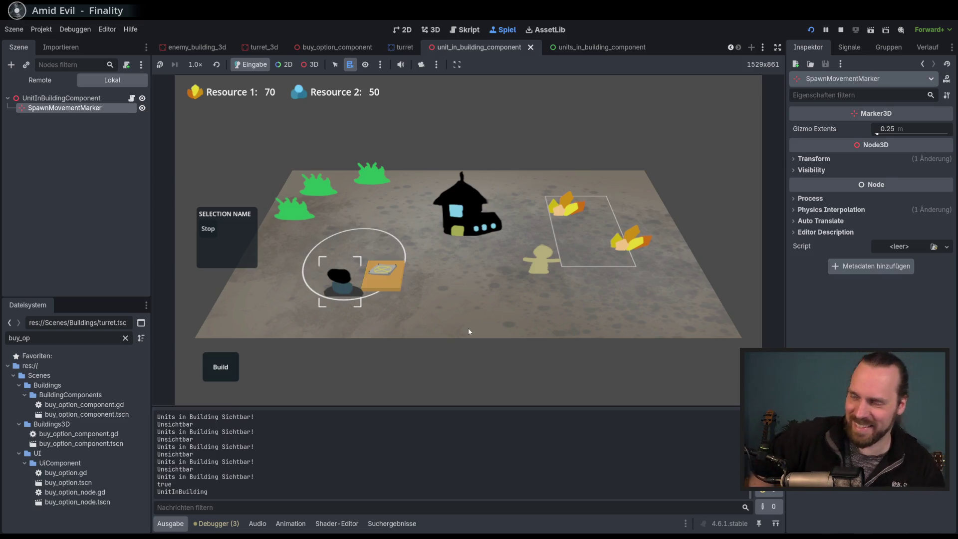
{"action": "left_click", "coordinate": [29, 82]}
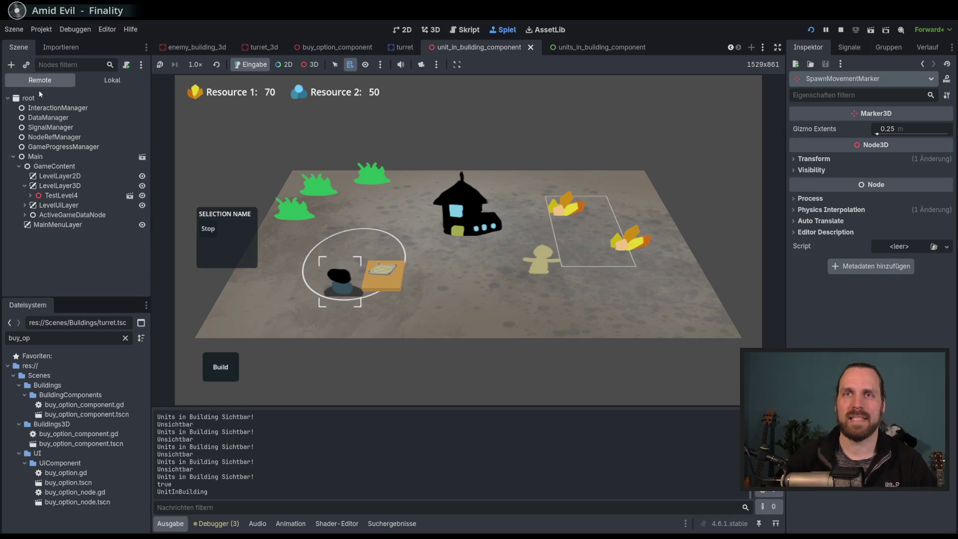
{"action": "left_click", "coordinate": [30, 195]}
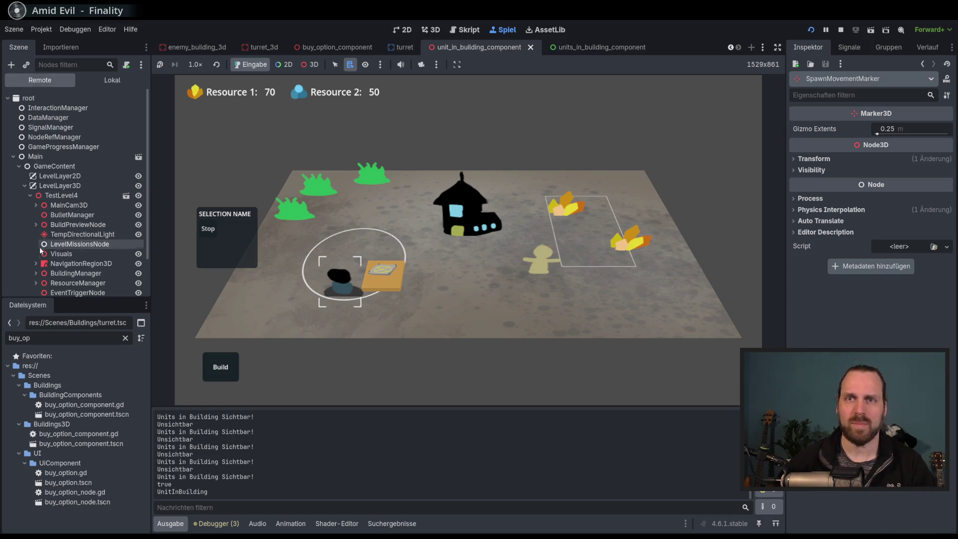
{"action": "scroll", "coordinate": [56, 234], "scroll_direction": "down", "scroll_amount": 3}
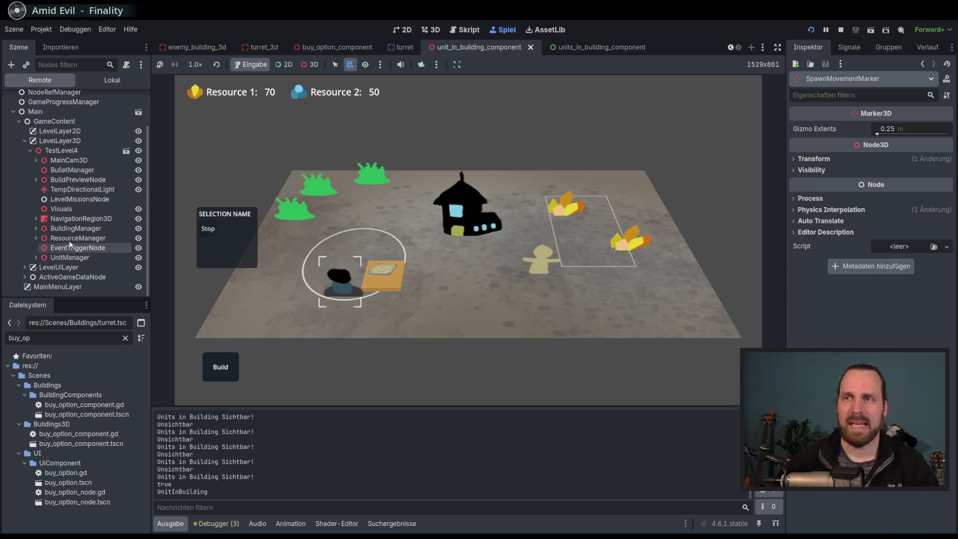
{"action": "left_click", "coordinate": [309, 64]}
{"action": "right_click", "coordinate": [346, 296]}
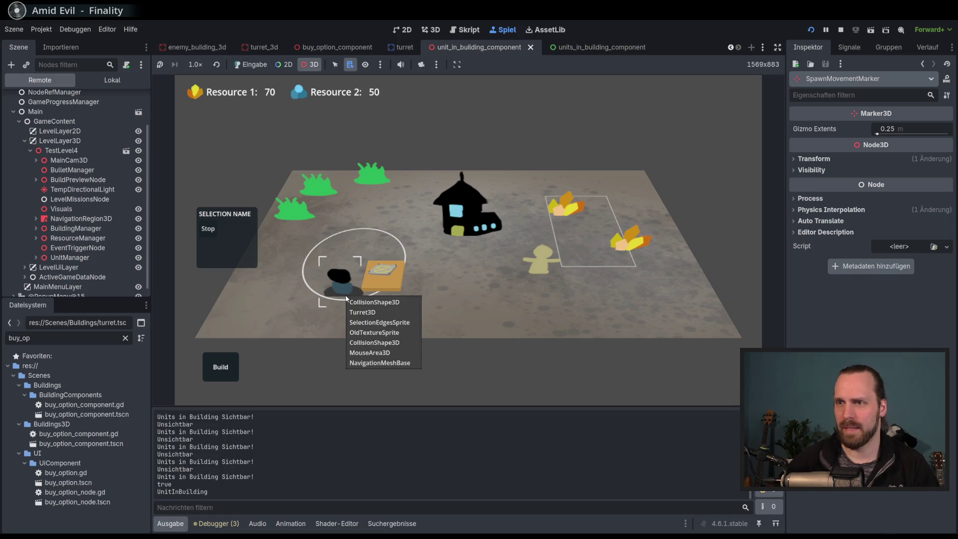
{"action": "right_click", "coordinate": [335, 273]}
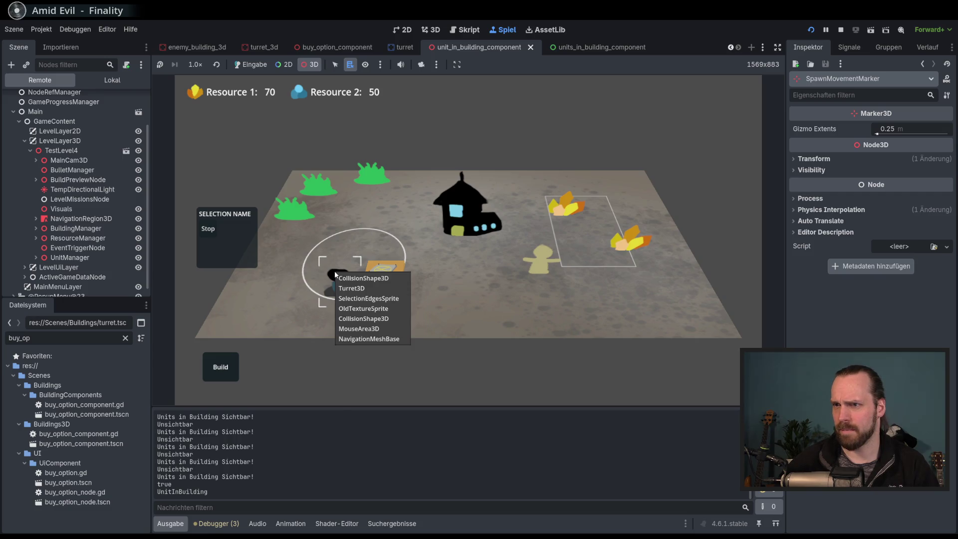
{"action": "right_click", "coordinate": [334, 309]}
{"action": "right_click", "coordinate": [340, 283]}
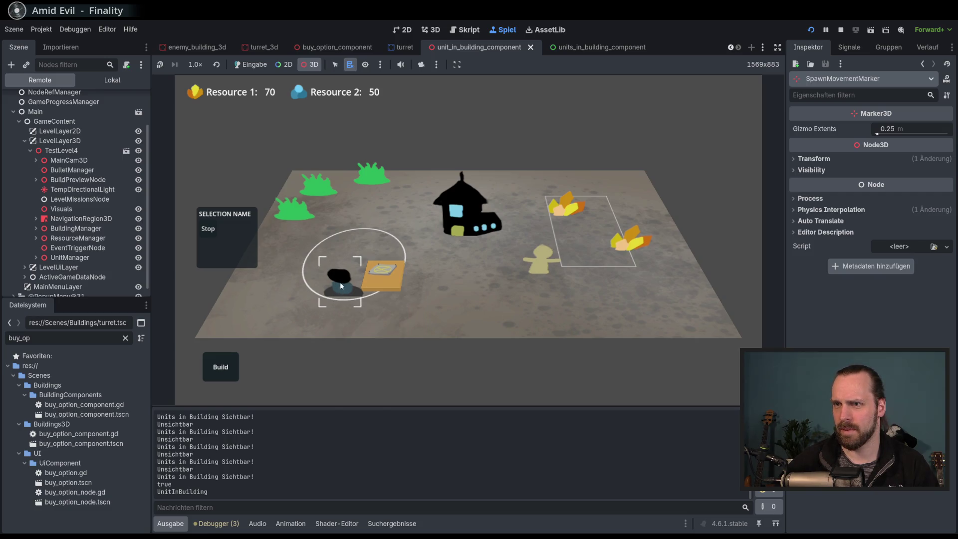
{"action": "left_click", "coordinate": [339, 281]}
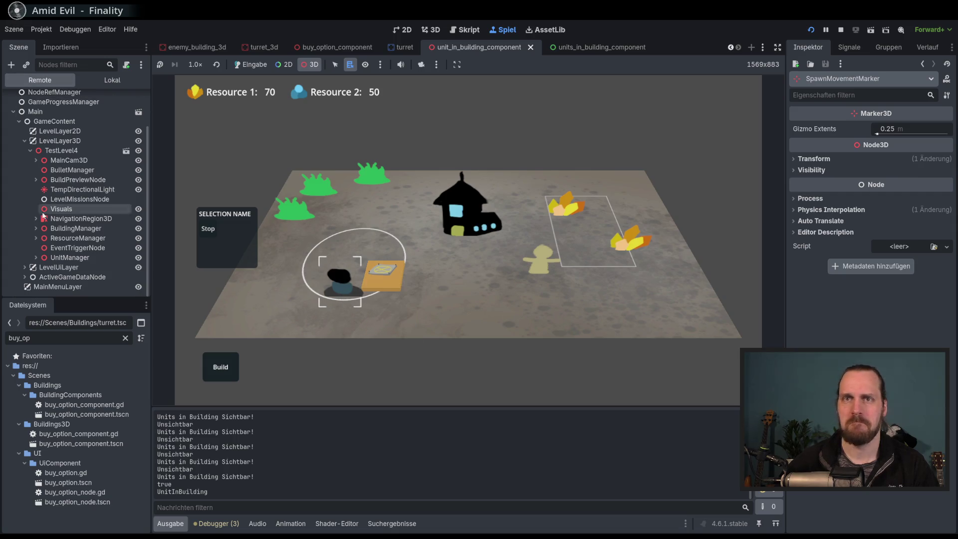
{"action": "left_click", "coordinate": [253, 65]}
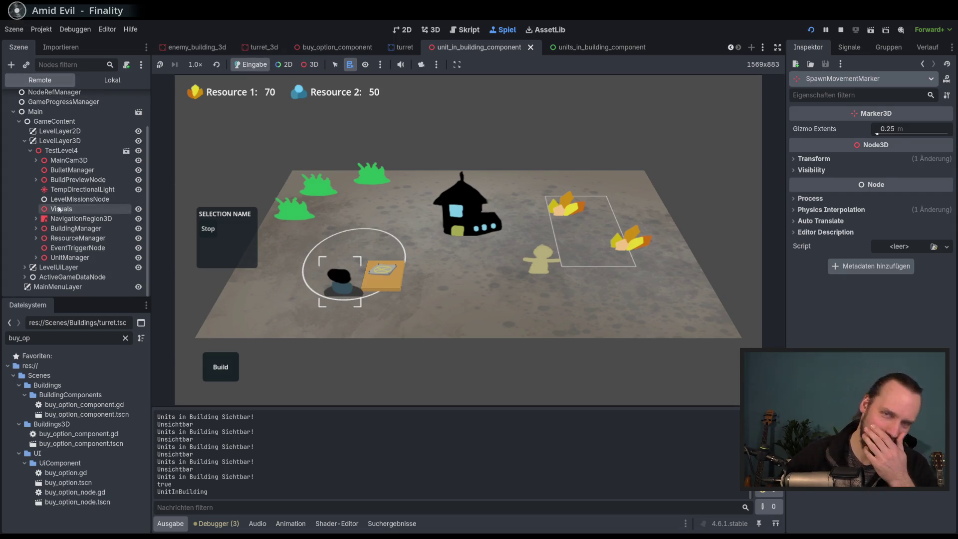